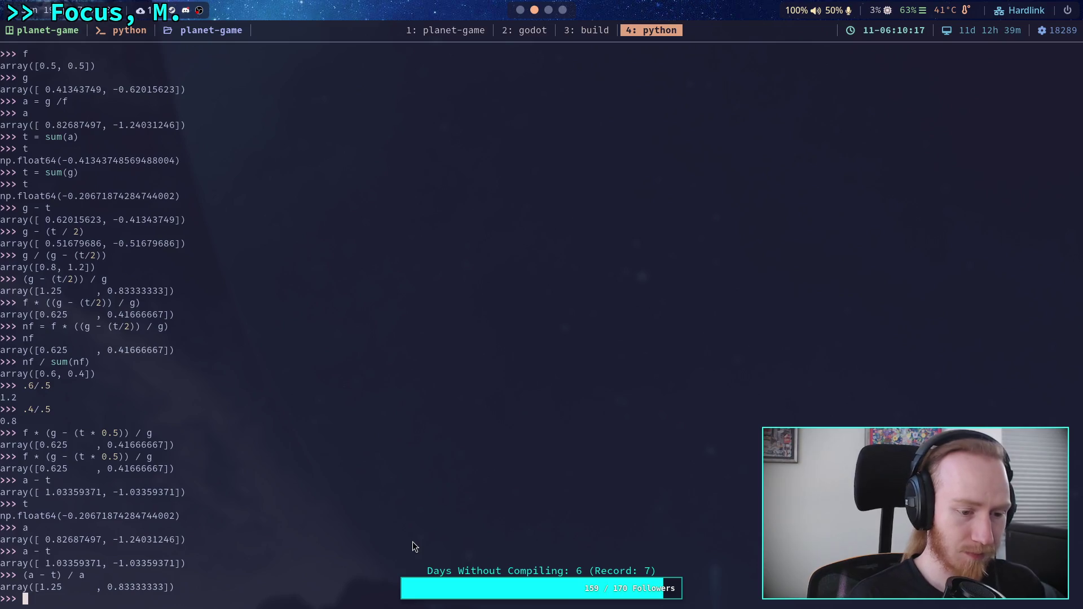
Define ng = (a - t) / a and evaluate ng / sum(ng), giving array([0.6, 0.4]).
{"action": "type", "text": "ng"}
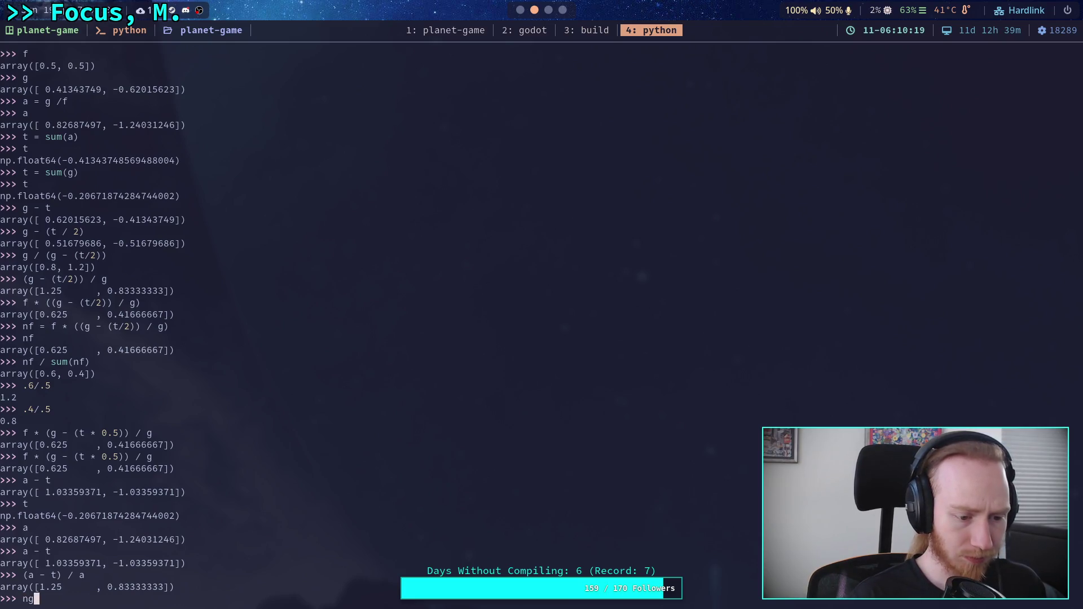
{"action": "type", "text": " = (a -"}
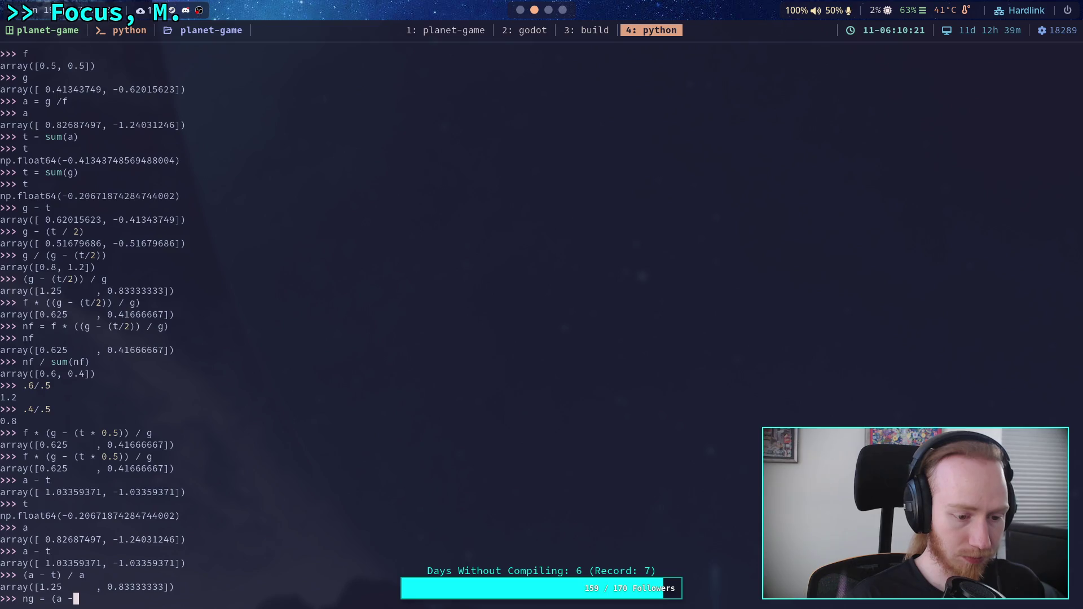
{"action": "type", "text": " t) / a"}
{"action": "key", "text": "Return"}
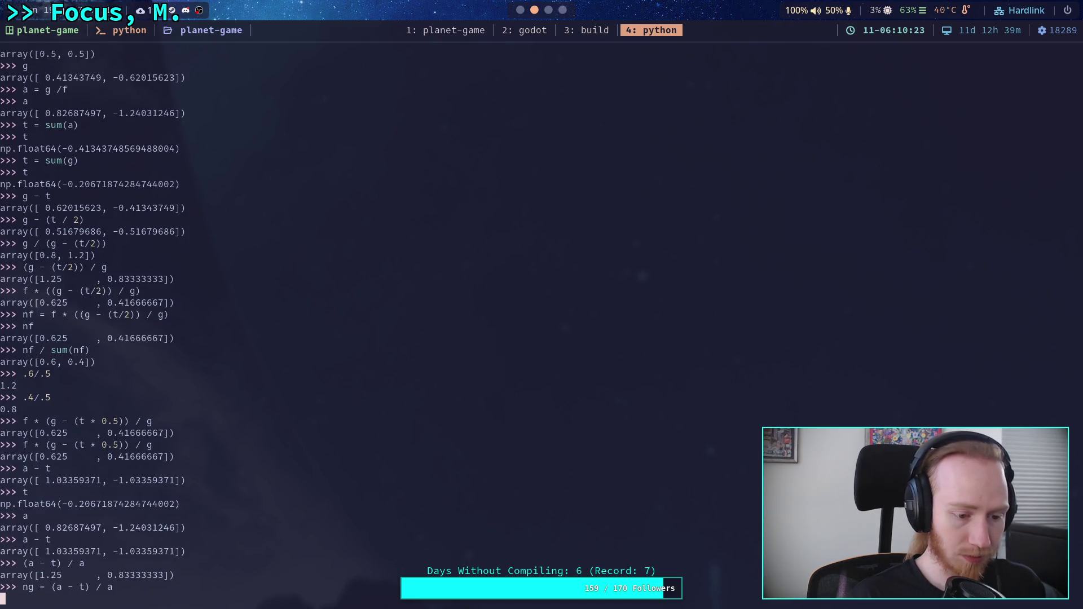
{"action": "type", "text": "ng / "}
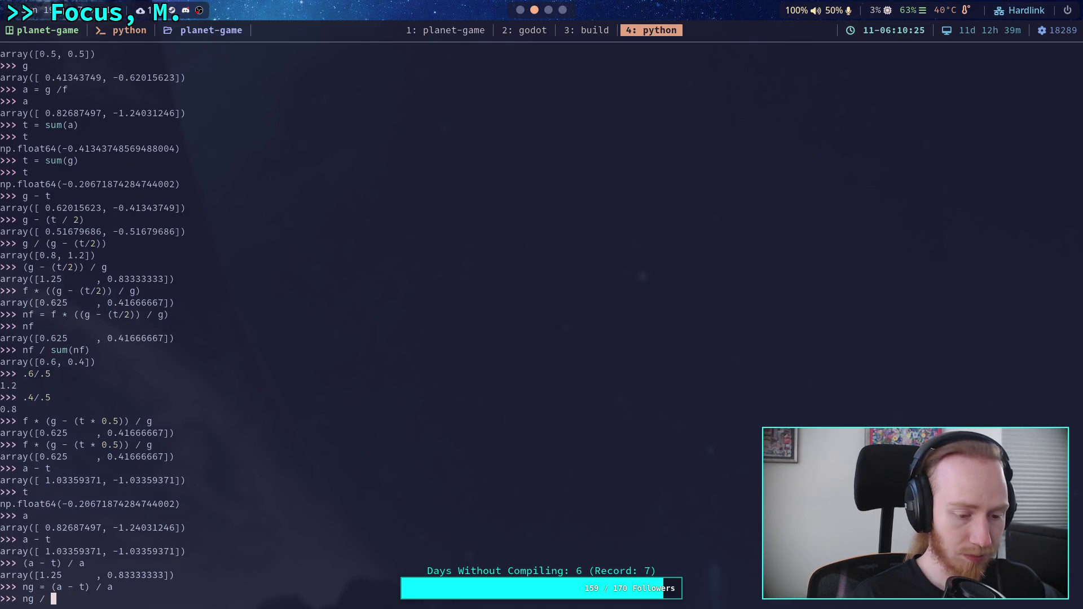
{"action": "type", "text": "sum(ng)"}
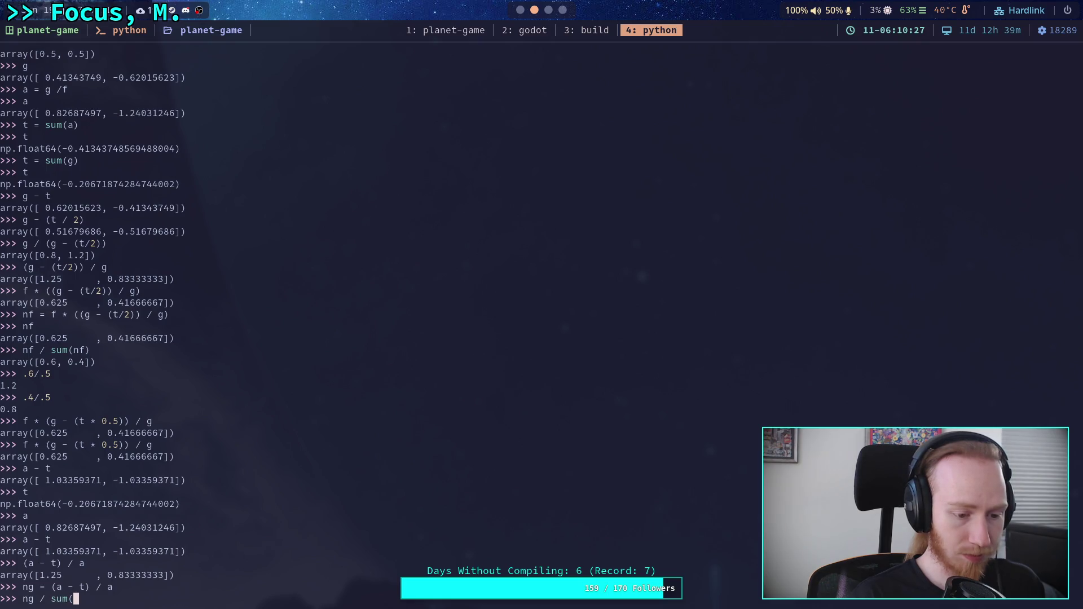
{"action": "key", "text": "Return"}
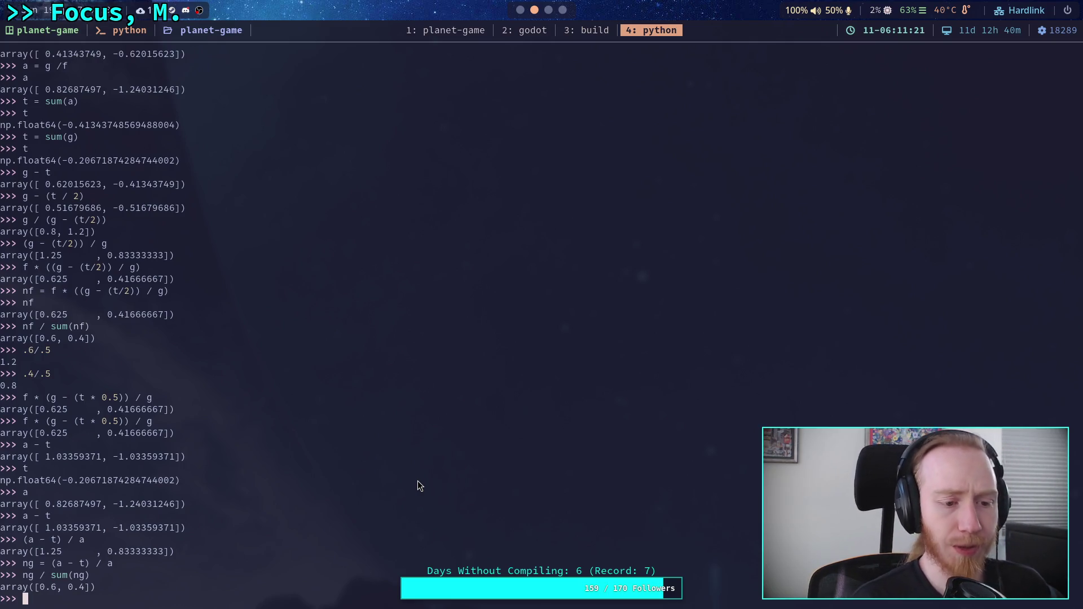
Print g and sum(g), about -0.2067, then return to the Godot script editor.
{"action": "type", "text": "g"}
{"action": "key", "text": "Return"}
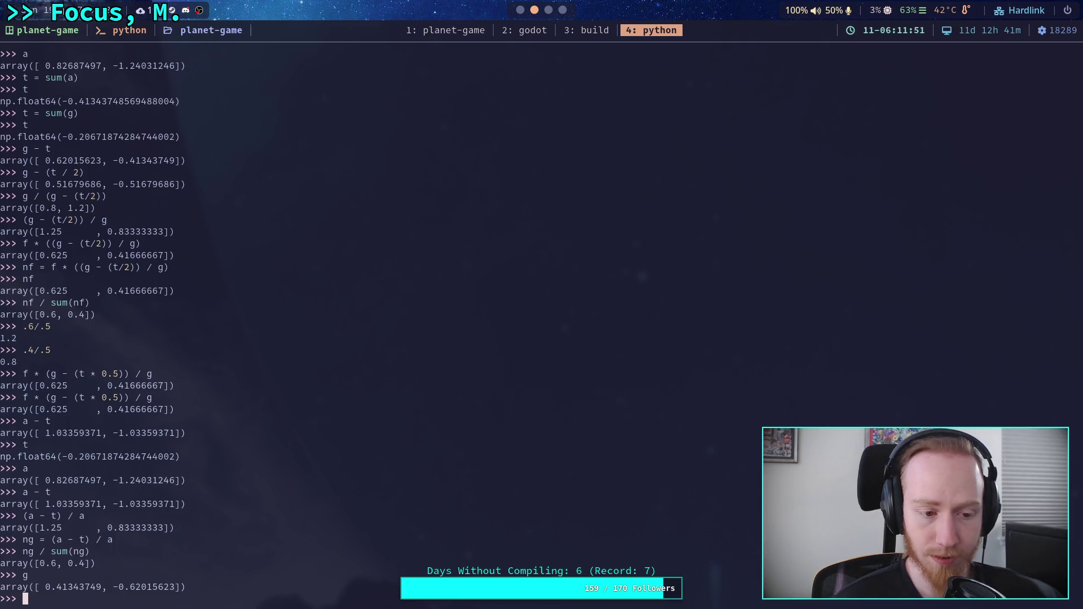
{"action": "type", "text": "sum"}
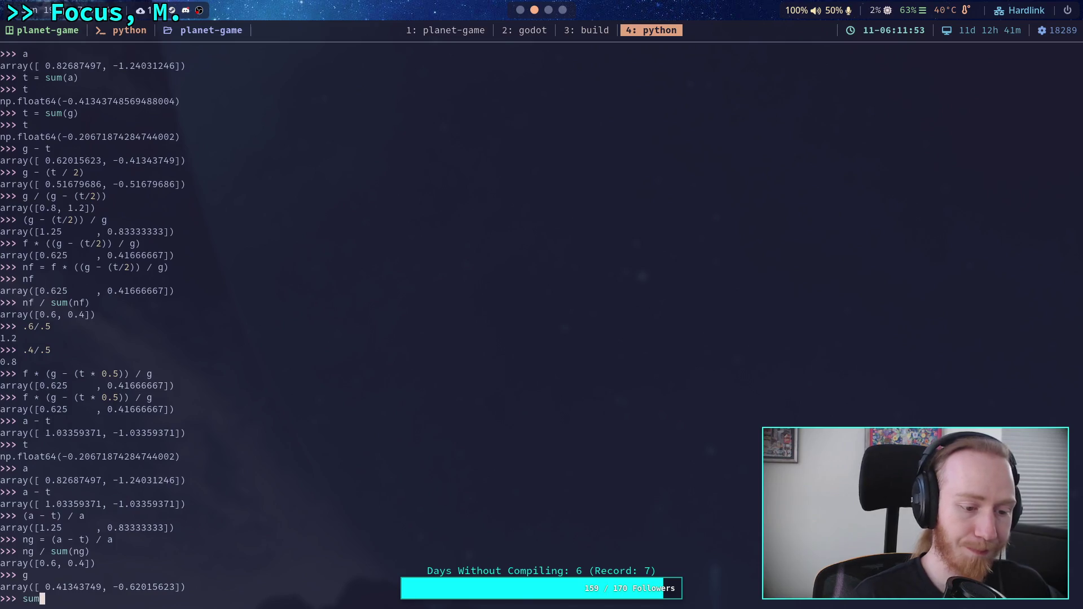
{"action": "type", "text": "(g)"}
{"action": "key", "text": "Return"}
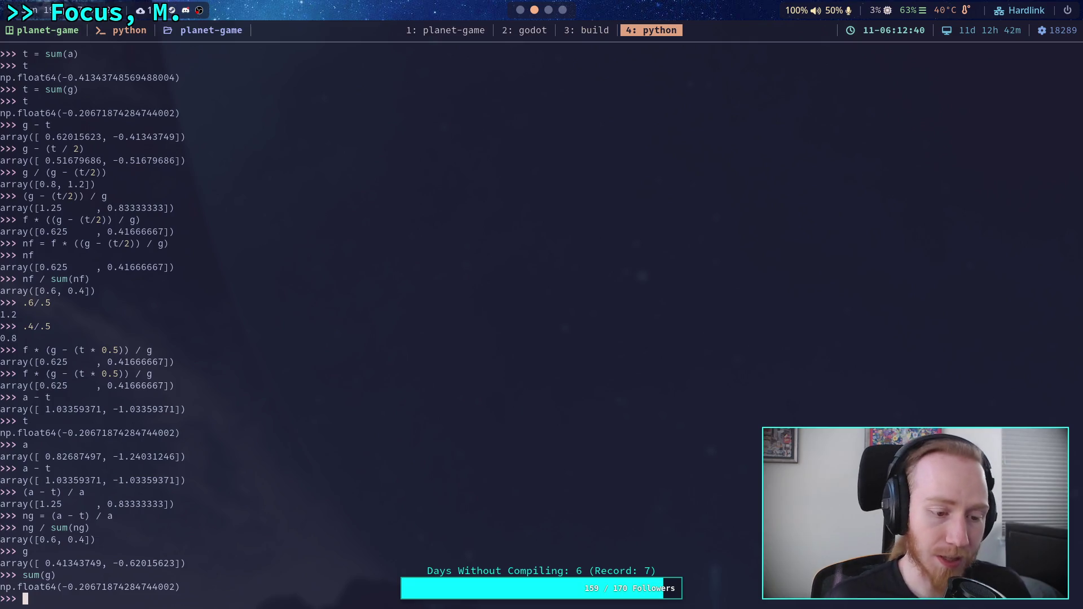
{"action": "left_click", "coordinate": [521, 10]}
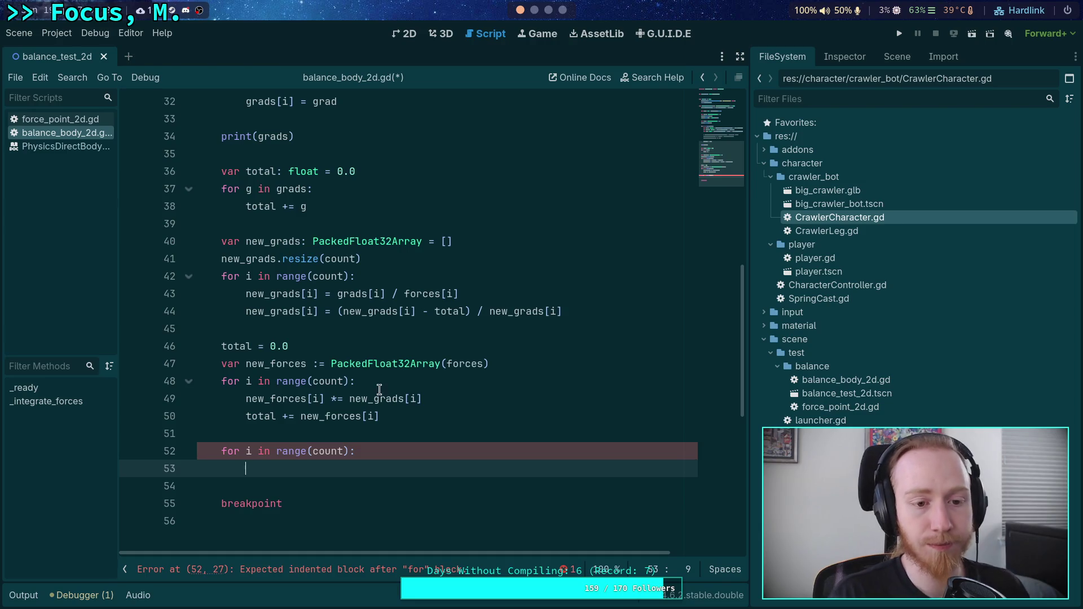
Delete the line that divides grads by forces.
{"action": "left_click", "coordinate": [337, 354]}
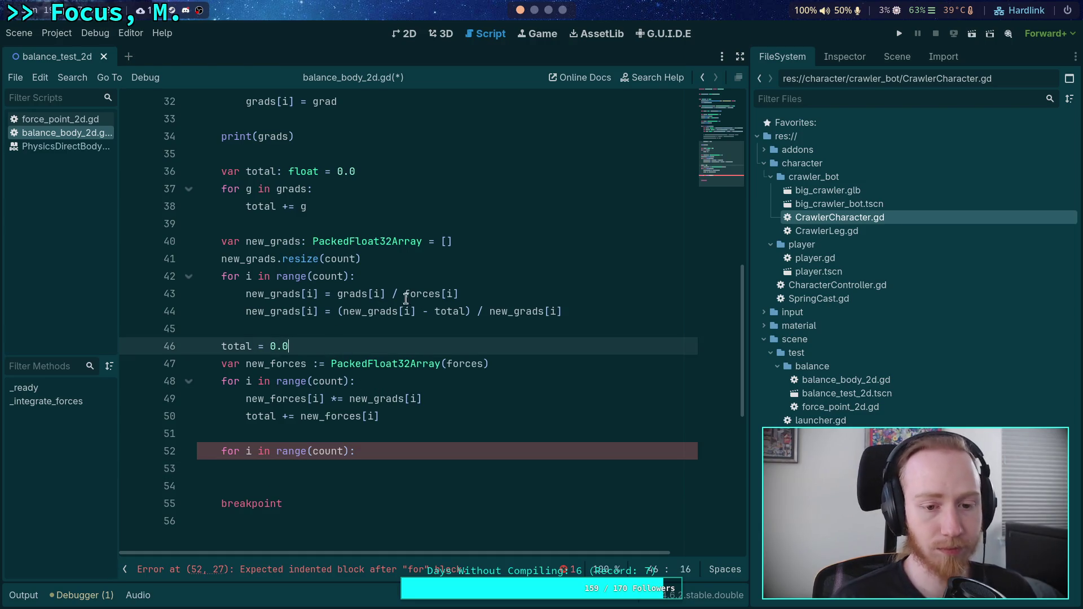
{"action": "left_click", "coordinate": [370, 300]}
{"action": "double_click", "coordinate": [279, 294]}
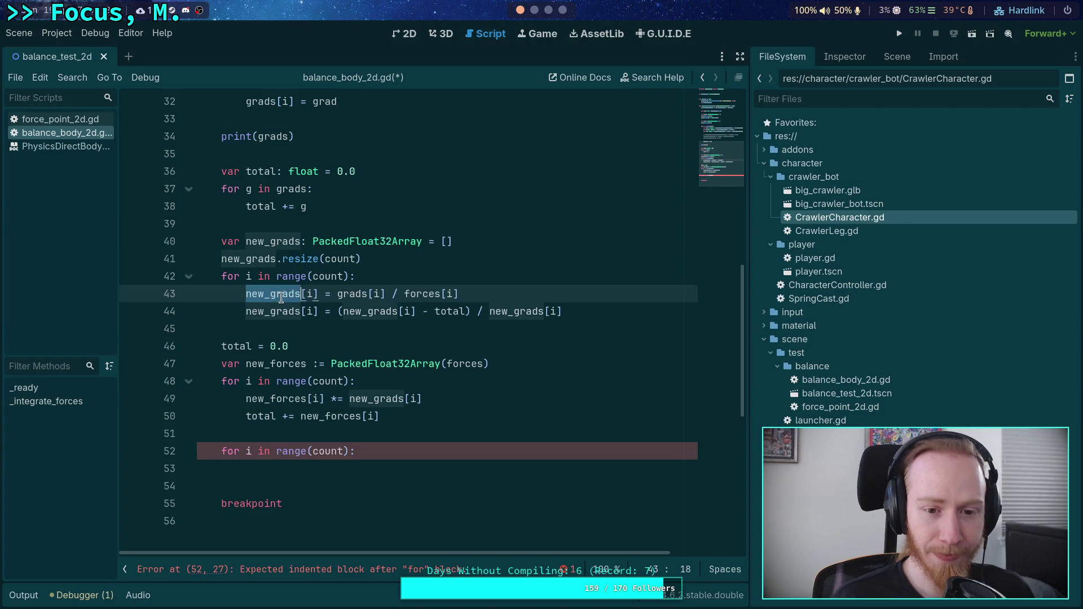
{"action": "double_click", "coordinate": [359, 294]}
{"action": "double_click", "coordinate": [432, 294]}
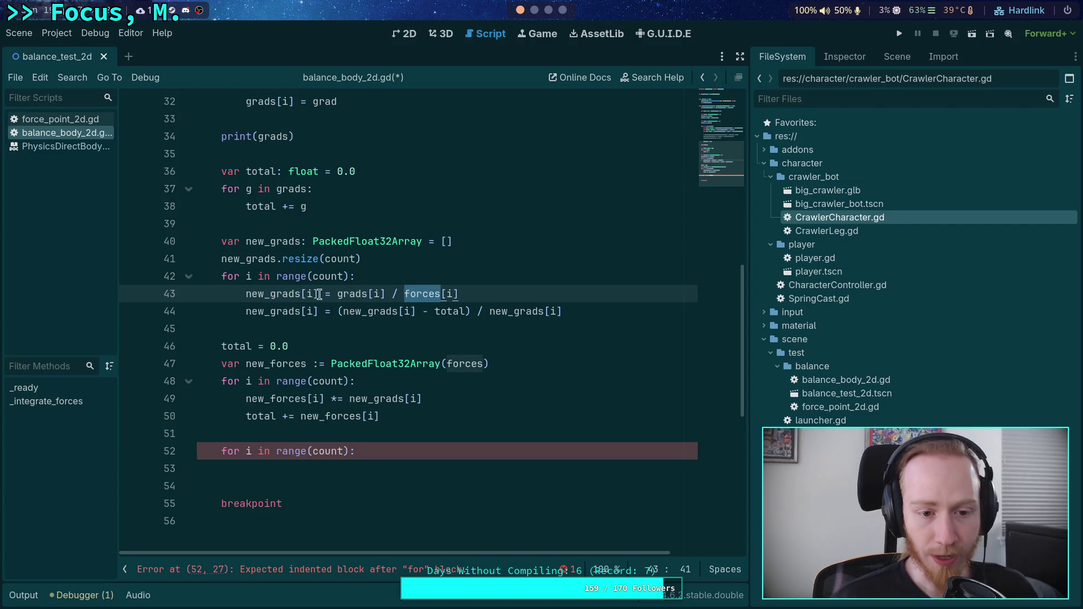
{"action": "double_click", "coordinate": [352, 294]}
{"action": "scroll", "coordinate": [378, 299], "scroll_direction": "up", "scroll_amount": 1}
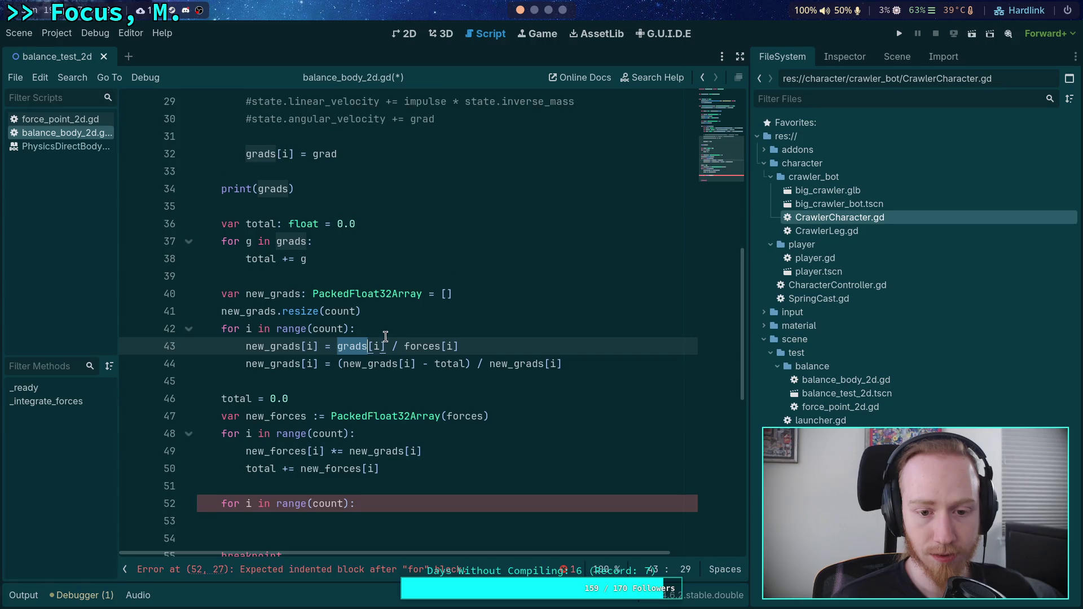
{"action": "left_click", "coordinate": [385, 347]}
{"action": "left_click_drag", "start_coordinate": [384, 347], "coordinate": [501, 346]}
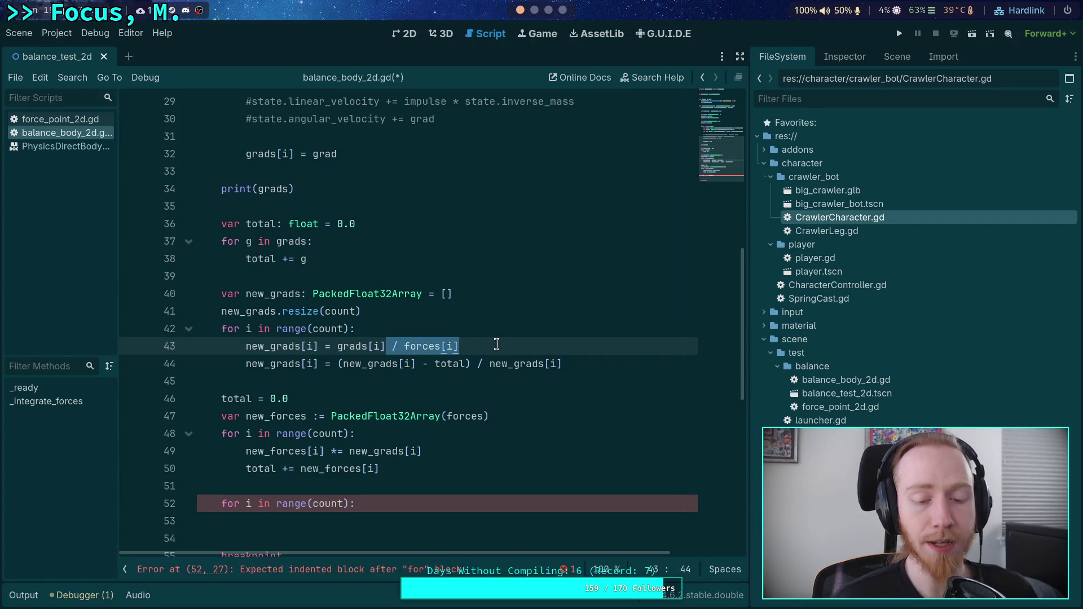
{"action": "left_click", "coordinate": [495, 345]}
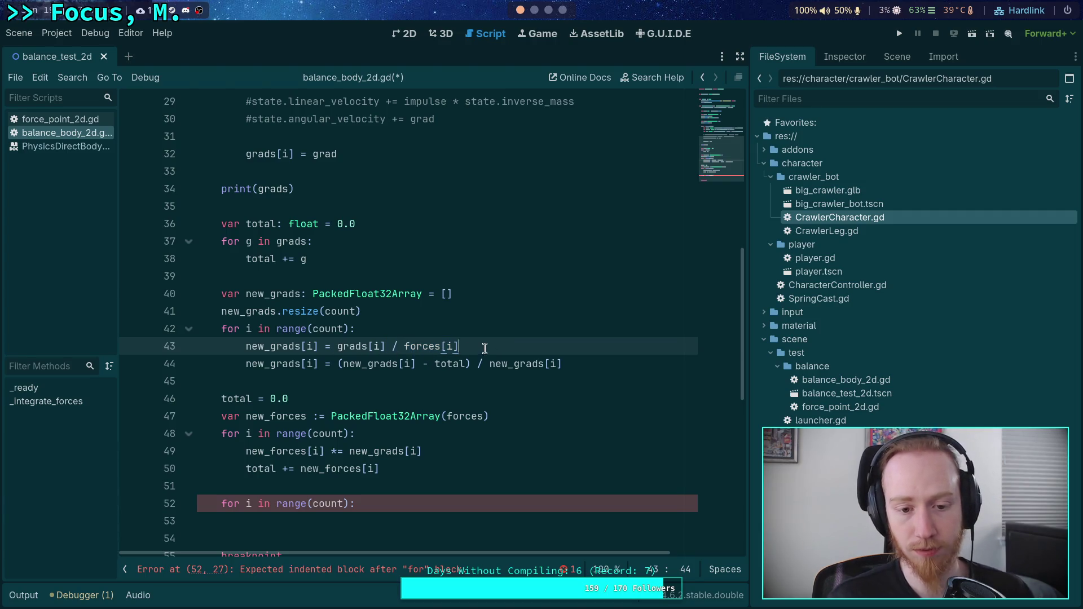
{"action": "left_click_drag", "start_coordinate": [481, 347], "coordinate": [483, 330]}
{"action": "key", "text": "BackSpace"}
Declare new_forces and make the loop compute new_forces[i] = (grads[i] - total) / grads[i].
{"action": "left_click", "coordinate": [367, 346]}
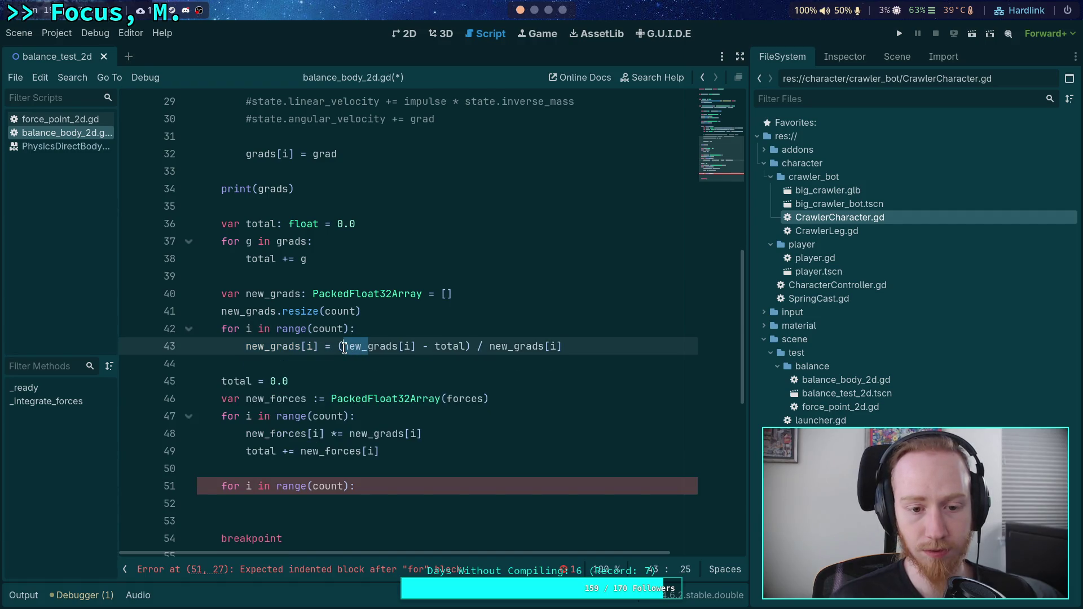
{"action": "key", "text": "BackSpace"}
{"action": "key", "text": "BackSpace"}
{"action": "key", "text": "BackSpace"}
{"action": "left_click", "coordinate": [532, 298]}
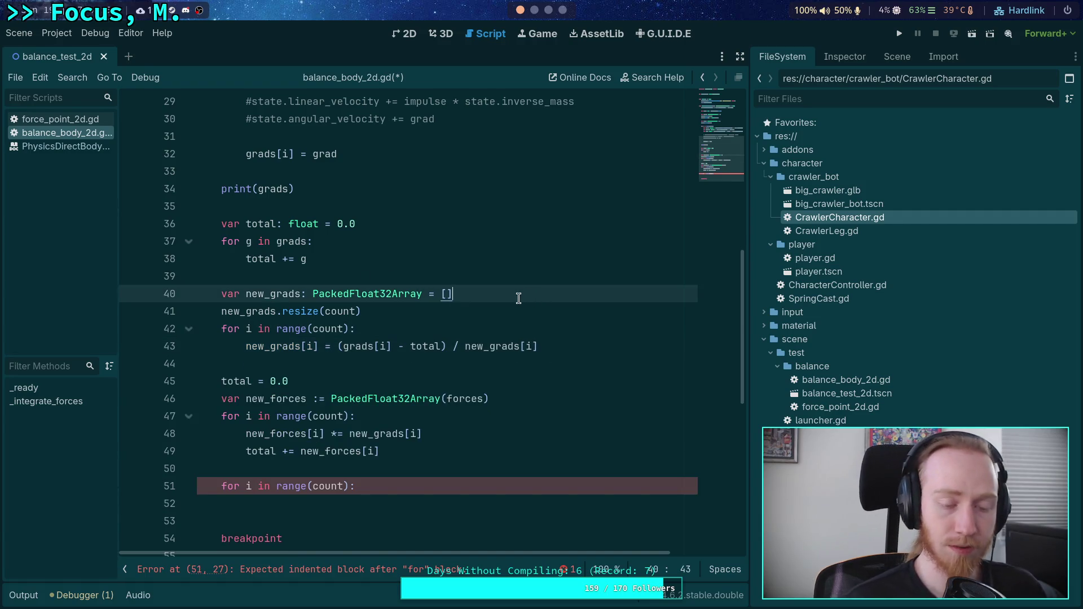
{"action": "left_click", "coordinate": [457, 310]}
{"action": "double_click", "coordinate": [299, 294]}
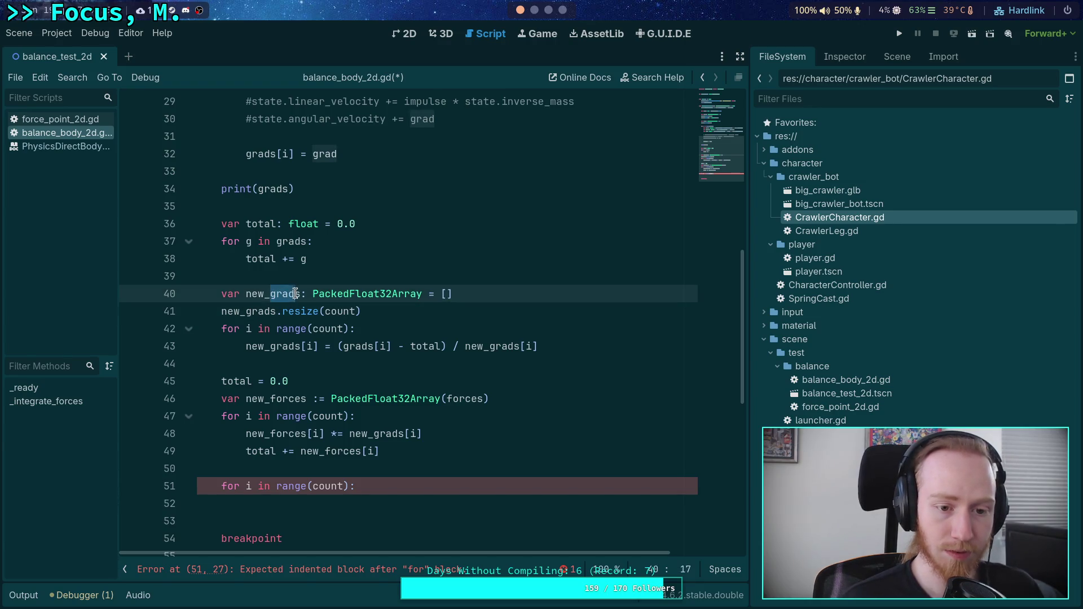
{"action": "type", "text": "forces"}
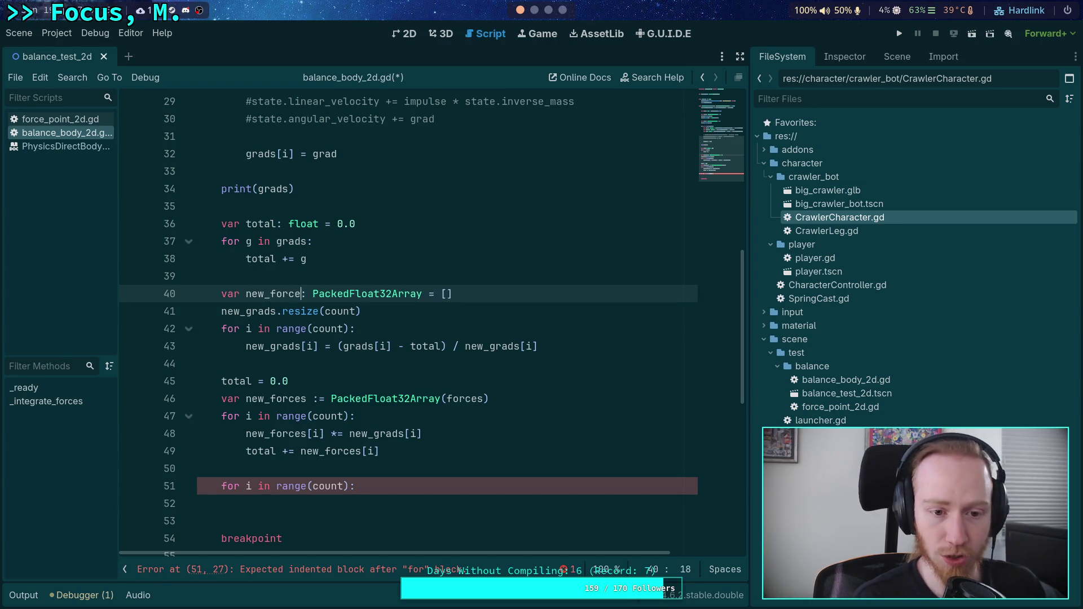
{"action": "double_click", "coordinate": [495, 341]}
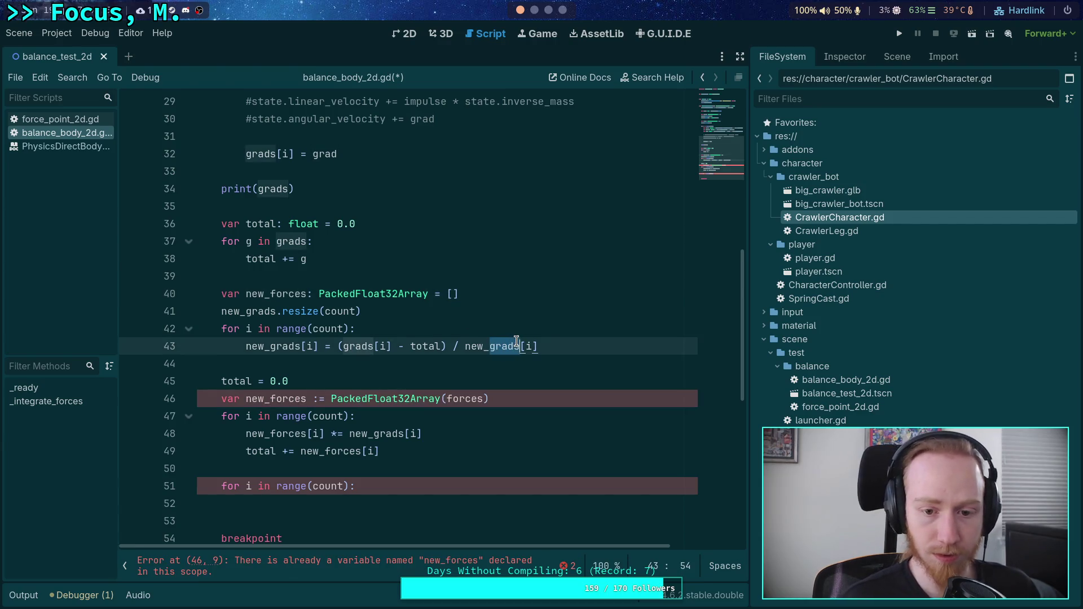
{"action": "key", "text": "Left"}
{"action": "key", "text": "BackSpace"}
{"action": "key", "text": "BackSpace"}
{"action": "key", "text": "BackSpace"}
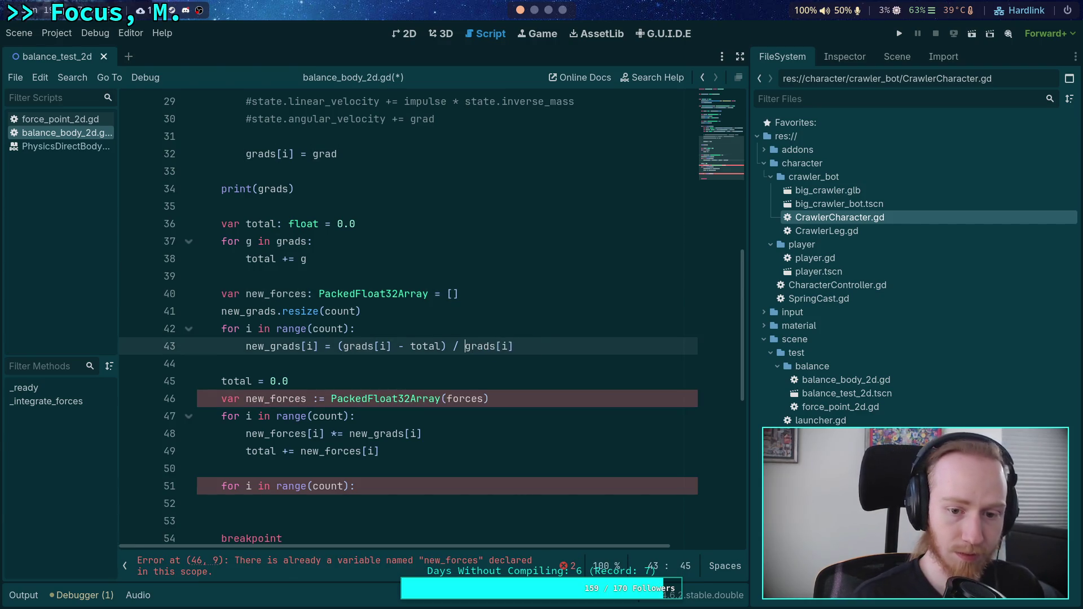
{"action": "left_click_drag", "start_coordinate": [271, 345], "coordinate": [299, 345]}
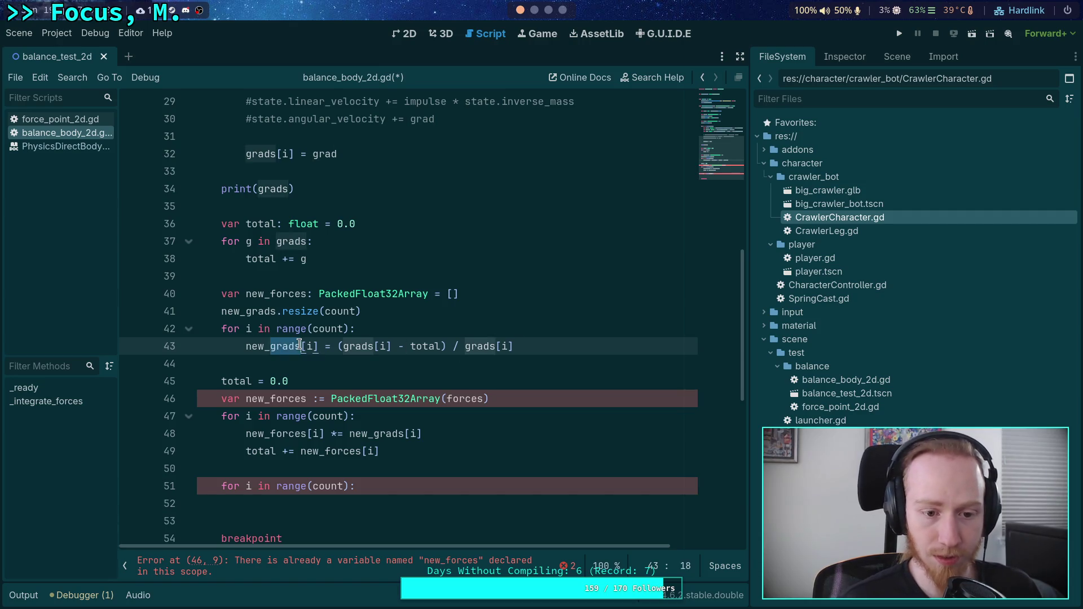
{"action": "type", "text": "forces"}
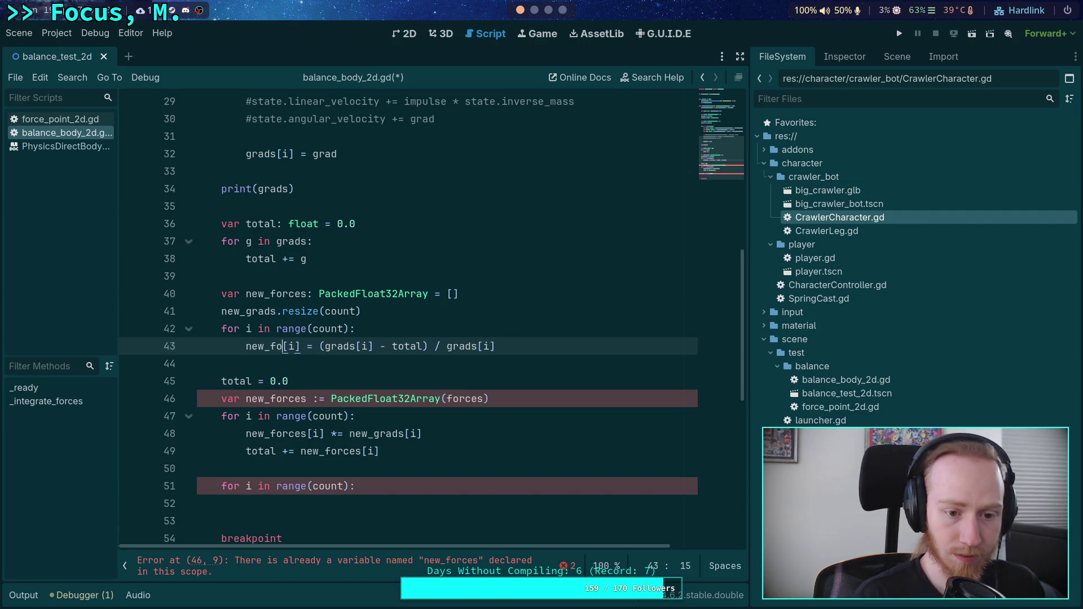
{"action": "key", "text": "Down"}
{"action": "key", "text": "Down"}
{"action": "key", "text": "End"}
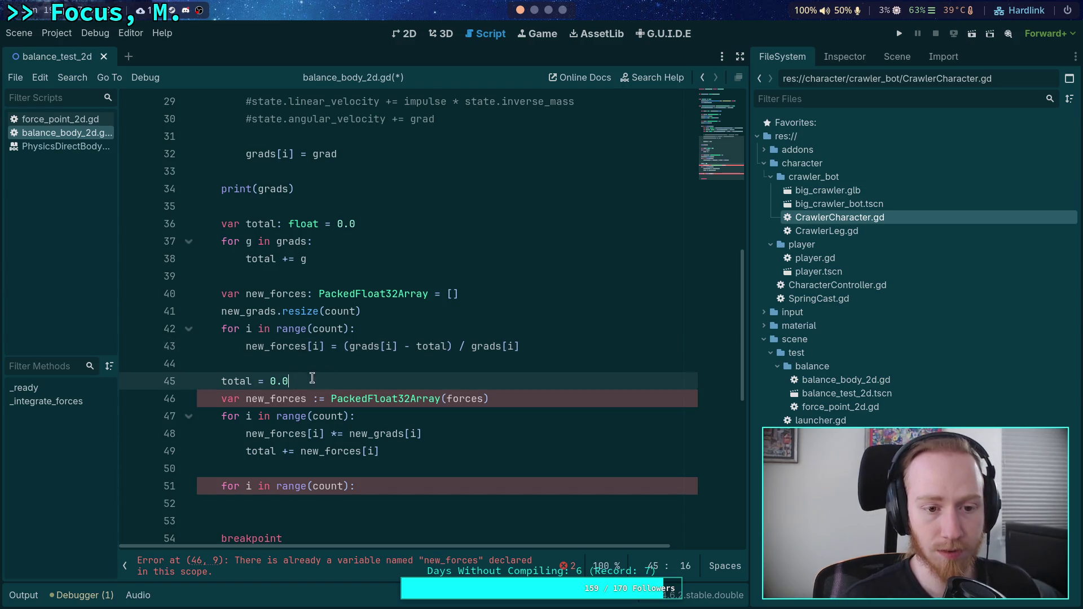
Move total = 0.0 above the loop and add var half_total: float = total * 0.5.
{"action": "key", "text": "alt+Up"}
{"action": "key", "text": "alt+Up"}
{"action": "key", "text": "alt+Up"}
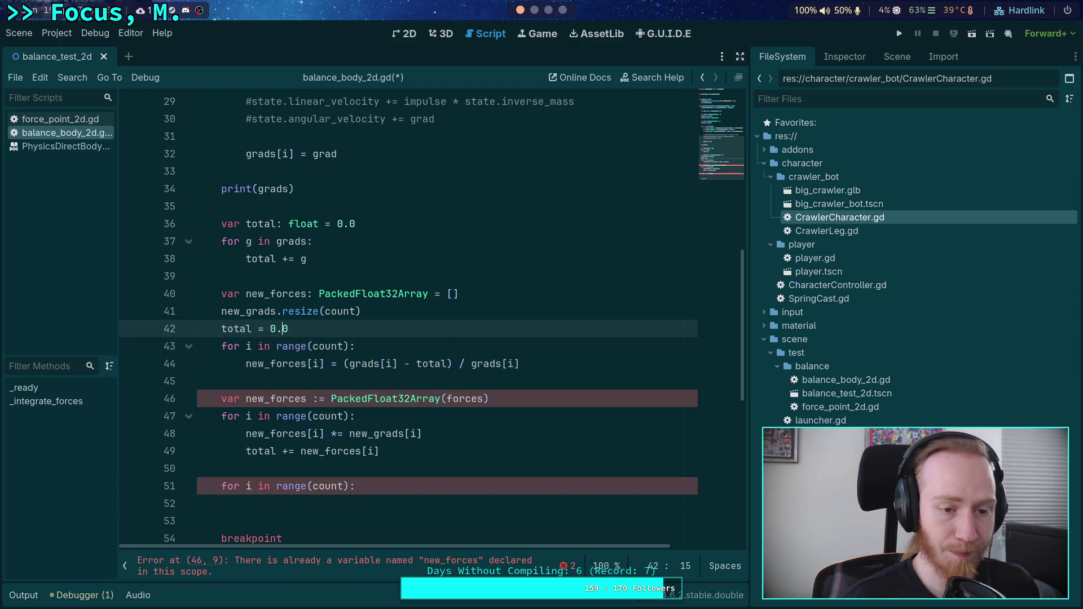
{"action": "type", "text": "var half_"}
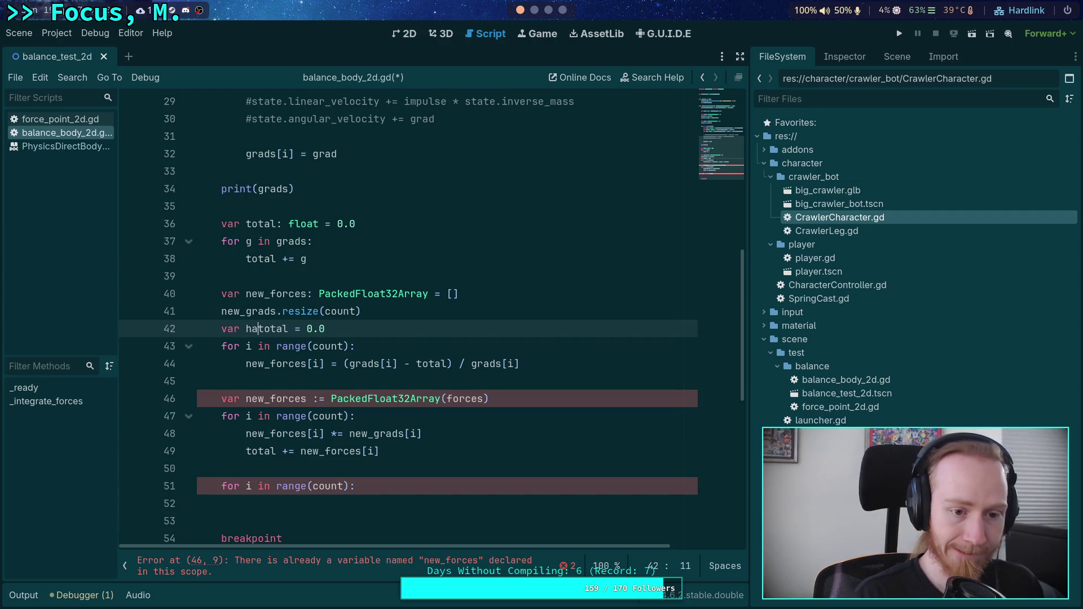
{"action": "key", "text": "BackSpace"}
{"action": "key", "text": "BackSpace"}
{"action": "key", "text": "BackSpace"}
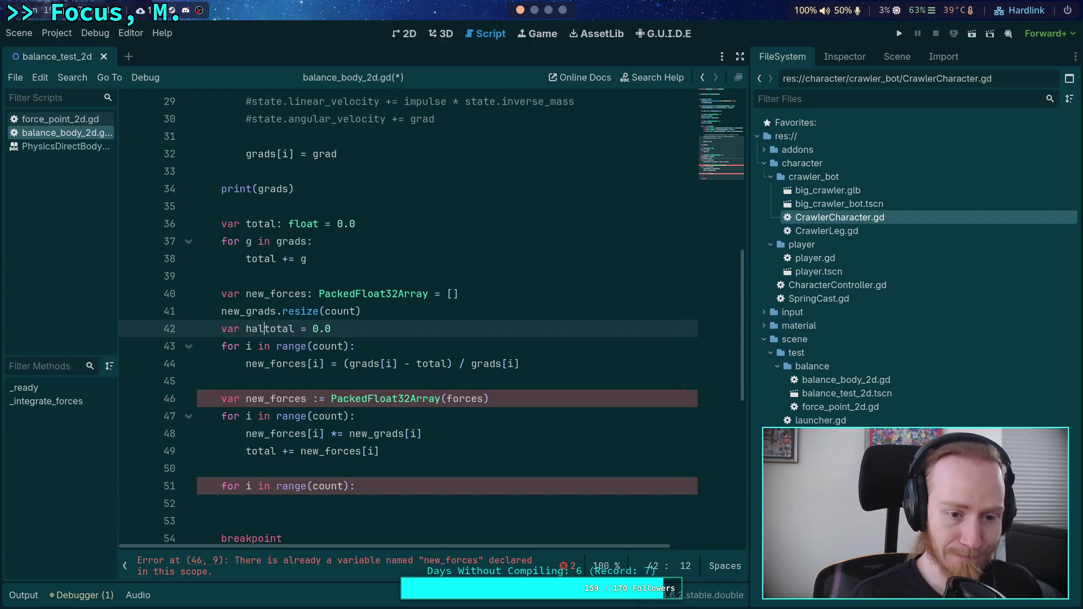
{"action": "type", "text": "alf_total"}
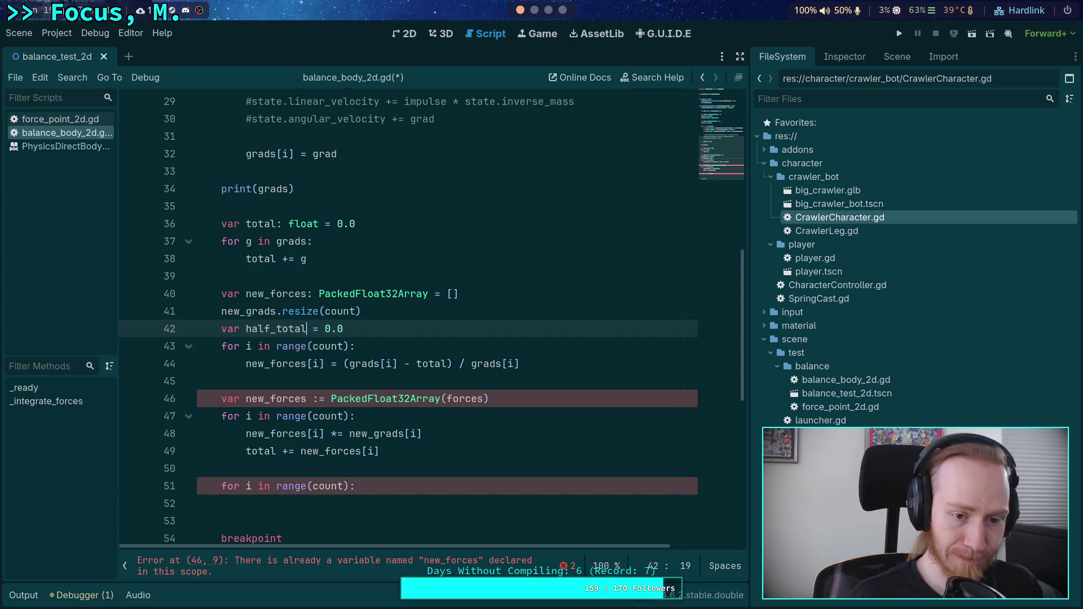
{"action": "type", "text": ": float"}
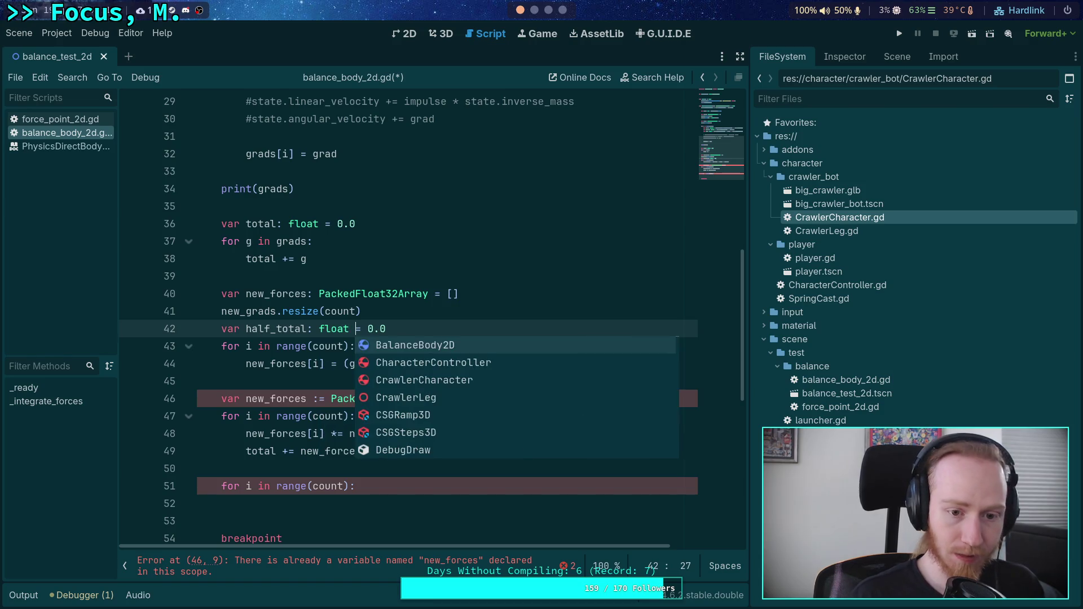
{"action": "key", "text": "End"}
{"action": "key", "text": "BackSpace"}
{"action": "key", "text": "BackSpace"}
{"action": "key", "text": "BackSpace"}
{"action": "type", "text": "total"}
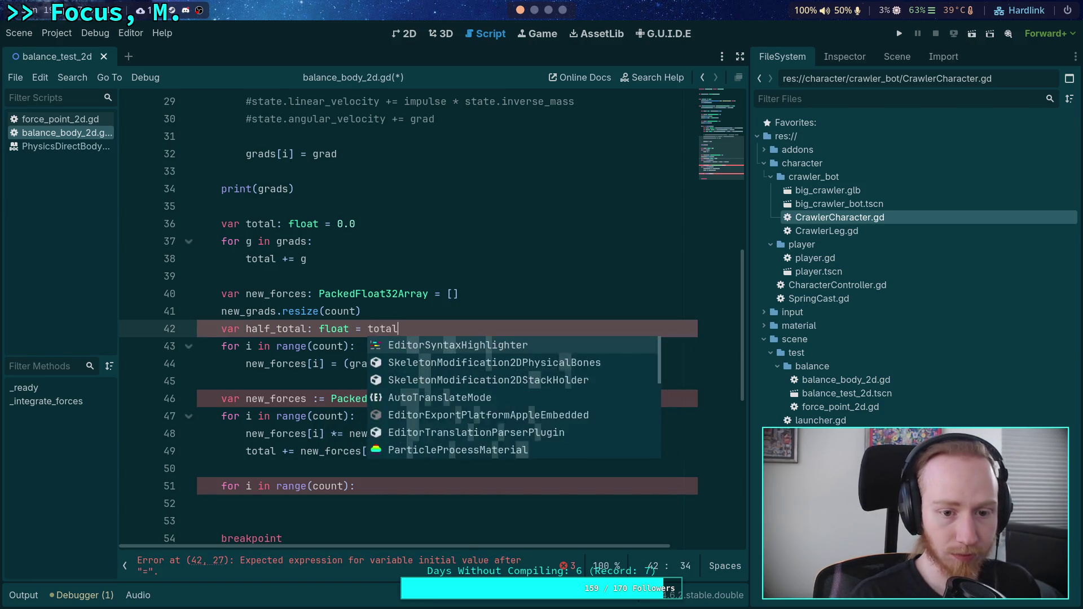
{"action": "type", "text": " * 0.5"}
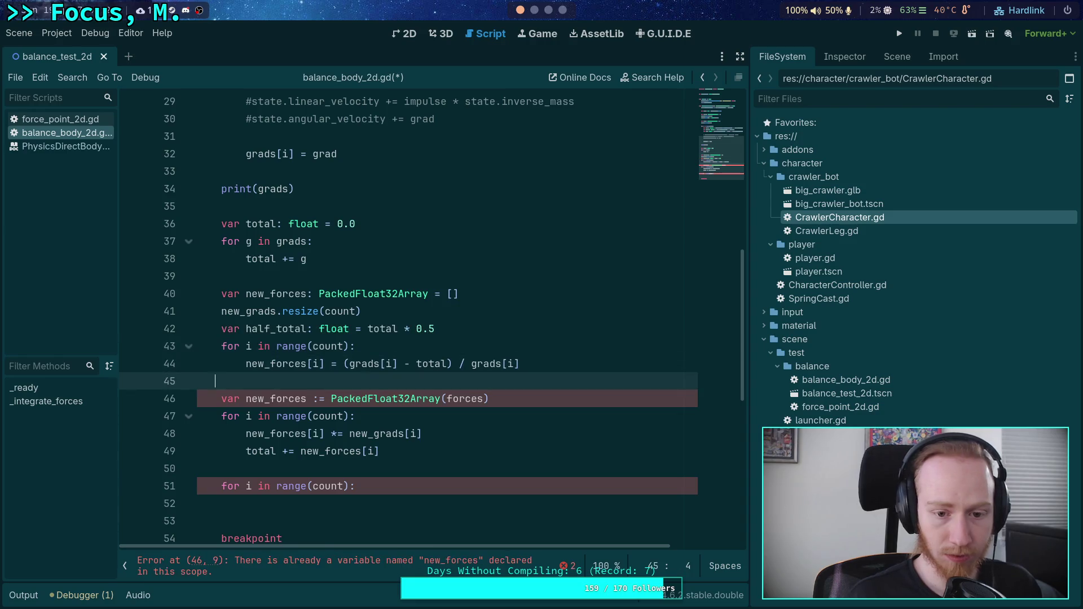
Subtract half_total instead of total in the line 44 force formula.
{"action": "left_click", "coordinate": [222, 363]}
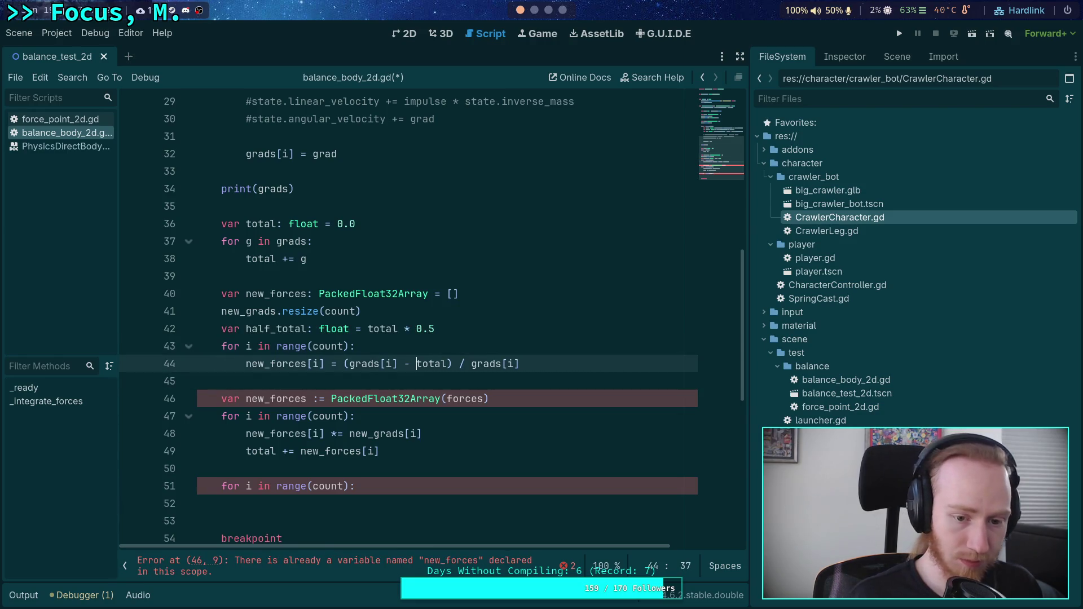
{"action": "type", "text": "half_"}
{"action": "key", "text": "Up"}
{"action": "key", "text": "Up"}
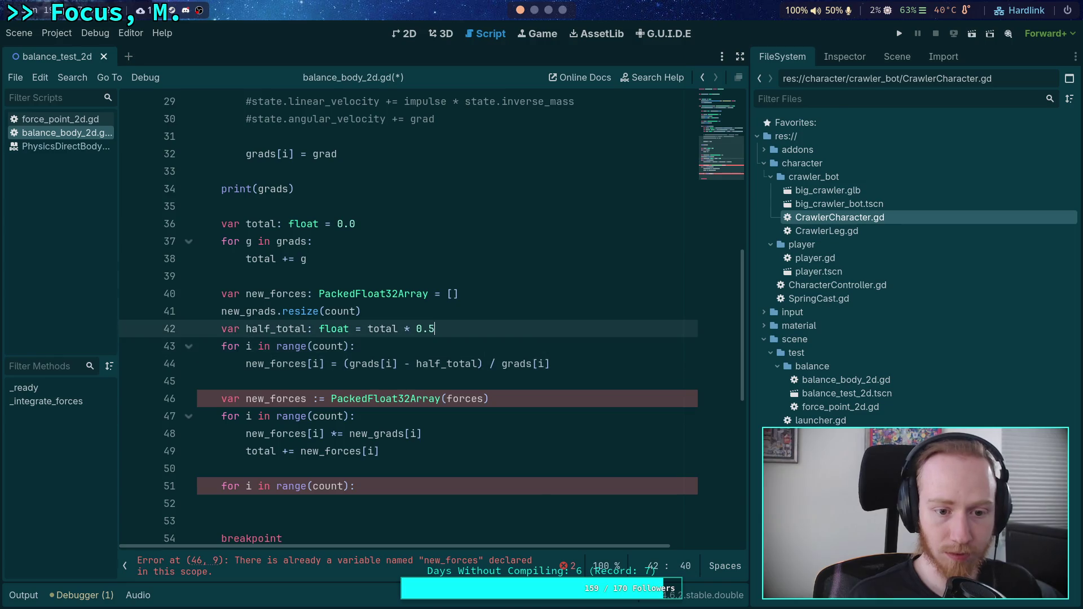
{"action": "key", "text": "Return"}
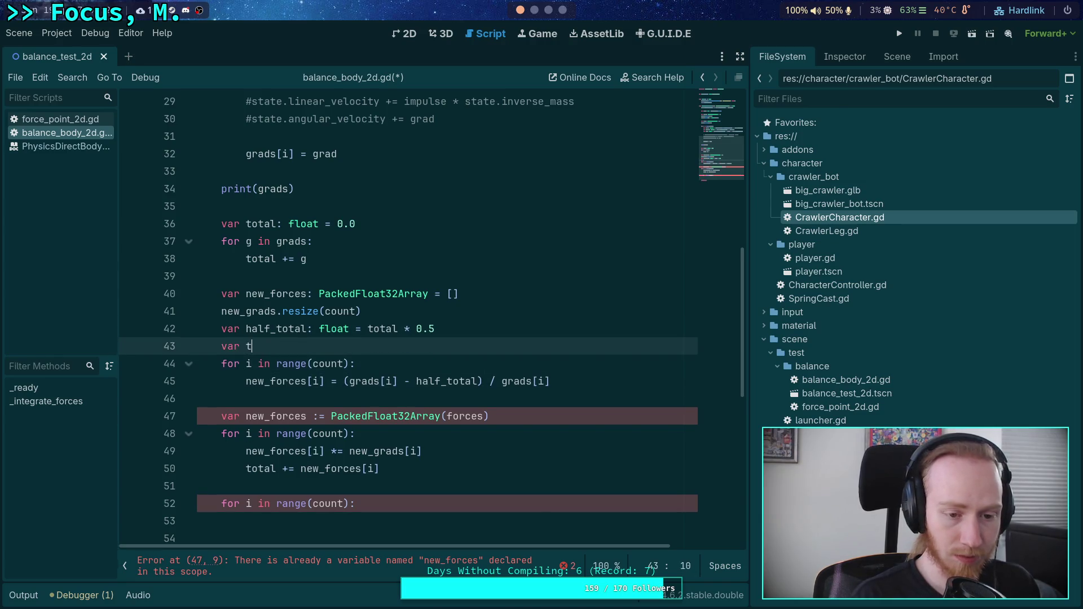
{"action": "key", "text": "BackSpace"}
{"action": "key", "text": "BackSpace"}
{"action": "key", "text": "BackSpace"}
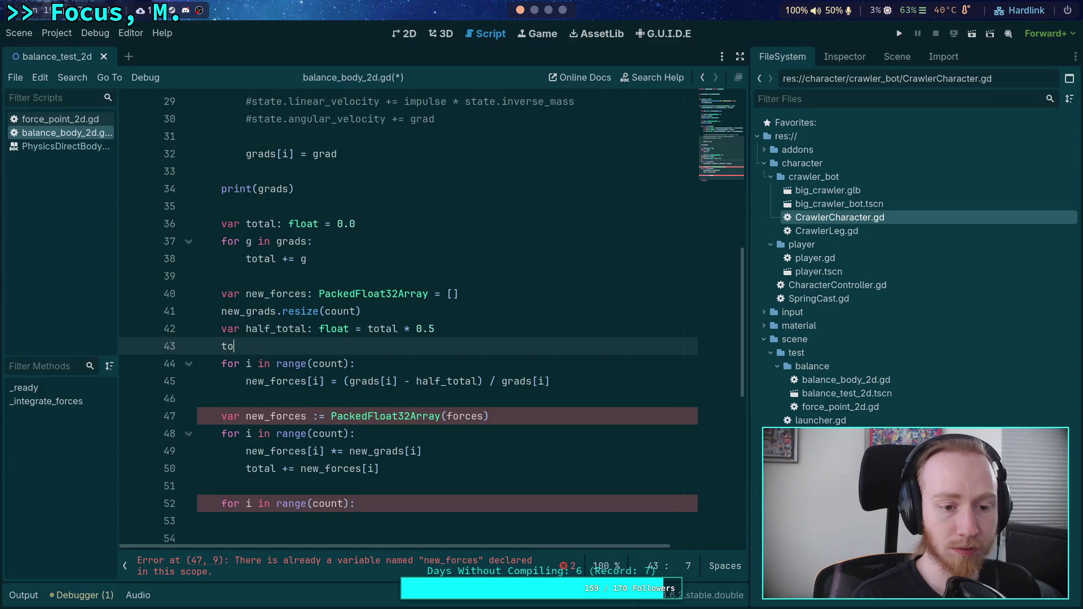
Add total += new_forces[i] inside the first loop.
{"action": "type", "text": "0.0"}
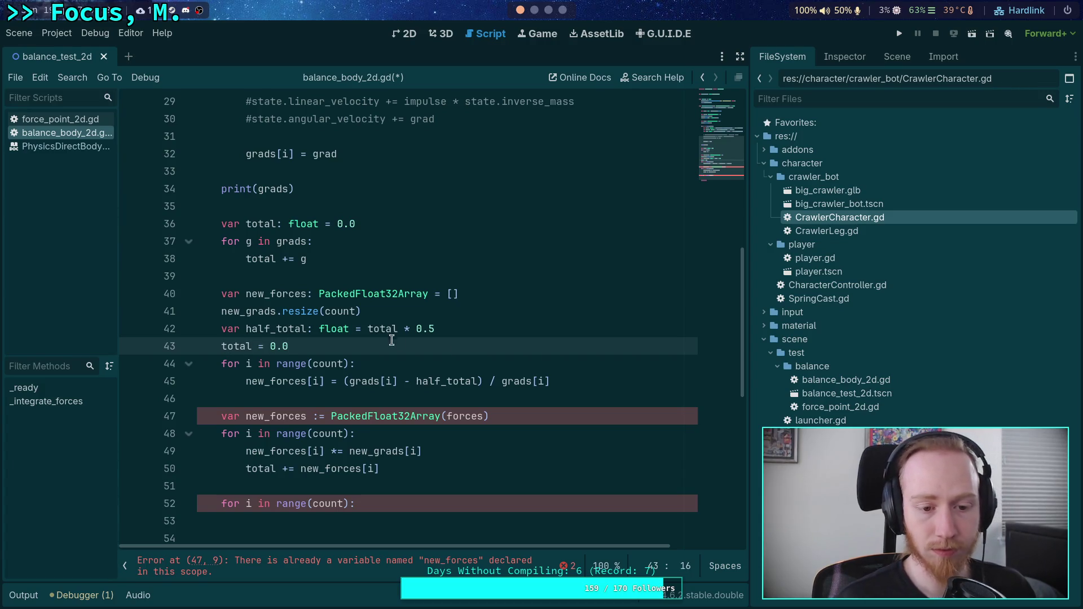
{"action": "left_click", "coordinate": [596, 383]}
{"action": "key", "text": "Return"}
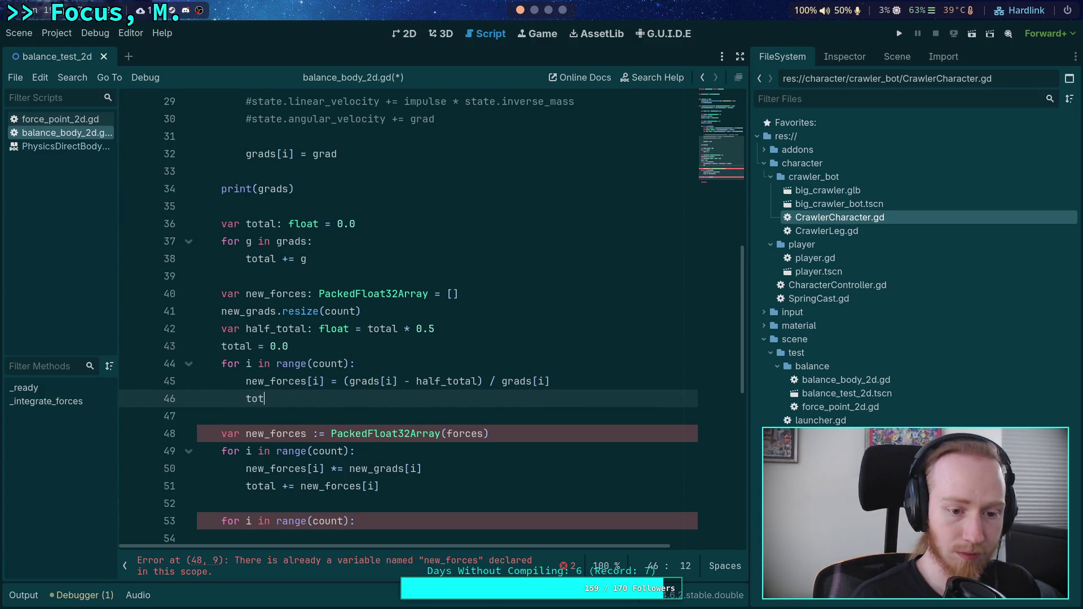
{"action": "type", "text": "new_forc"}
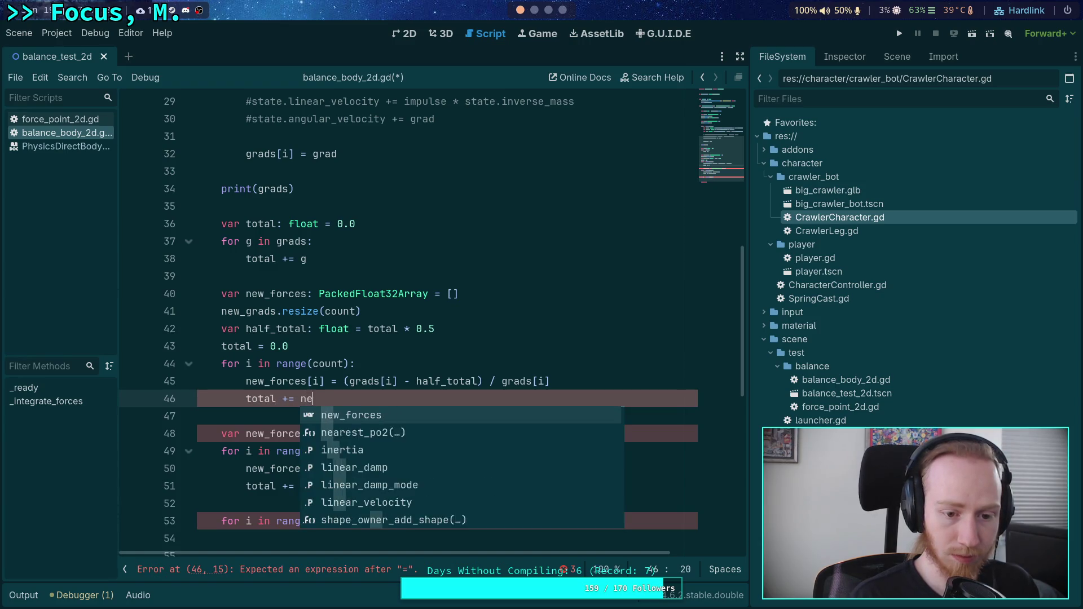
{"action": "key", "text": "Return"}
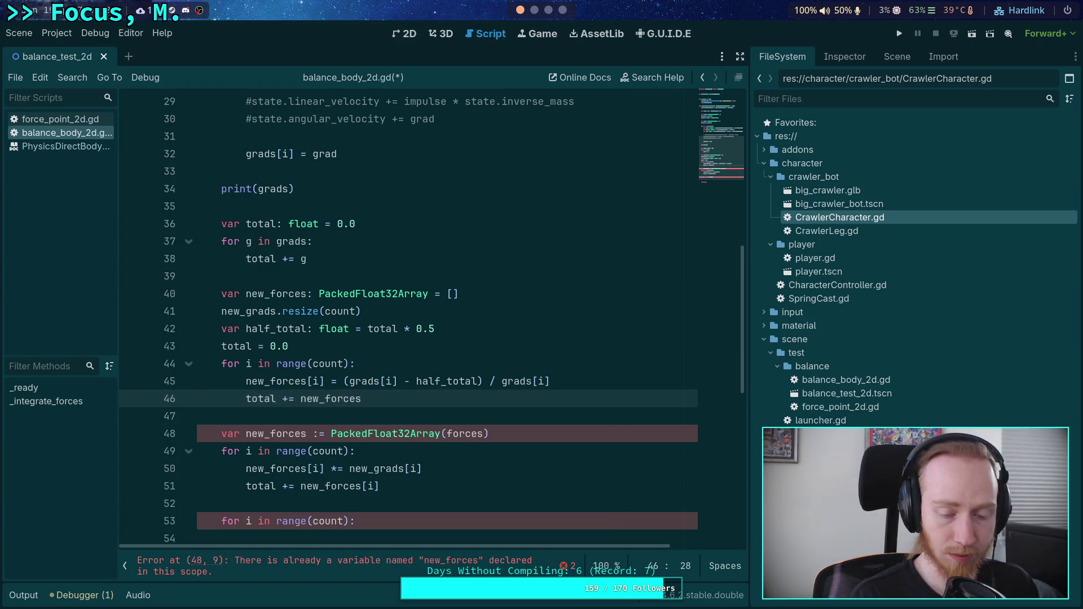
Delete the duplicate new_forces declaration and empty loop; make the second loop do new_forces[i] /= total.
{"action": "scroll", "coordinate": [492, 362], "scroll_direction": "down", "scroll_amount": 1}
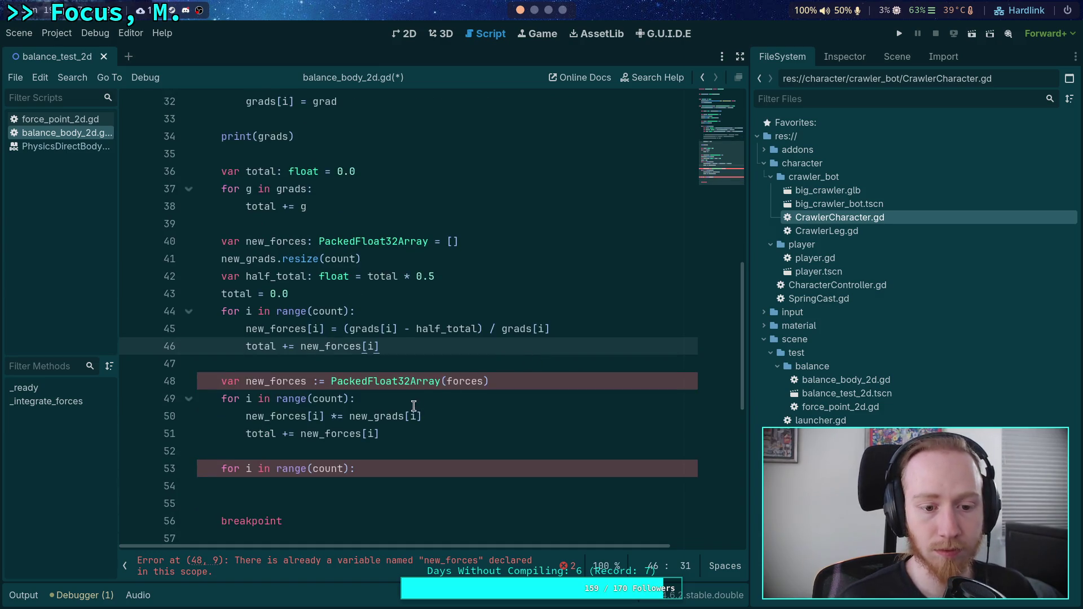
{"action": "triple_click", "coordinate": [523, 381]}
{"action": "key", "text": "BackSpace"}
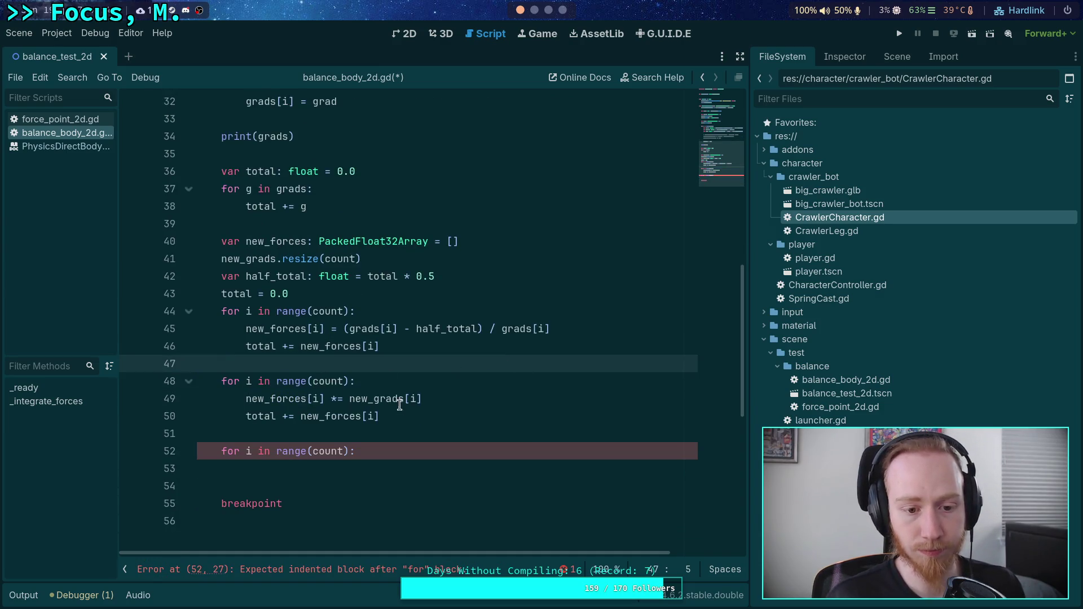
{"action": "left_click_drag", "start_coordinate": [405, 412], "coordinate": [333, 397]}
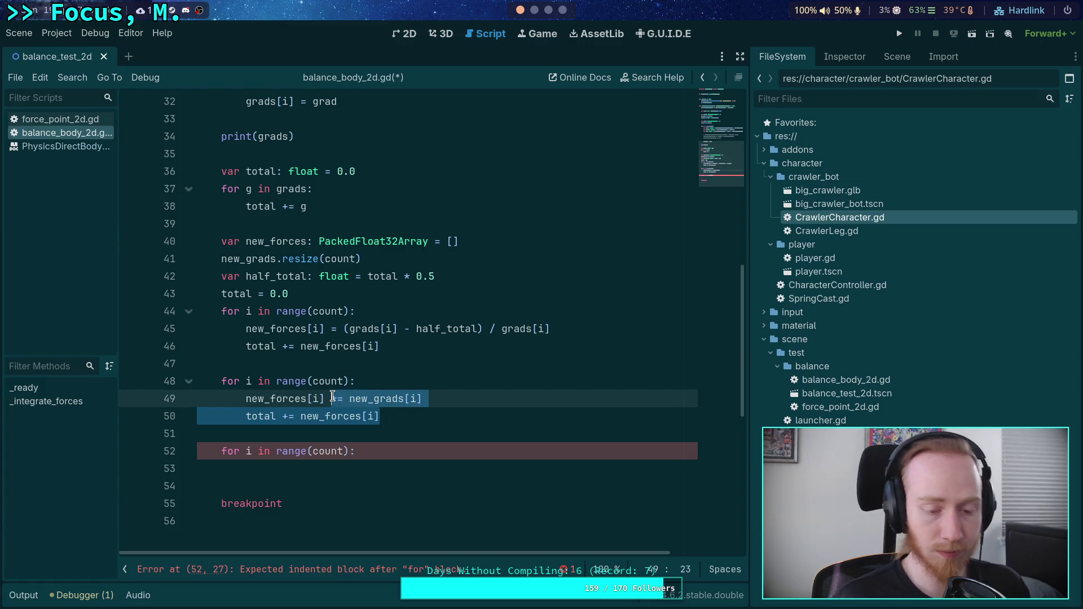
{"action": "type", "text": "/= tot"}
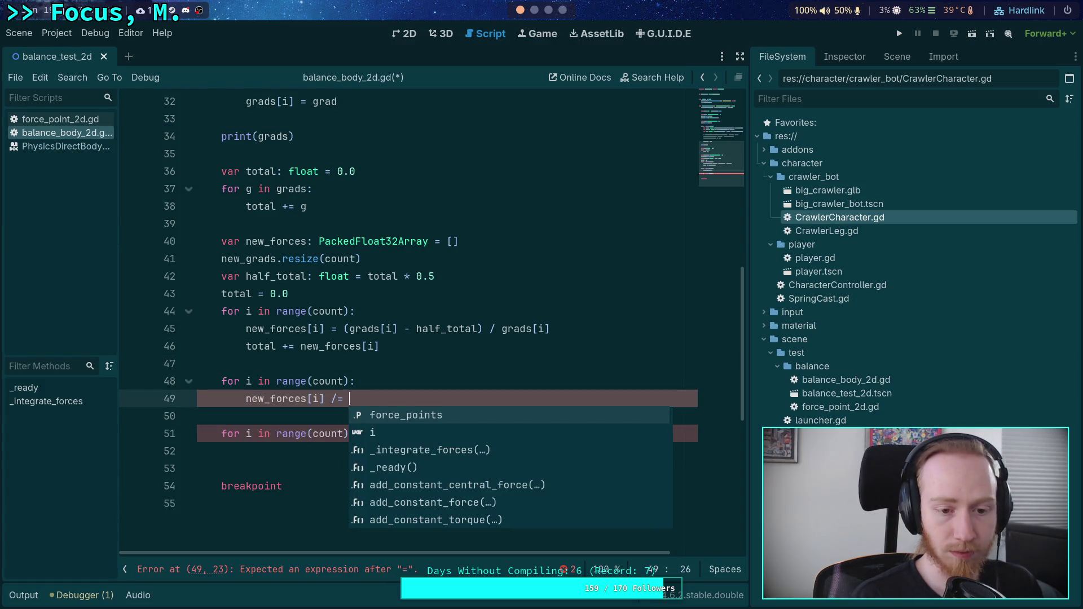
{"action": "type", "text": "al"}
{"action": "left_click", "coordinate": [289, 379]}
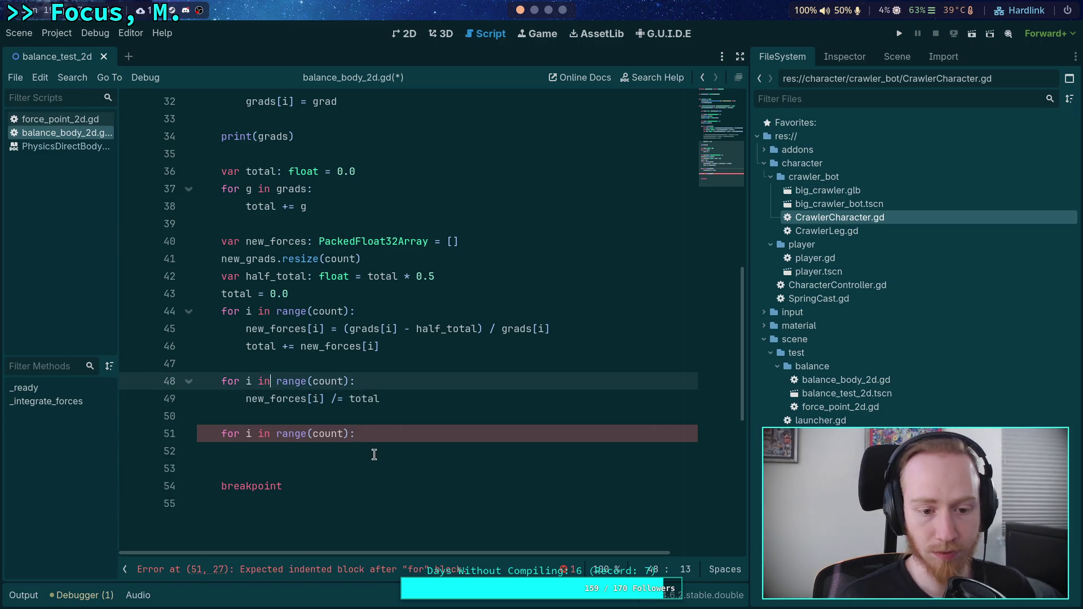
{"action": "left_click_drag", "start_coordinate": [374, 454], "coordinate": [389, 415]}
{"action": "key", "text": "BackSpace"}
{"action": "left_click", "coordinate": [339, 439]}
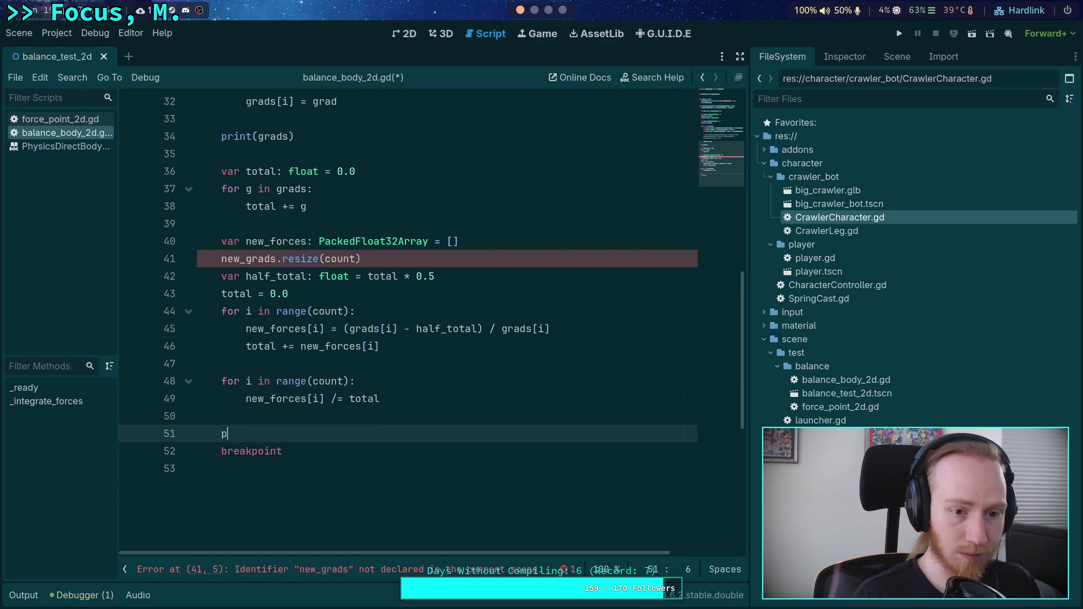
Add print(new_forces), rename new_grads to new_forces on line 41, save, and run the scene.
{"action": "type", "text": "rint(new_"}
{"action": "type", "text": "forces"}
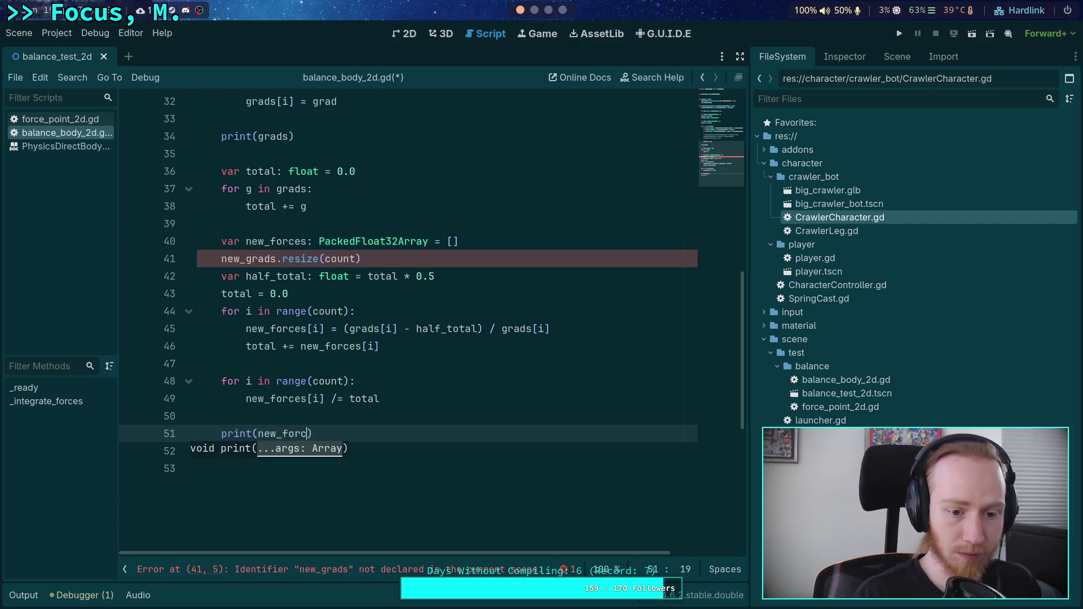
{"action": "type", "text": ")"}
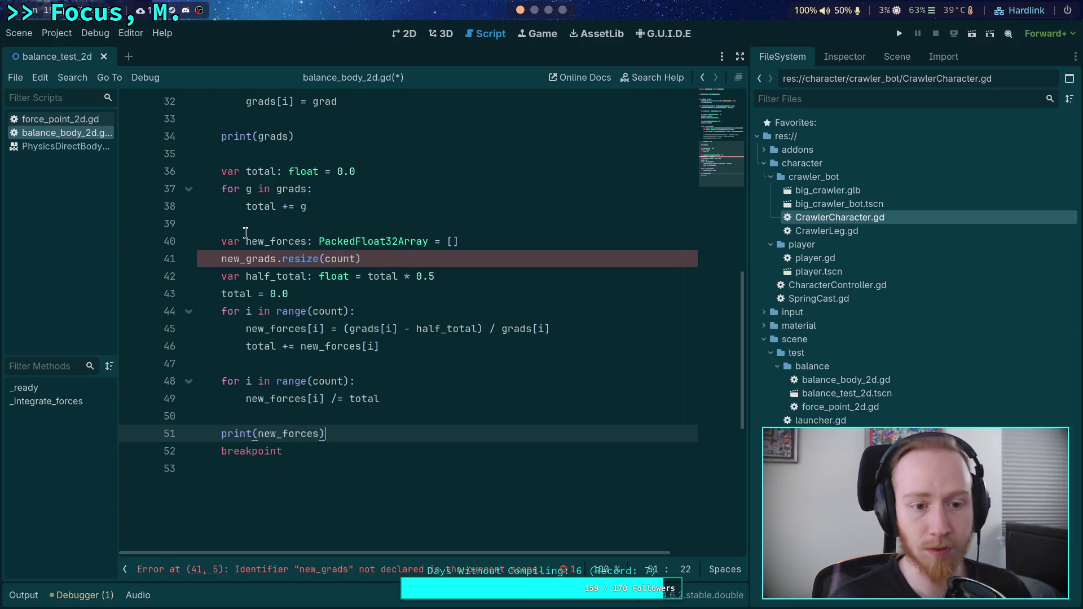
{"action": "left_click", "coordinate": [462, 257]}
{"action": "left_click_drag", "start_coordinate": [246, 259], "coordinate": [273, 259]}
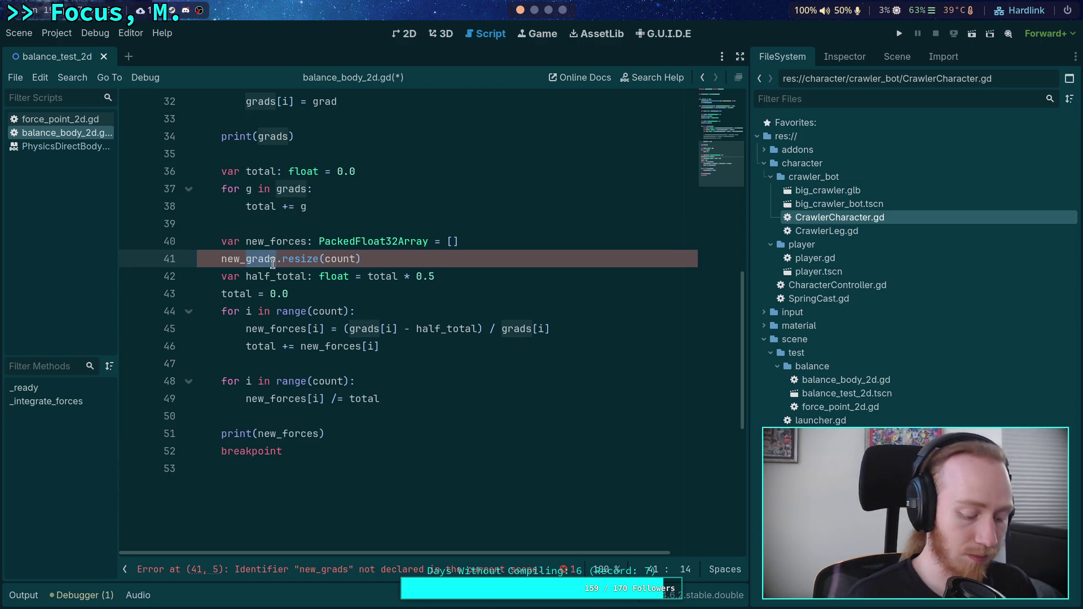
{"action": "type", "text": "force"}
{"action": "key", "text": "Return"}
{"action": "key", "text": "ctrl+s"}
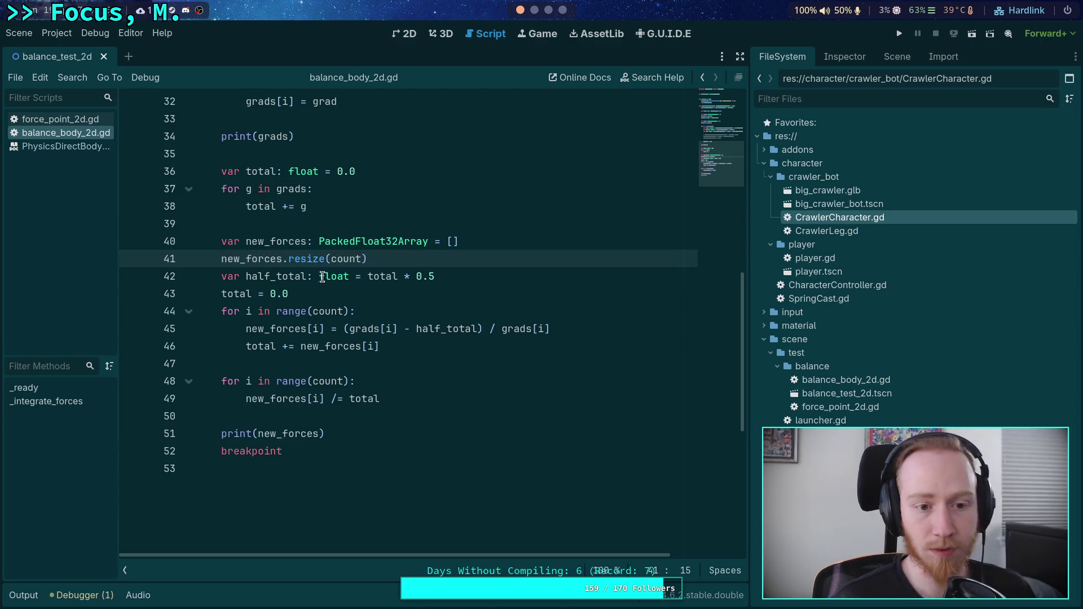
{"action": "left_click", "coordinate": [899, 34]}
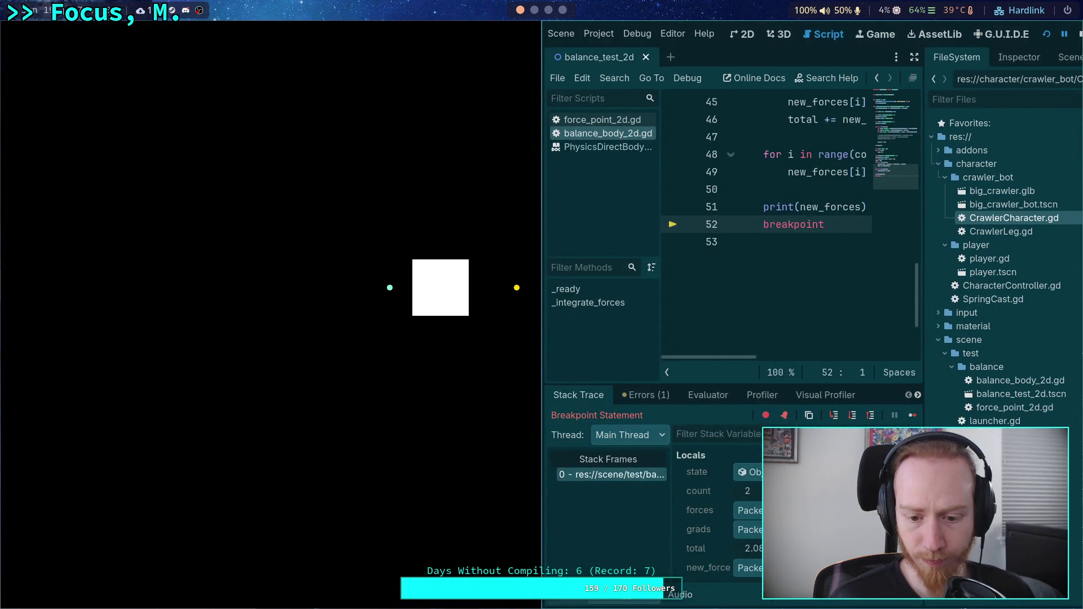
Read the printed forces in the Output panel and stop the running game.
{"action": "left_click", "coordinate": [567, 601]}
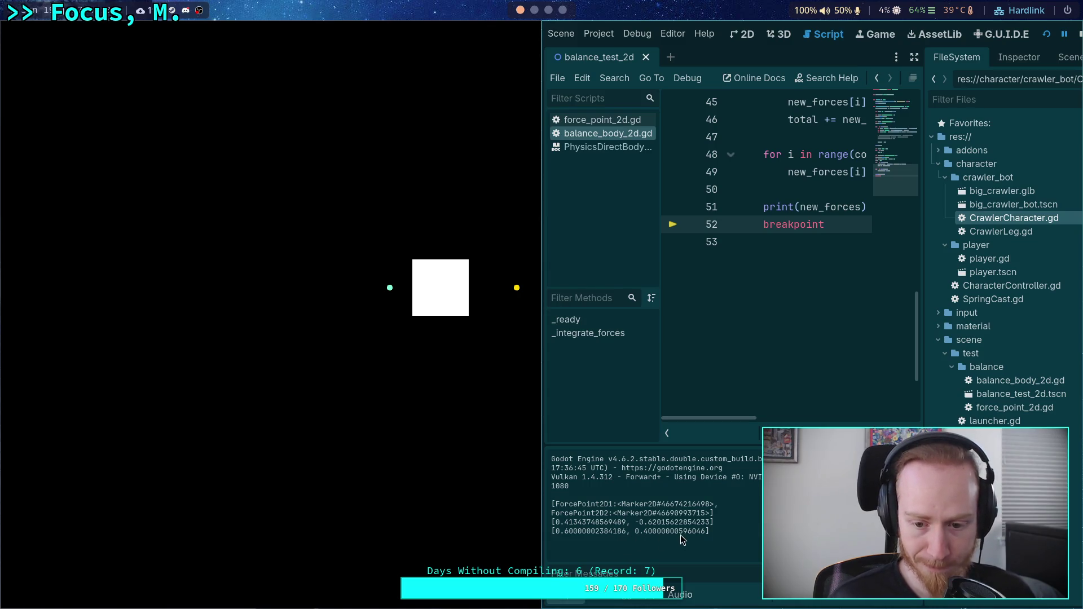
{"action": "scroll", "coordinate": [756, 361], "scroll_direction": "up", "scroll_amount": 5}
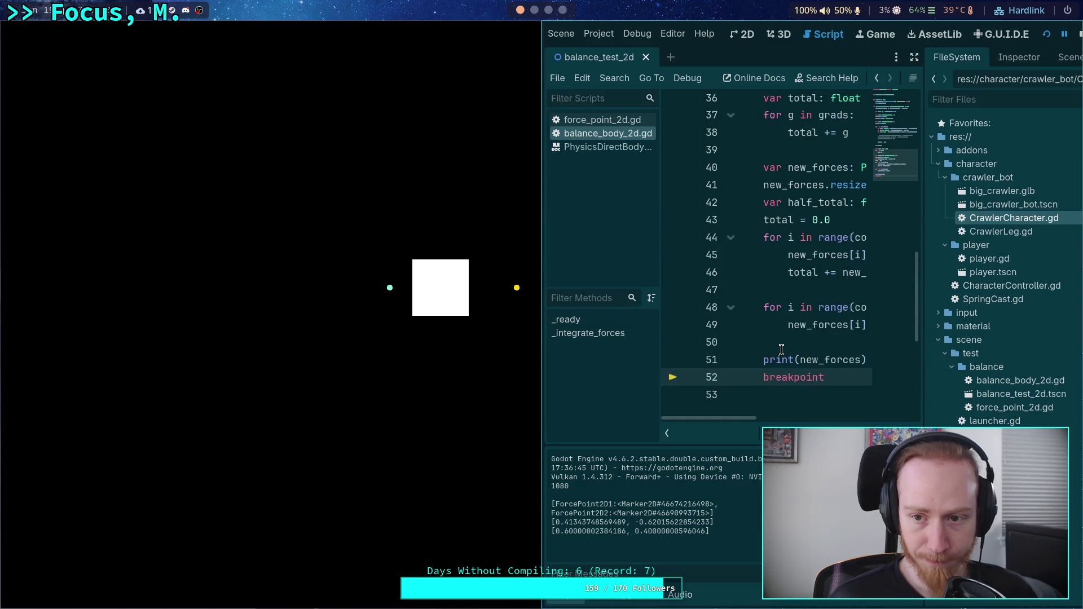
{"action": "scroll", "coordinate": [781, 350], "scroll_direction": "down", "scroll_amount": 1}
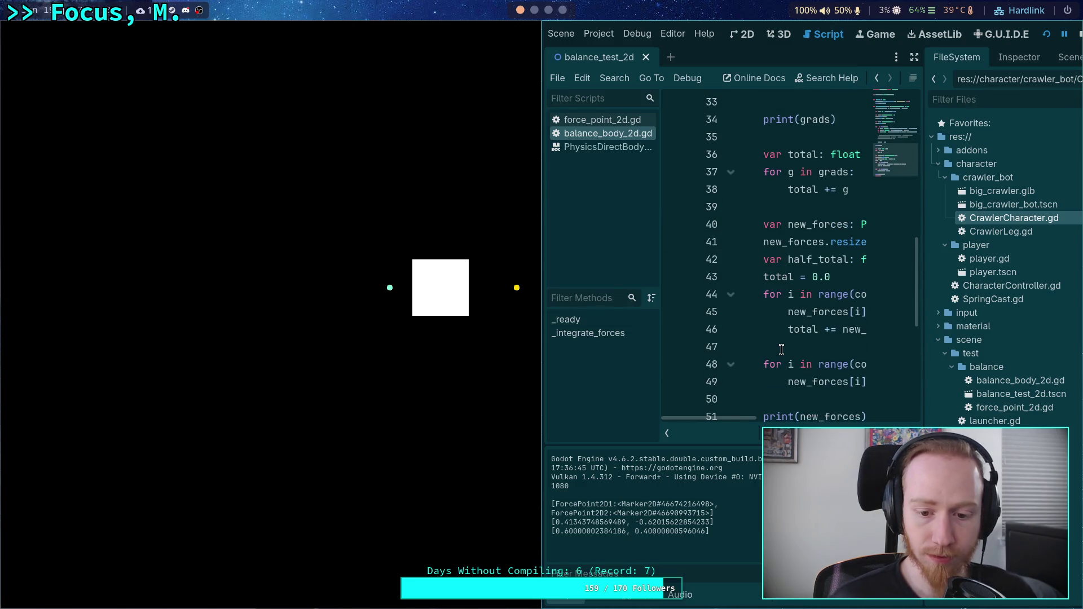
{"action": "scroll", "coordinate": [781, 350], "scroll_direction": "up", "scroll_amount": 3}
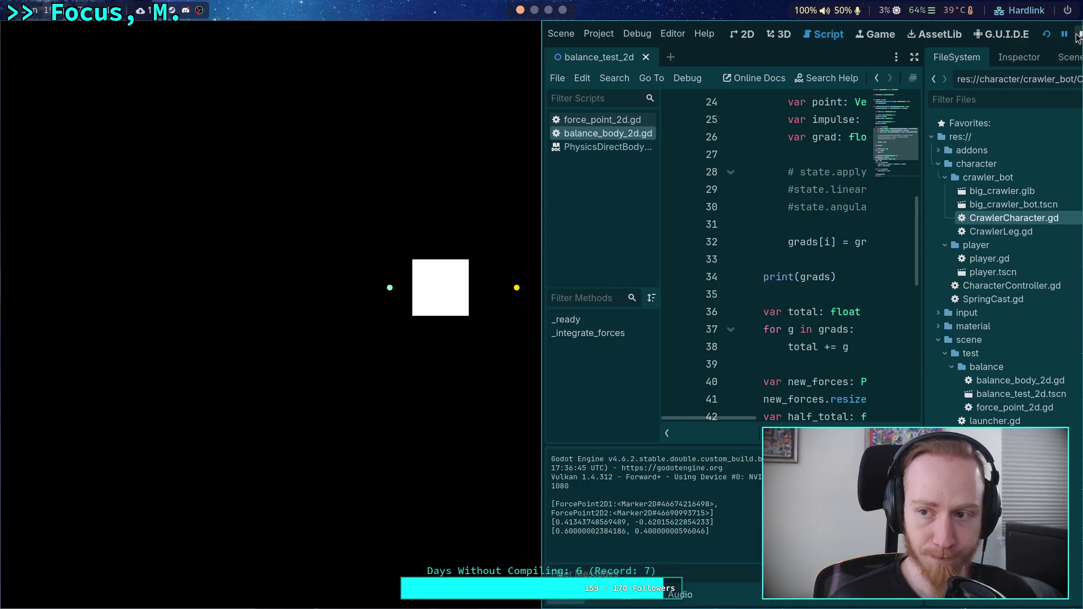
{"action": "key", "text": "F8"}
{"action": "scroll", "coordinate": [575, 239], "scroll_direction": "up", "scroll_amount": 2}
{"action": "left_click", "coordinate": [106, 601]}
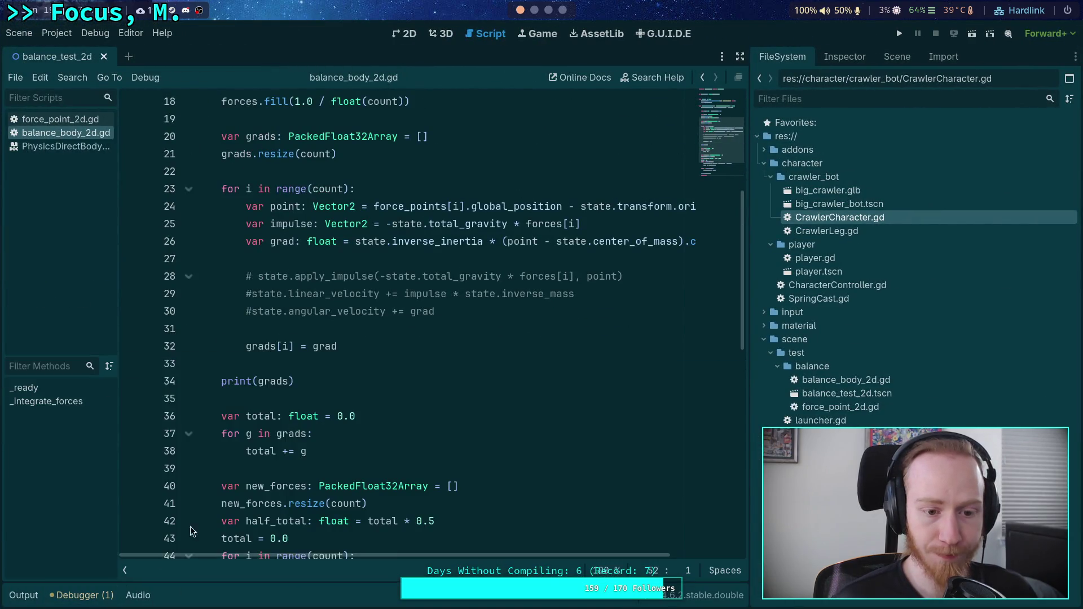
{"action": "scroll", "coordinate": [422, 282], "scroll_direction": "up", "scroll_amount": 3}
{"action": "scroll", "coordinate": [422, 282], "scroll_direction": "down", "scroll_amount": 5}
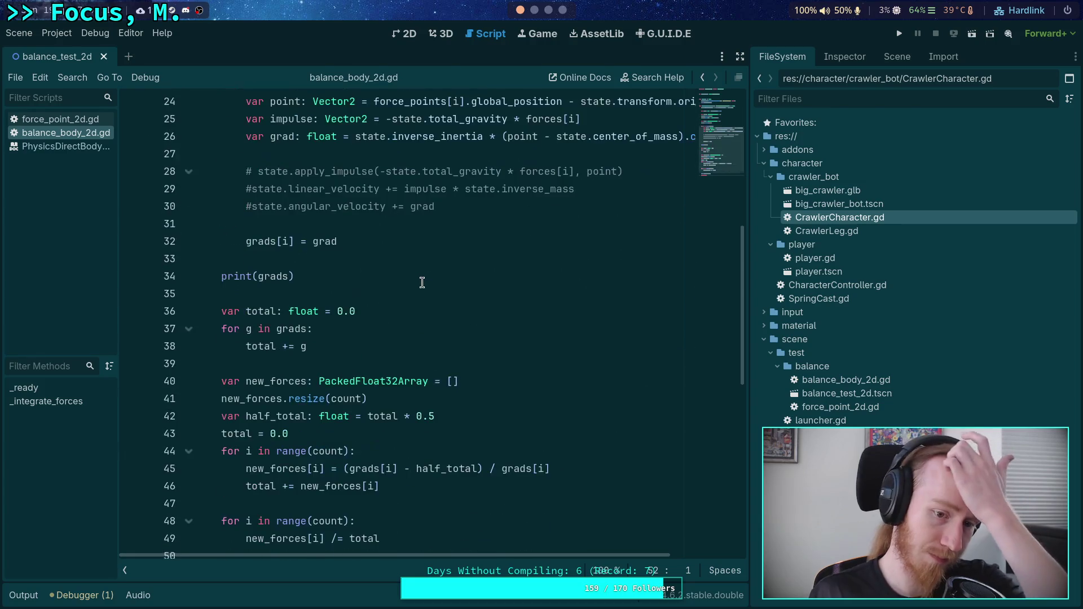
{"action": "scroll", "coordinate": [378, 299], "scroll_direction": "up", "scroll_amount": 4}
Change the forces and new_forces arrays from PackedFloat32Array to PackedFloat64Array.
{"action": "left_click_drag", "start_coordinate": [362, 172], "coordinate": [374, 171]}
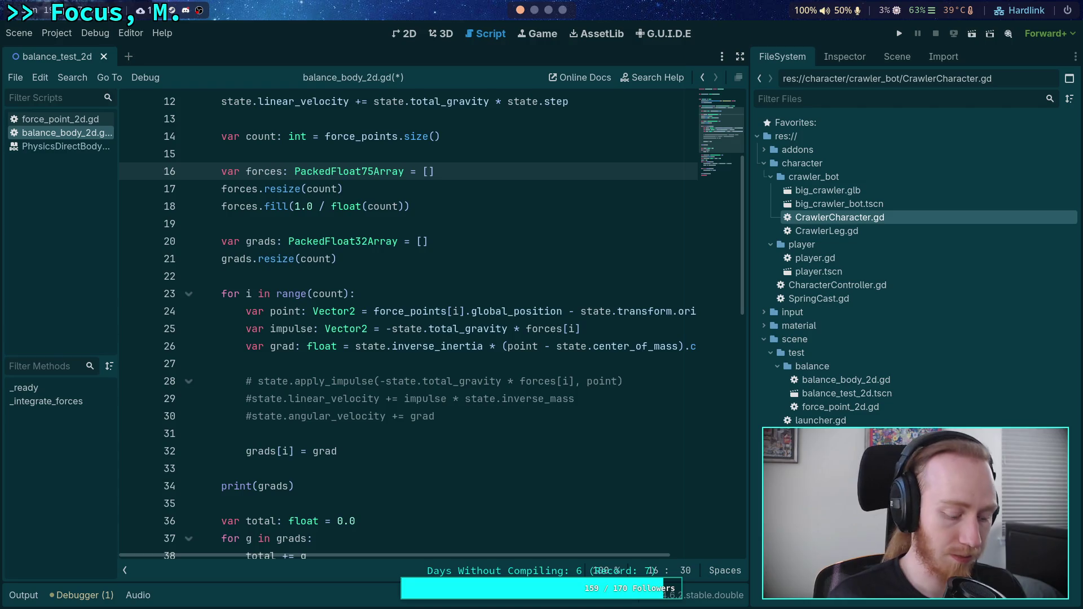
{"action": "key", "text": "BackSpace"}
{"action": "key", "text": "BackSpace"}
{"action": "type", "text": "64"}
{"action": "left_click", "coordinate": [357, 243]}
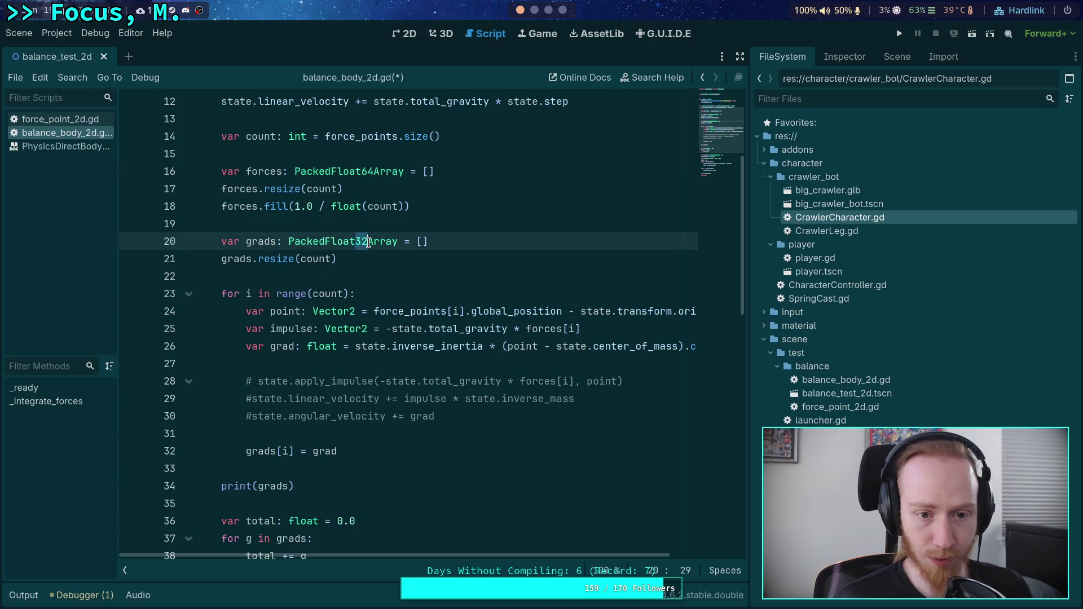
{"action": "scroll", "coordinate": [357, 243], "scroll_direction": "down", "scroll_amount": 4}
{"action": "left_click", "coordinate": [390, 382]}
{"action": "key", "text": "BackSpace"}
{"action": "key", "text": "Delete"}
{"action": "type", "text": "64Array = ["}
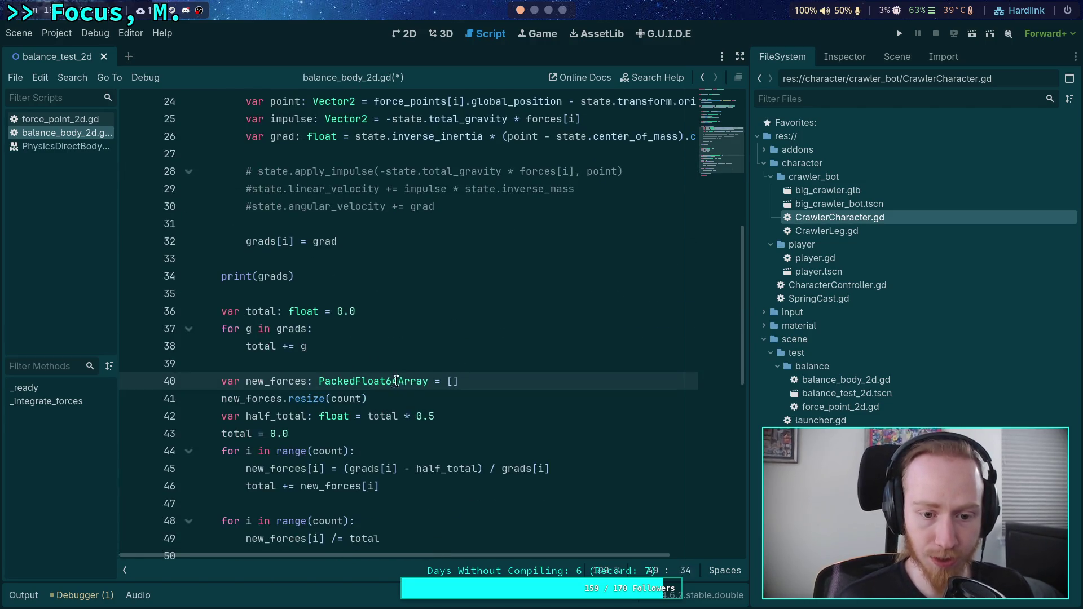
{"action": "scroll", "coordinate": [390, 382], "scroll_direction": "down", "scroll_amount": 4}
{"action": "scroll", "coordinate": [390, 381], "scroll_direction": "up", "scroll_amount": 3}
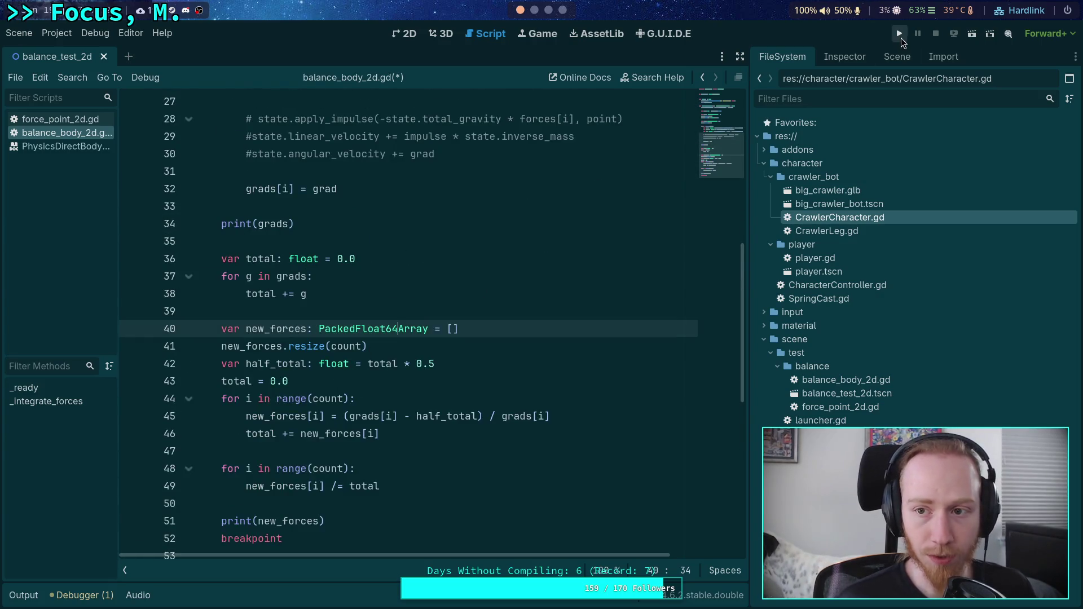
Rerun the scene, check new_forces prints [0.6, 0.4] in Output, and stop it.
{"action": "key", "text": "F6"}
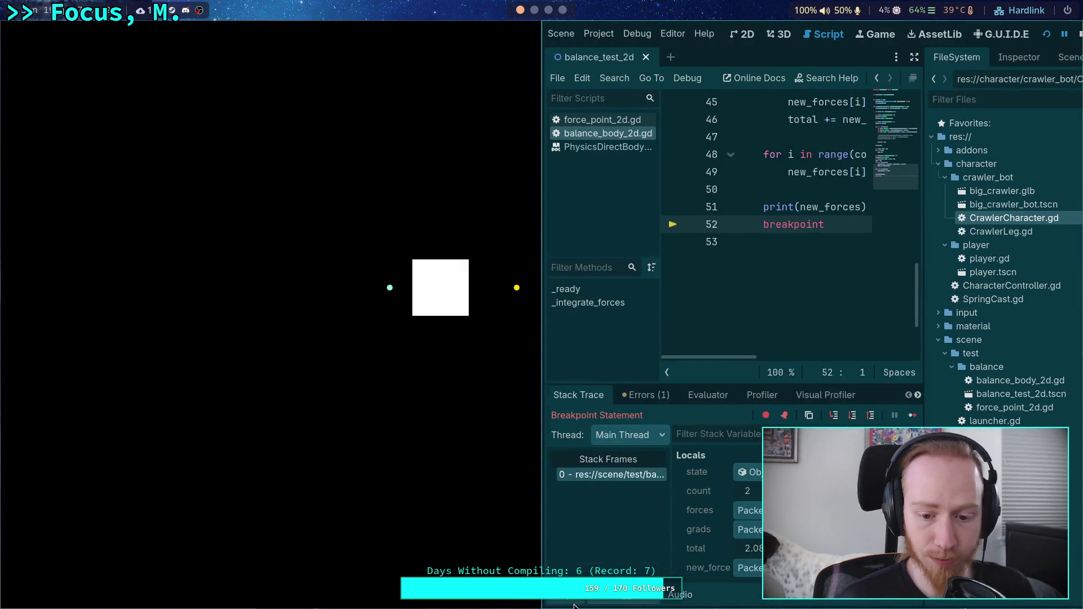
{"action": "left_click", "coordinate": [564, 602]}
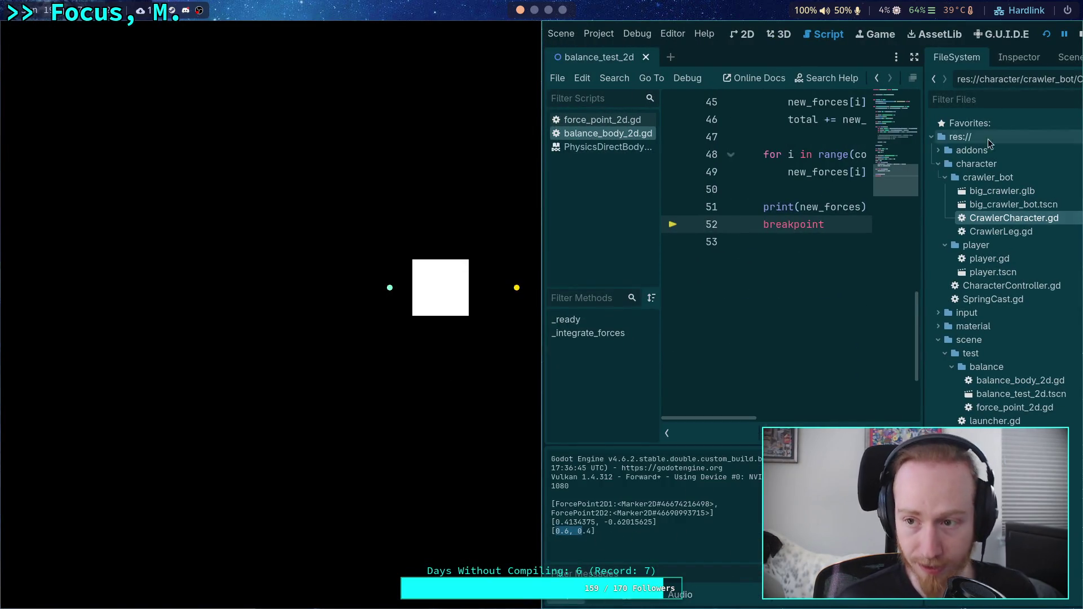
{"action": "left_click", "coordinate": [1079, 35]}
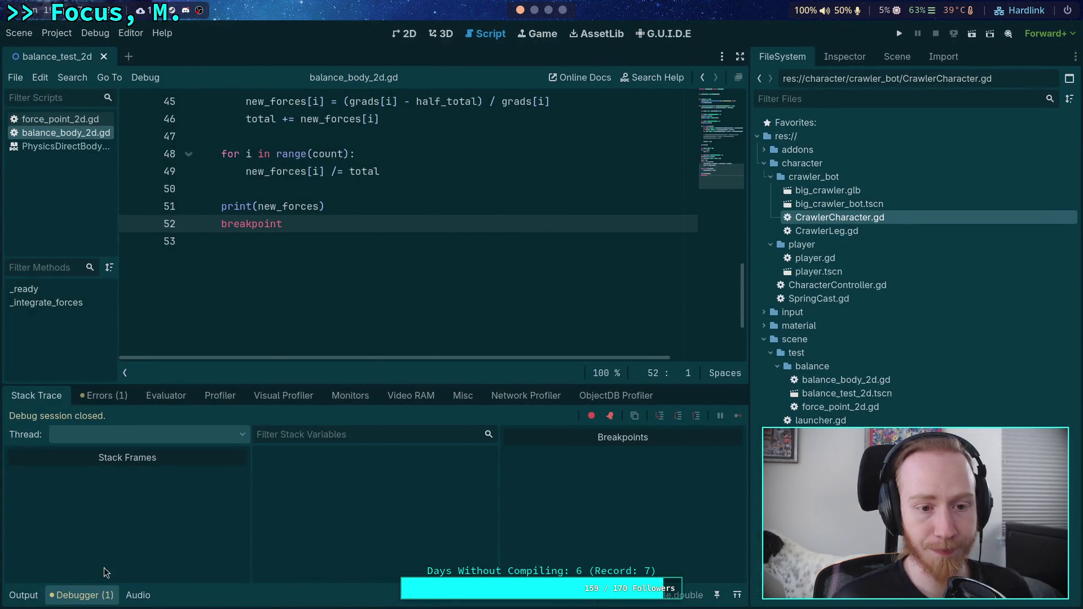
{"action": "left_click", "coordinate": [99, 597]}
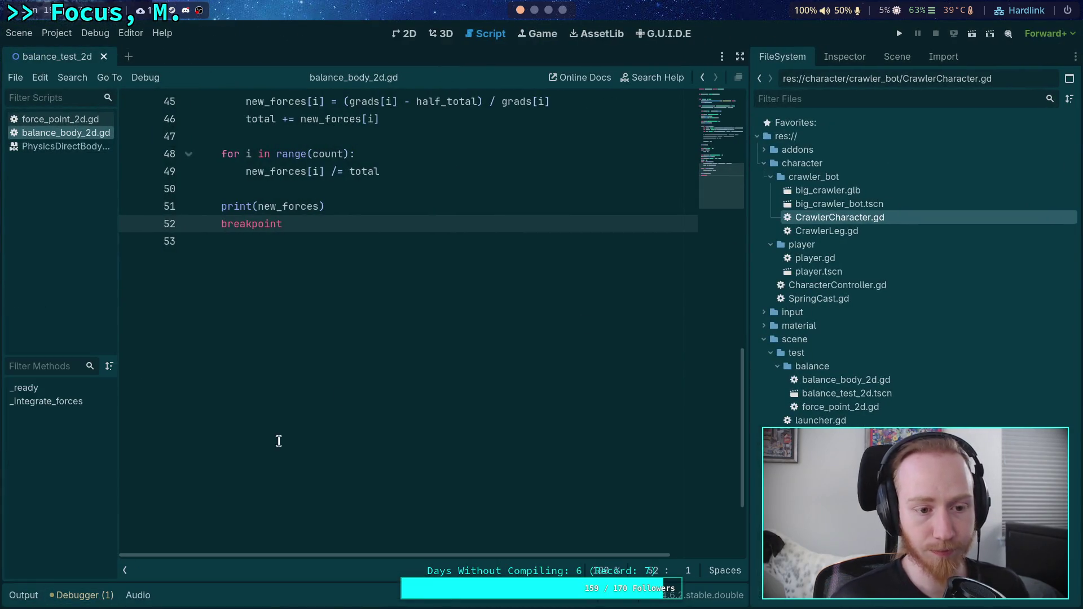
Select the print(new_forces) line and check the edit options for commented lines 28–30.
{"action": "left_click", "coordinate": [477, 402]}
{"action": "scroll", "coordinate": [473, 406], "scroll_direction": "up", "scroll_amount": 2}
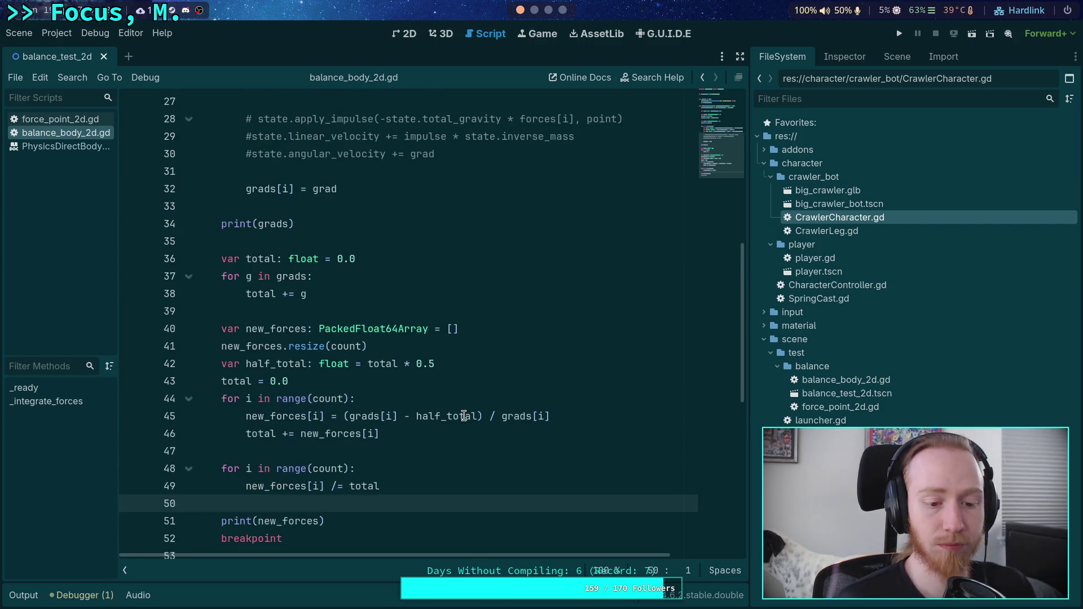
{"action": "scroll", "coordinate": [418, 474], "scroll_direction": "down", "scroll_amount": 1}
{"action": "left_click", "coordinate": [329, 463]}
{"action": "key", "text": "shift+Home"}
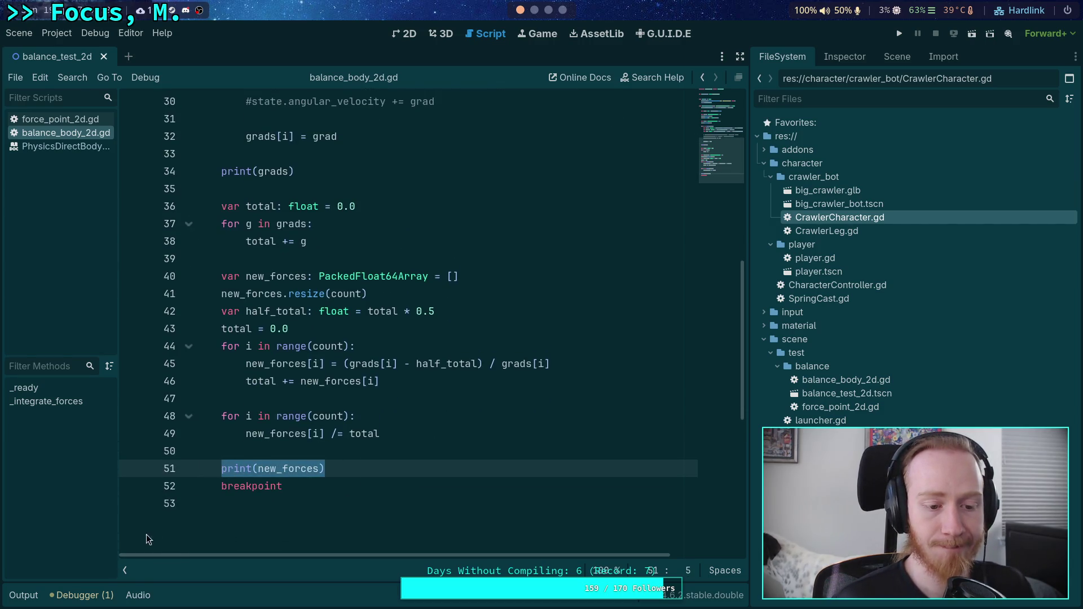
{"action": "scroll", "coordinate": [361, 480], "scroll_direction": "up", "scroll_amount": 5}
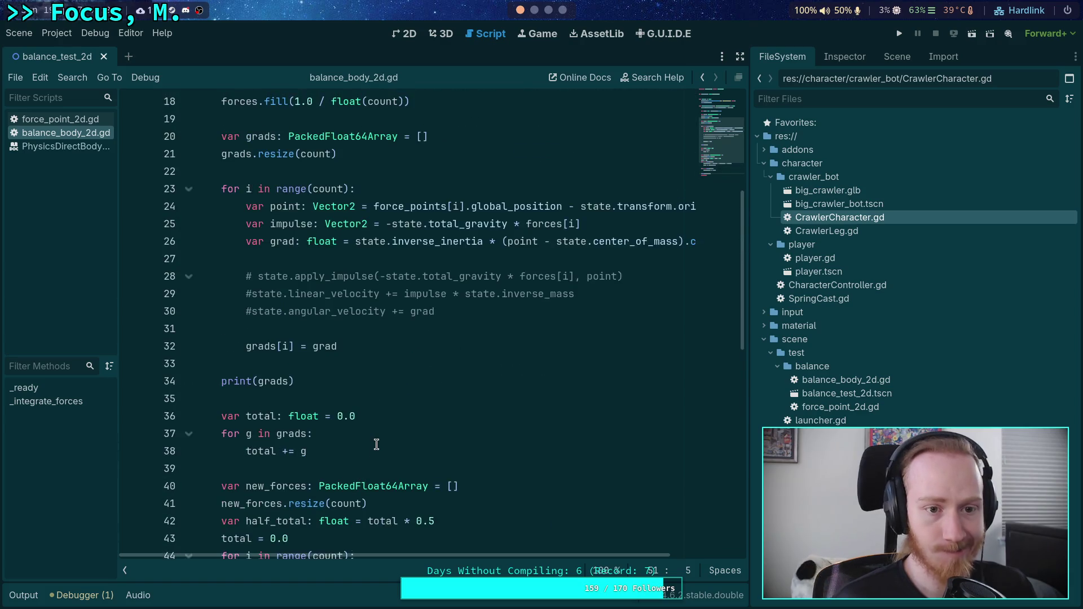
{"action": "scroll", "coordinate": [295, 345], "scroll_direction": "down", "scroll_amount": 2}
{"action": "left_click_drag", "start_coordinate": [248, 223], "coordinate": [473, 252]}
{"action": "right_click", "coordinate": [380, 247]}
{"action": "left_click", "coordinate": [418, 302]}
Comment out the print(new_forces) and breakpoint lines with #.
{"action": "scroll", "coordinate": [418, 301], "scroll_direction": "down", "scroll_amount": 5}
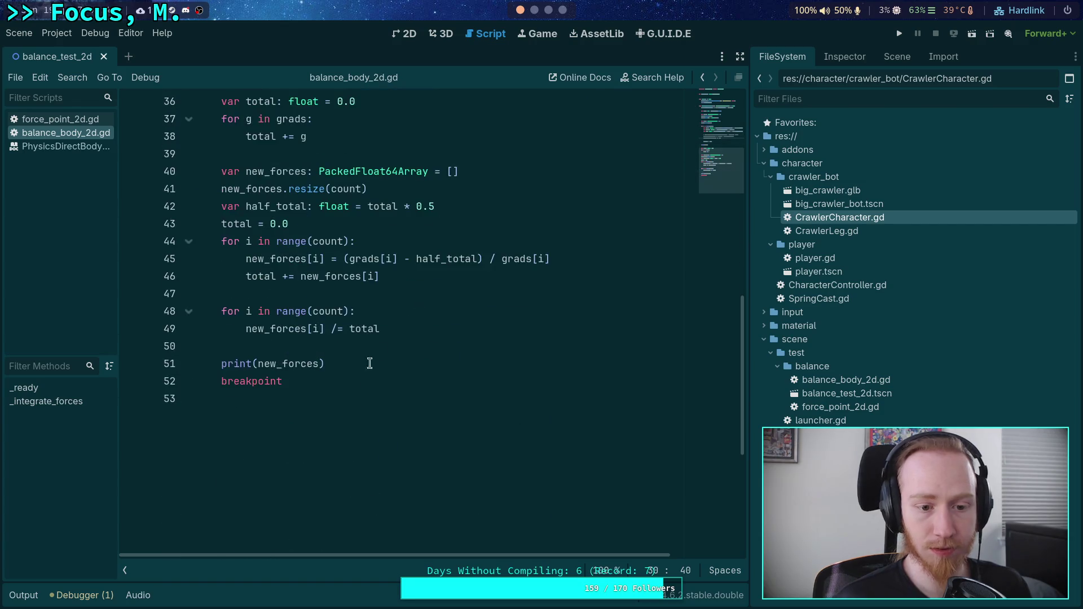
{"action": "left_click", "coordinate": [388, 362]}
{"action": "key", "text": "Return"}
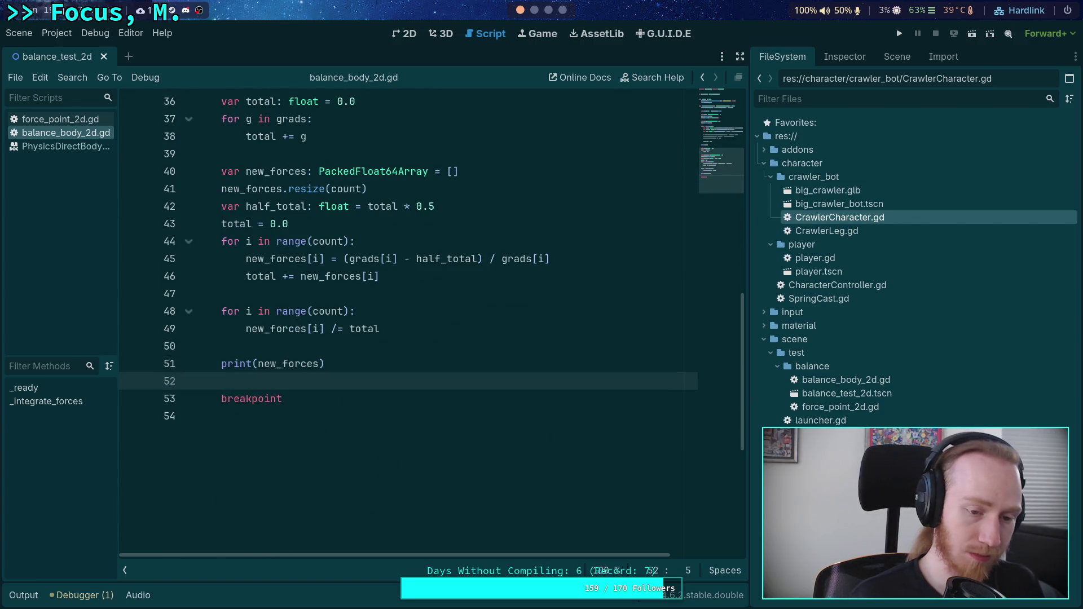
{"action": "key", "text": "Down"}
{"action": "type", "text": "#"}
{"action": "key", "text": "Up"}
{"action": "key", "text": "Up"}
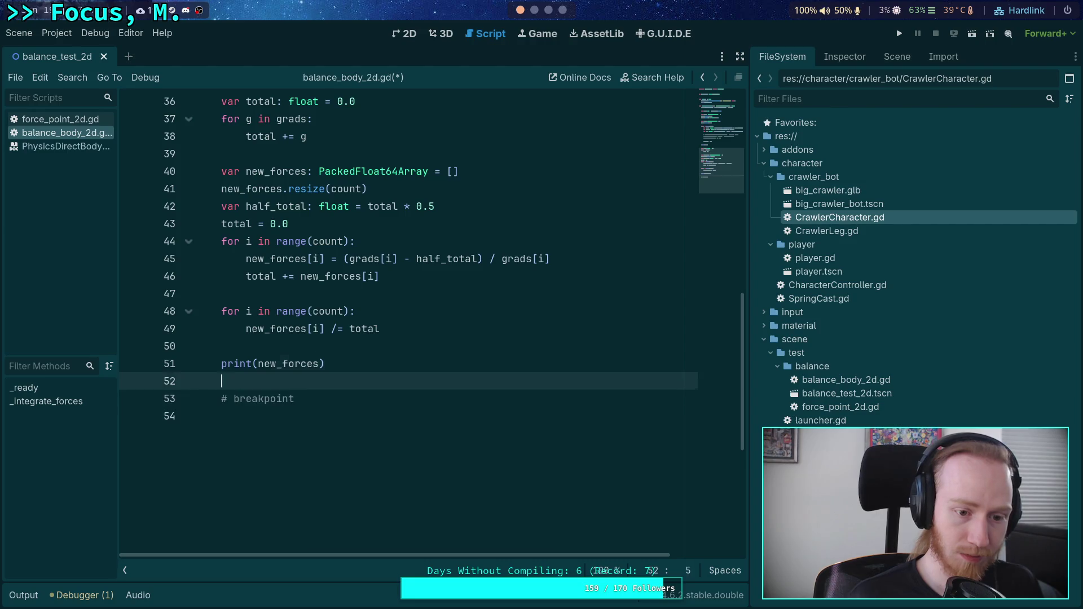
{"action": "key", "text": "ctrl+k"}
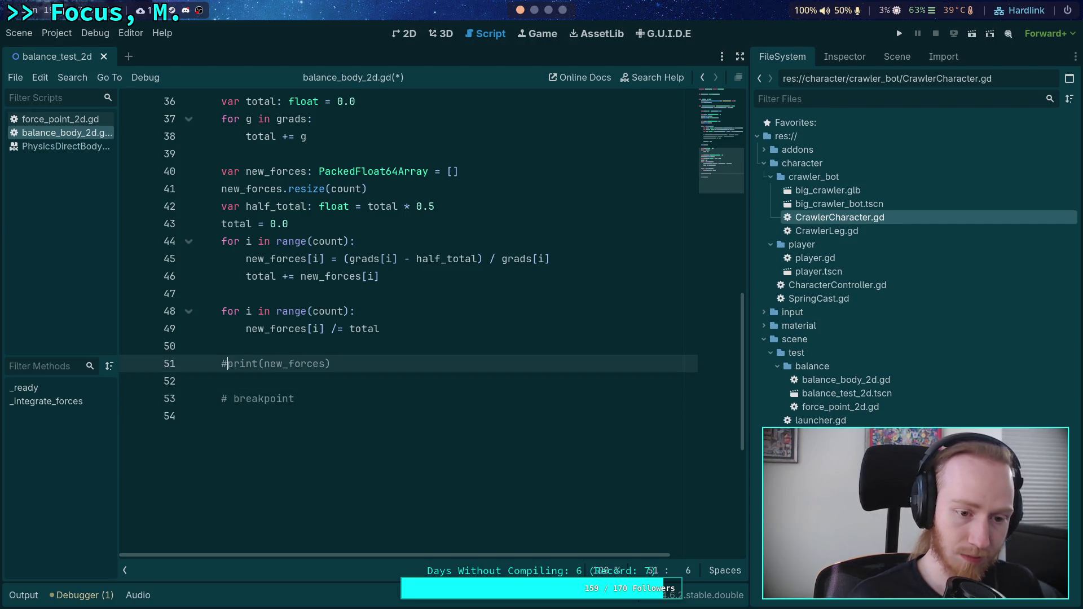
{"action": "key", "text": "Down"}
{"action": "key", "text": "BackSpace"}
{"action": "key", "text": "BackSpace"}
{"action": "key", "text": "Down"}
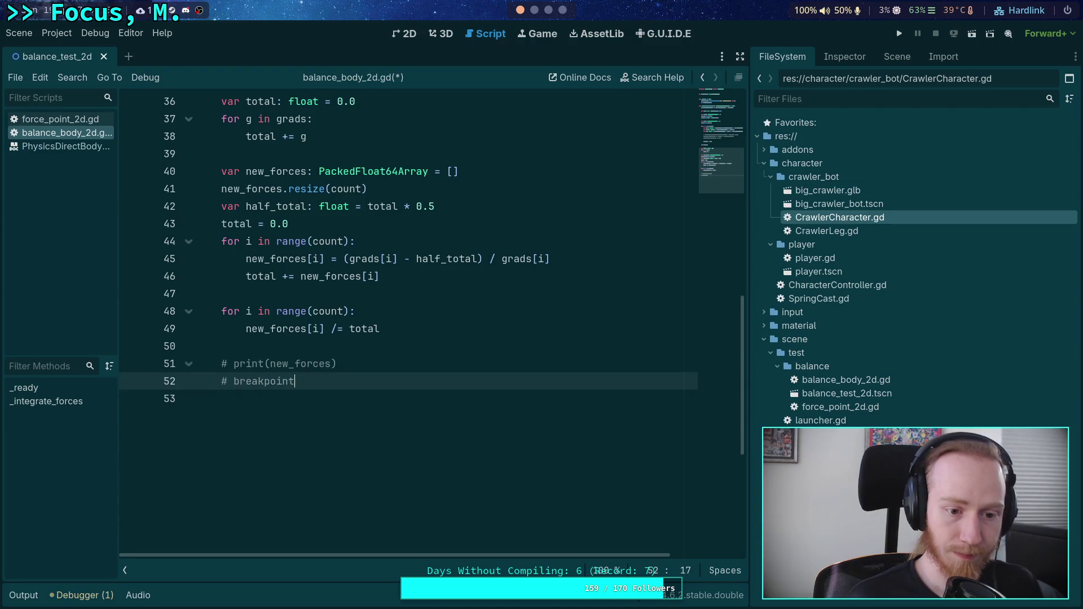
{"action": "key", "text": "Return"}
{"action": "key", "text": "Return"}
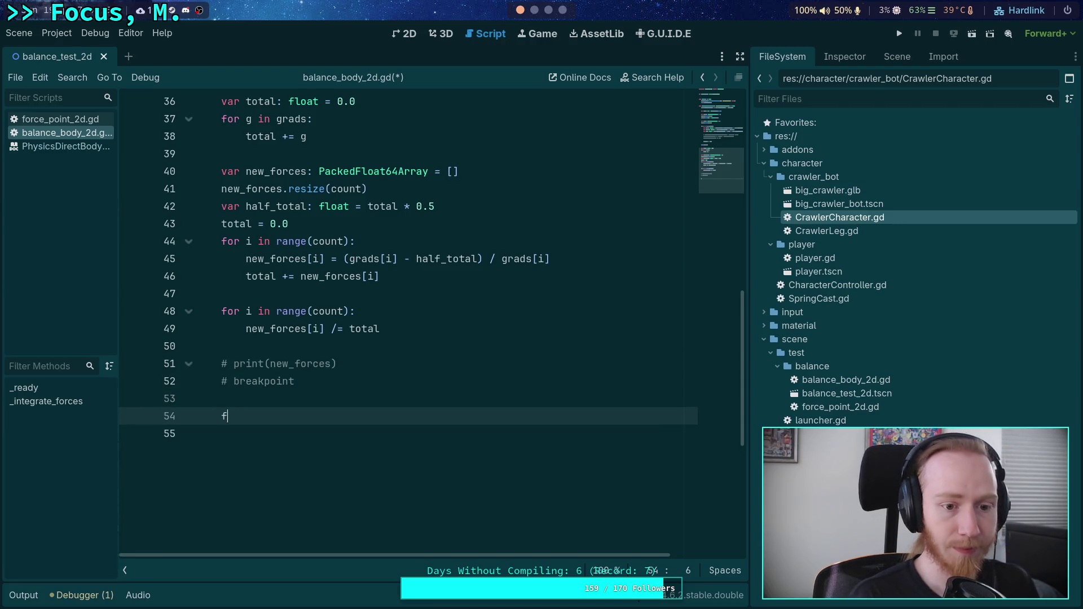
Delete the half-typed for loop after breakpoint and add a line inside the normalising loop.
{"action": "scroll", "coordinate": [382, 367], "scroll_direction": "up", "scroll_amount": 7}
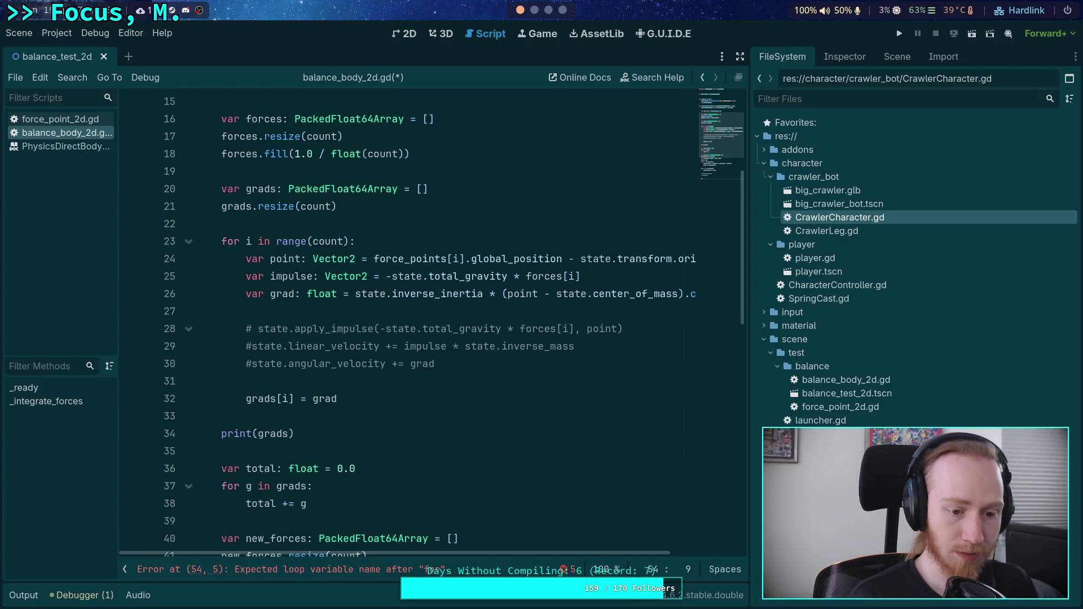
{"action": "type", "text": "i in"}
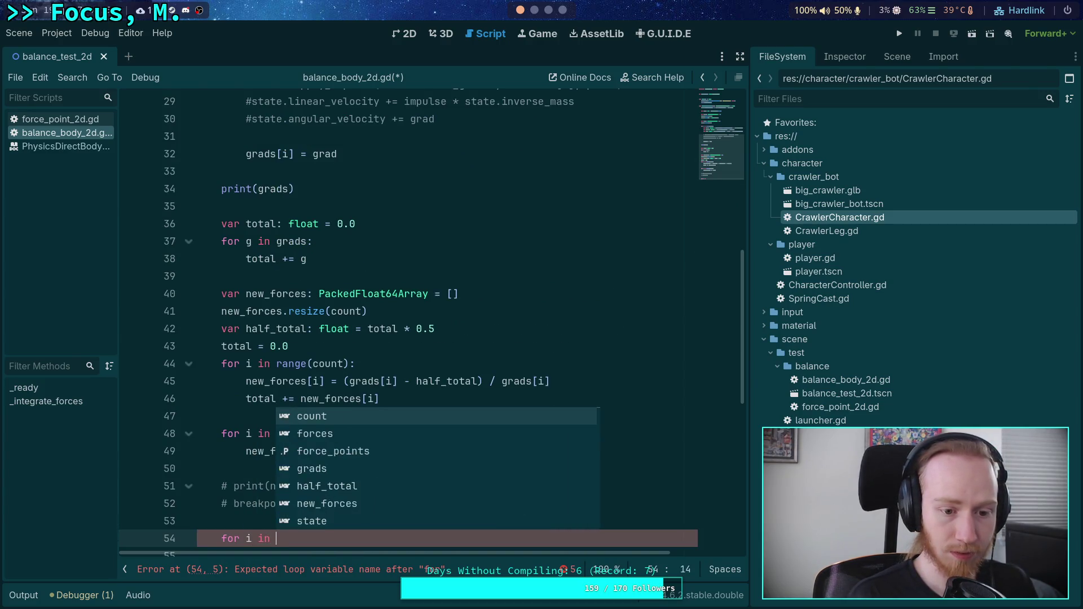
{"action": "key", "text": "Escape"}
{"action": "scroll", "coordinate": [321, 465], "scroll_direction": "down", "scroll_amount": 1}
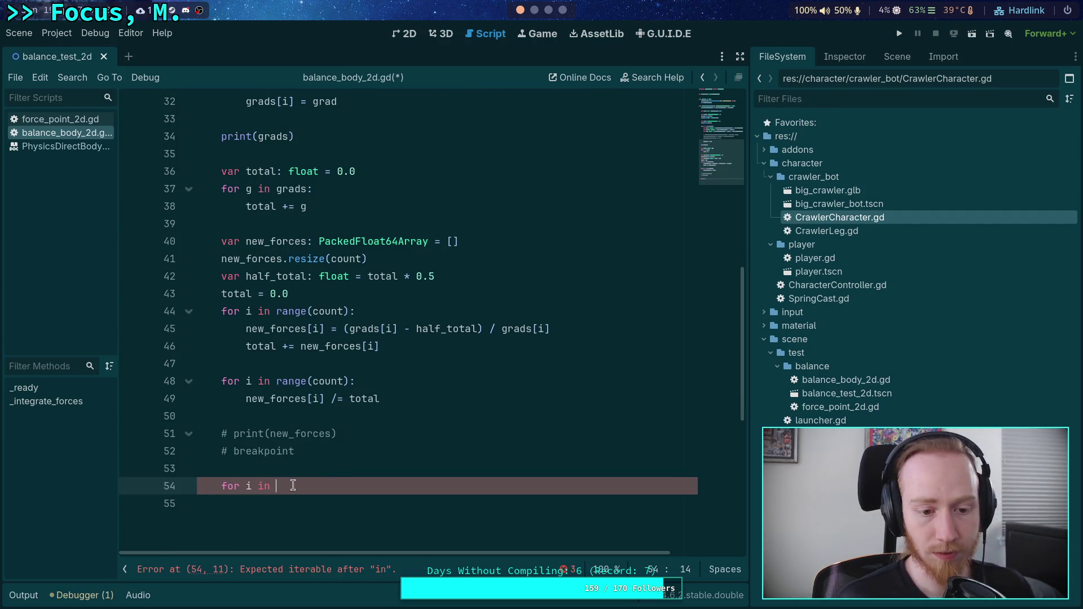
{"action": "left_click_drag", "start_coordinate": [292, 485], "coordinate": [299, 477]}
{"action": "key", "text": "BackSpace"}
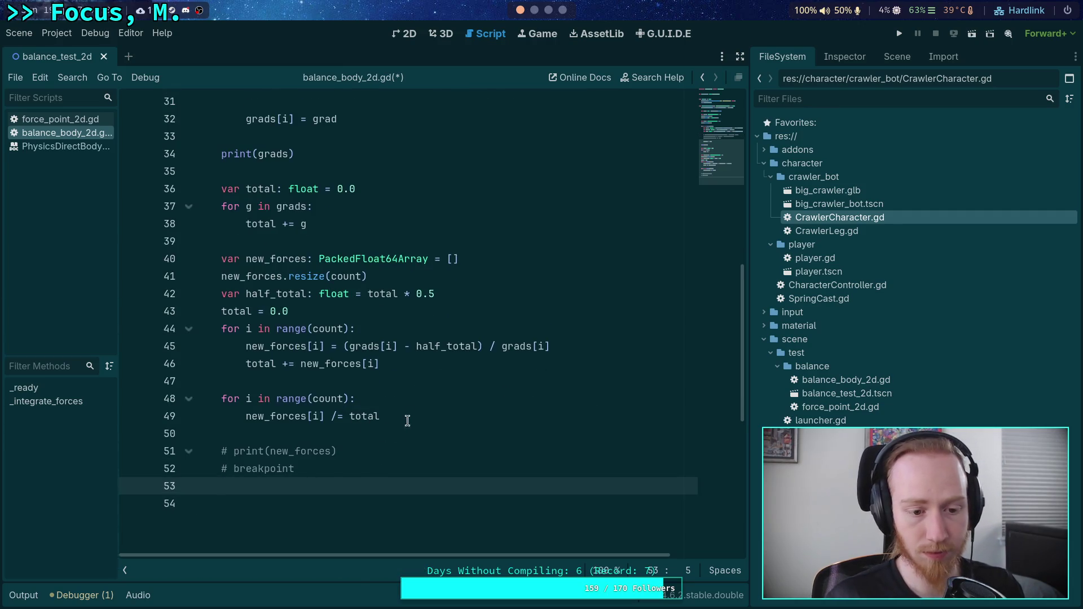
{"action": "key", "text": "BackSpace"}
{"action": "left_click", "coordinate": [443, 415]}
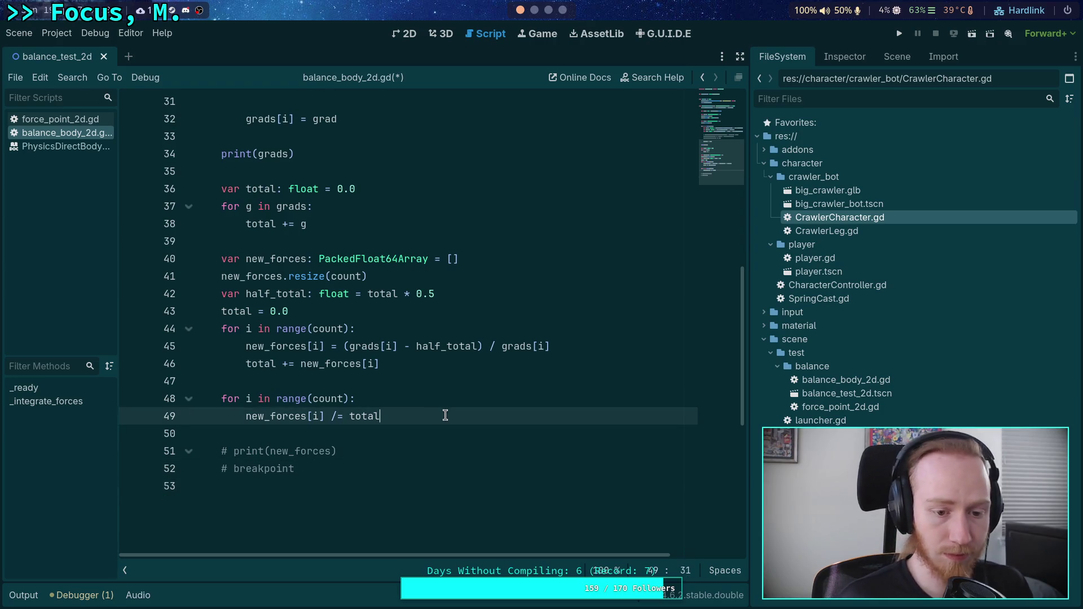
{"action": "key", "text": "Return"}
{"action": "key", "text": "Return"}
{"action": "scroll", "coordinate": [418, 362], "scroll_direction": "up", "scroll_amount": 5}
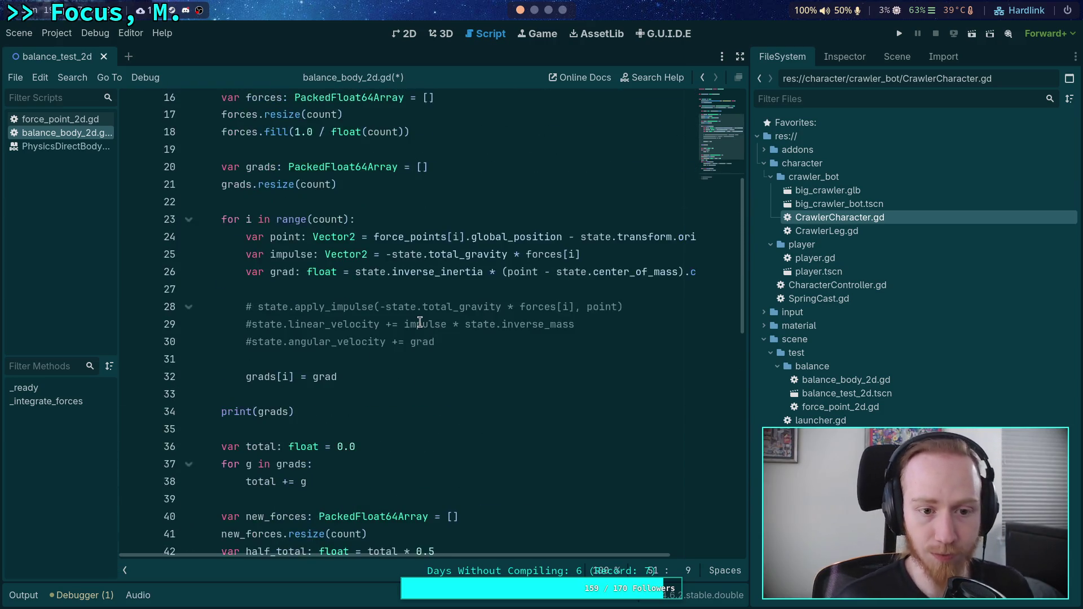
Copy the per-point impulse code from the first loop into the second, normalising loop.
{"action": "mouse_move", "coordinate": [247, 241]}
{"action": "left_mouse_down"}
{"action": "mouse_move", "coordinate": [429, 330]}
{"action": "mouse_move", "coordinate": [431, 347]}
{"action": "left_mouse_up"}
{"action": "right_click", "coordinate": [414, 333]}
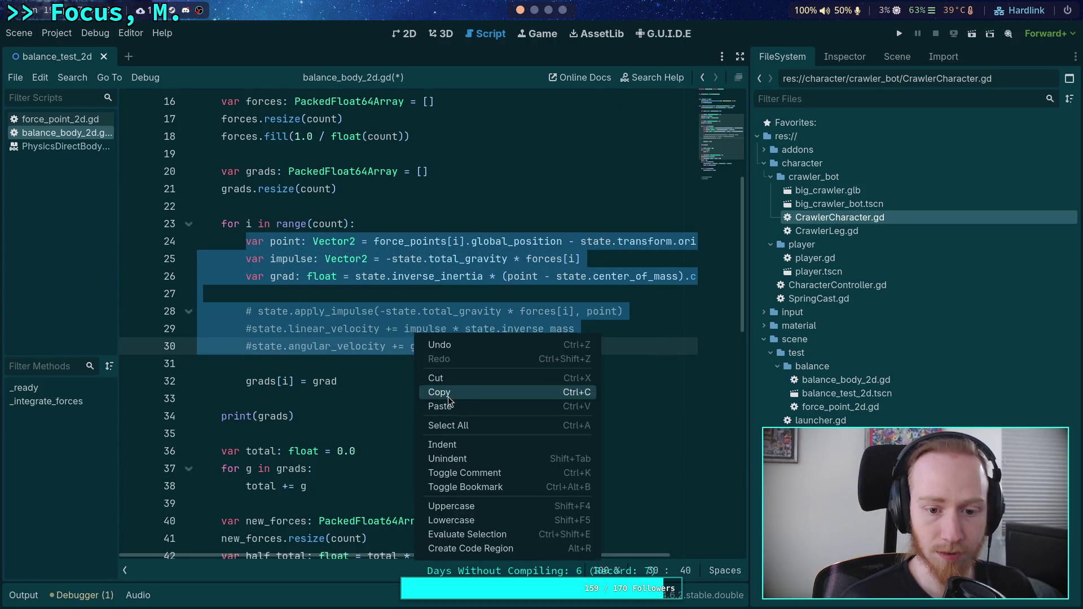
{"action": "left_click", "coordinate": [474, 392]}
{"action": "scroll", "coordinate": [395, 395], "scroll_direction": "down", "scroll_amount": 4}
{"action": "left_click", "coordinate": [281, 487]}
{"action": "key", "text": "ctrl+v"}
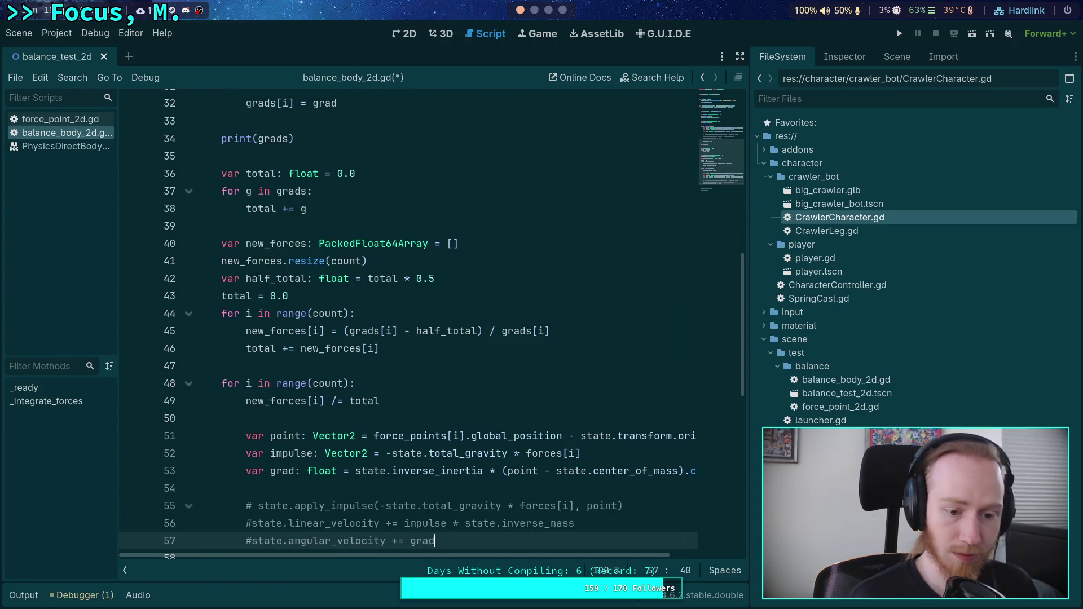
{"action": "scroll", "coordinate": [283, 395], "scroll_direction": "down", "scroll_amount": 3}
{"action": "left_click", "coordinate": [279, 401]}
{"action": "key", "text": "BackSpace"}
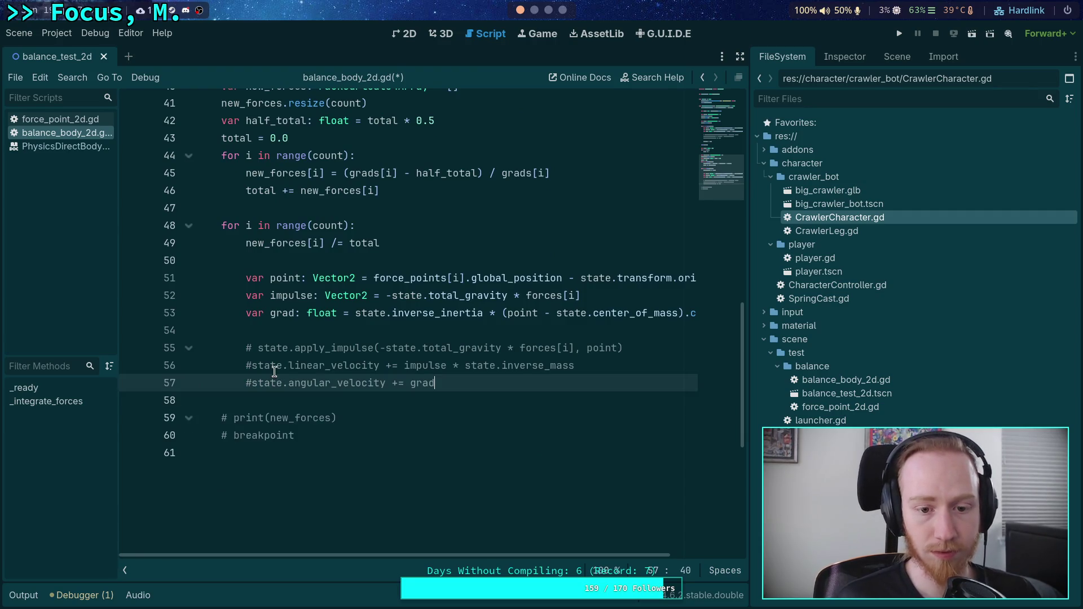
Uncomment the apply_impulse call, keeping the linear and angular velocity lines commented.
{"action": "scroll", "coordinate": [273, 379], "scroll_direction": "up", "scroll_amount": 1}
{"action": "scroll", "coordinate": [249, 435], "scroll_direction": "up", "scroll_amount": 1}
{"action": "left_click_drag", "start_coordinate": [248, 435], "coordinate": [250, 449]}
{"action": "key", "text": "ctrl+k"}
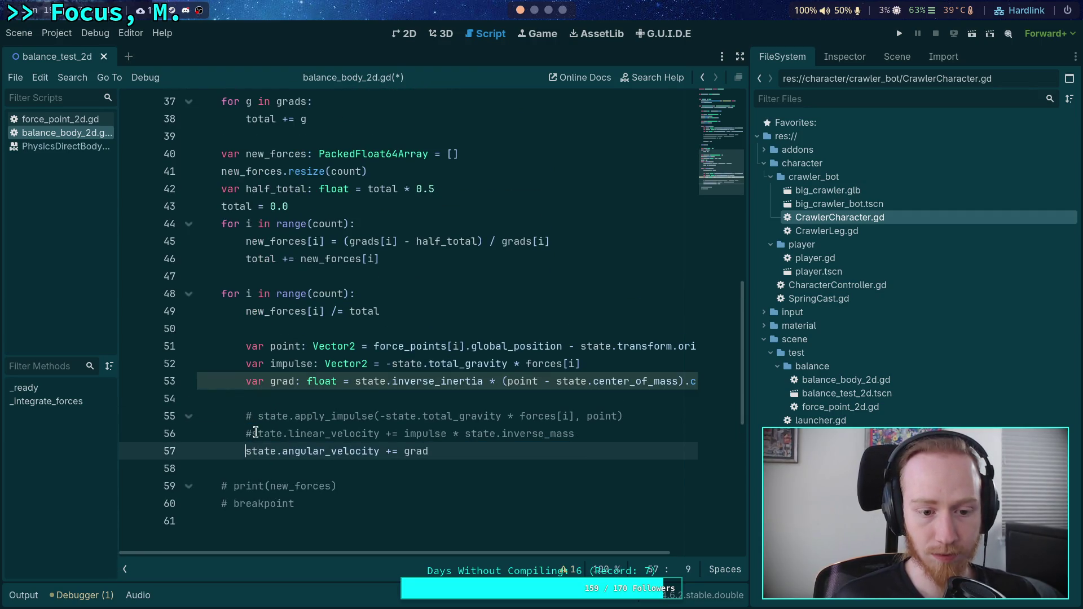
{"action": "left_click", "coordinate": [247, 416]}
{"action": "key", "text": "Delete"}
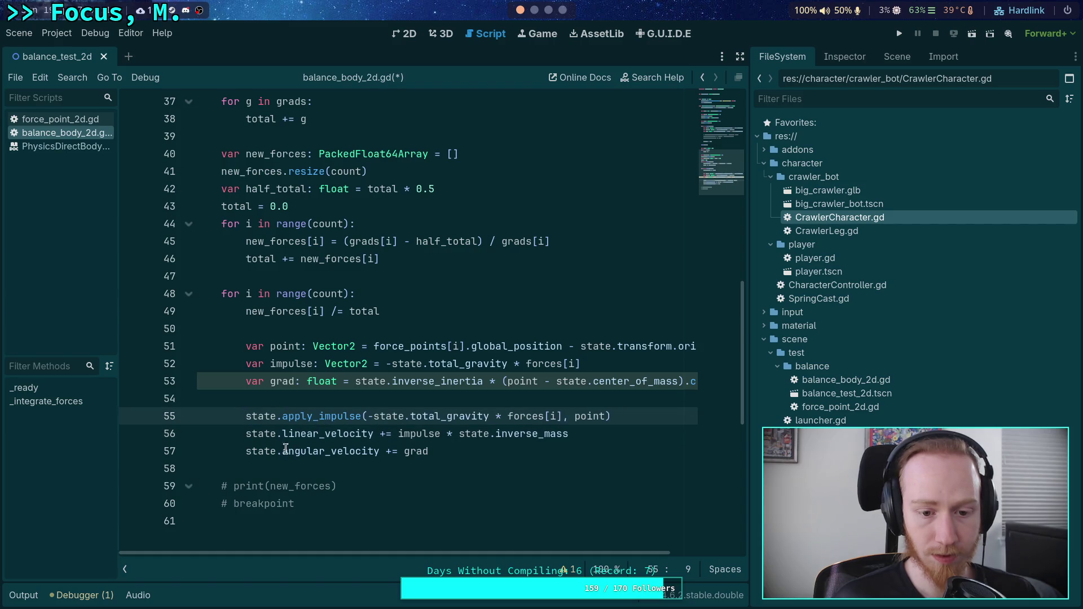
{"action": "left_click_drag", "start_coordinate": [247, 433], "coordinate": [249, 451]}
{"action": "key", "text": "ctrl+k"}
{"action": "left_click", "coordinate": [252, 433]}
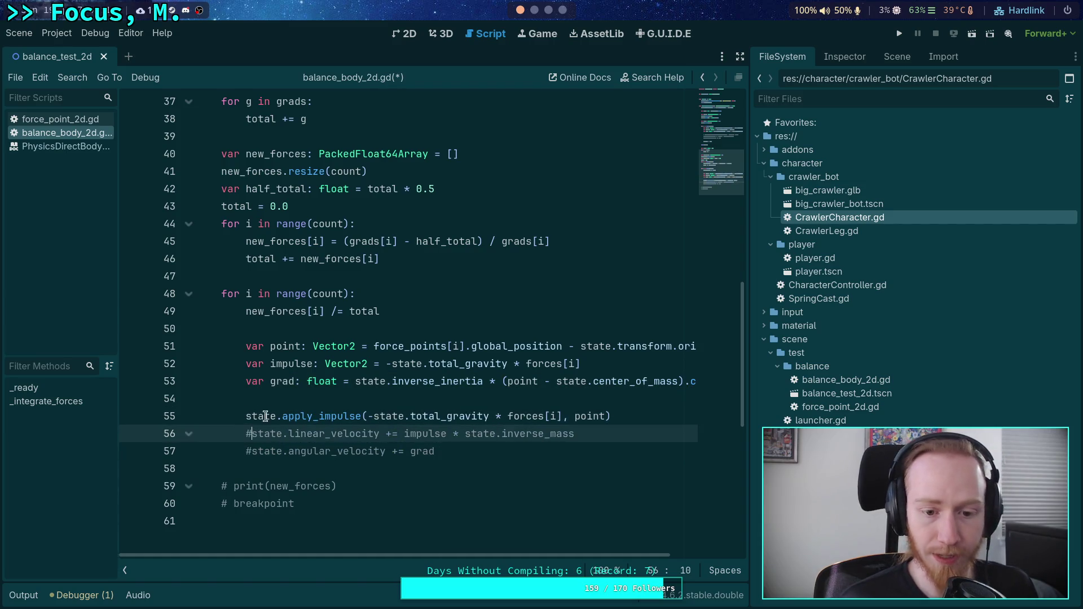
{"action": "scroll", "coordinate": [401, 428], "scroll_direction": "up", "scroll_amount": 1}
{"action": "left_click", "coordinate": [507, 468]}
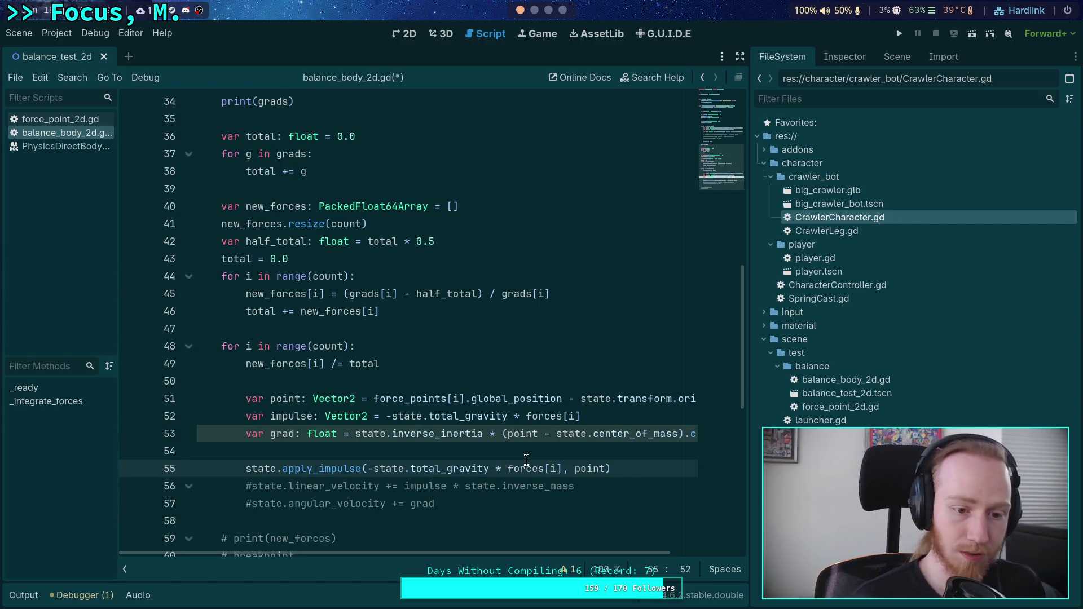
Turn line 49 into 'var force: float = new_forces[i] / total'.
{"action": "left_click", "coordinate": [245, 364]}
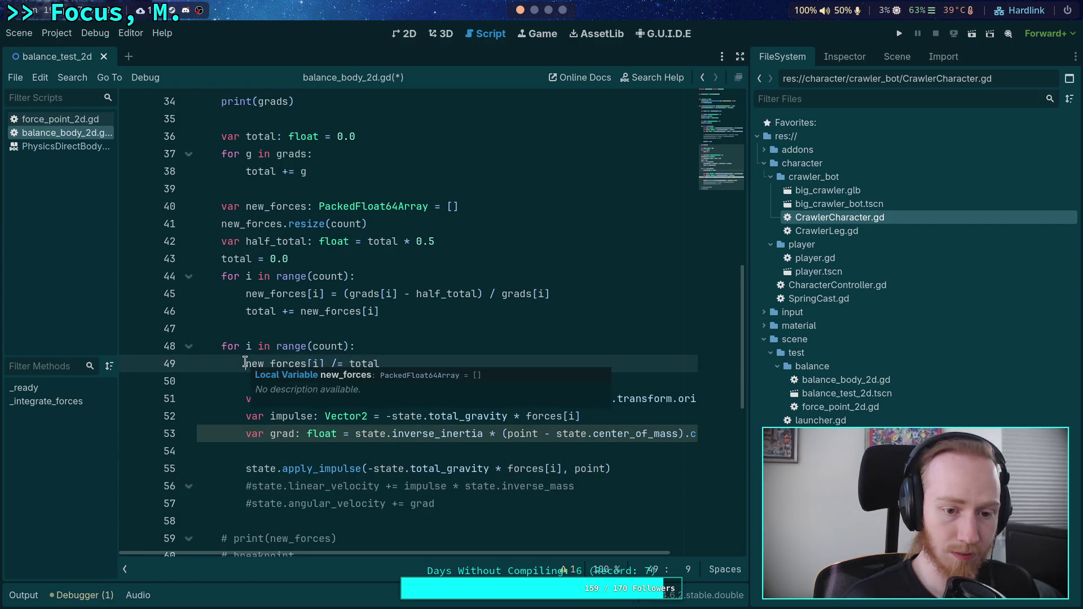
{"action": "type", "text": "var "}
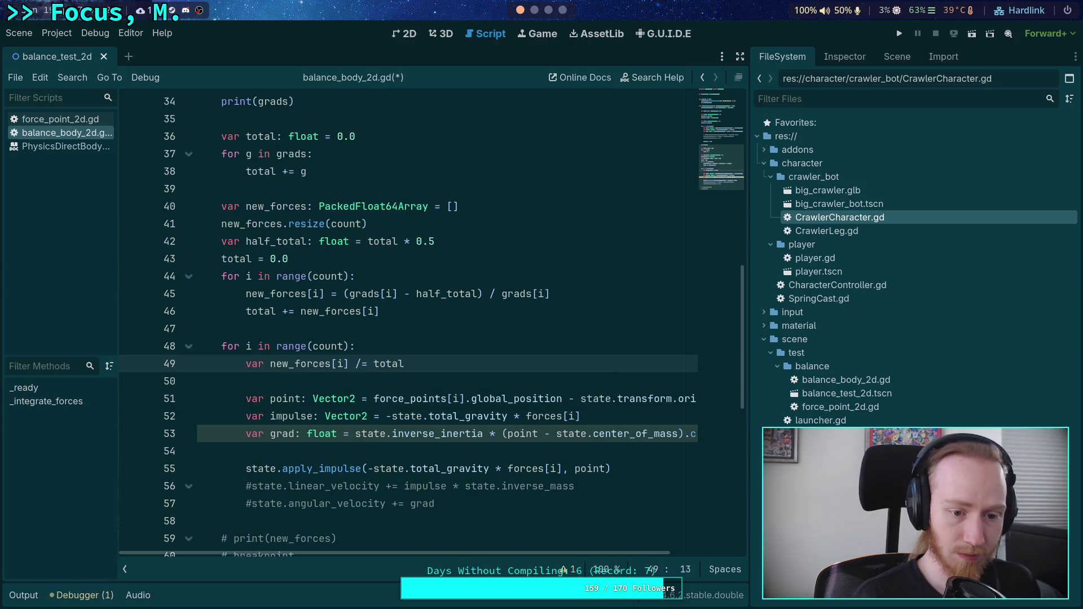
{"action": "type", "text": "force: "}
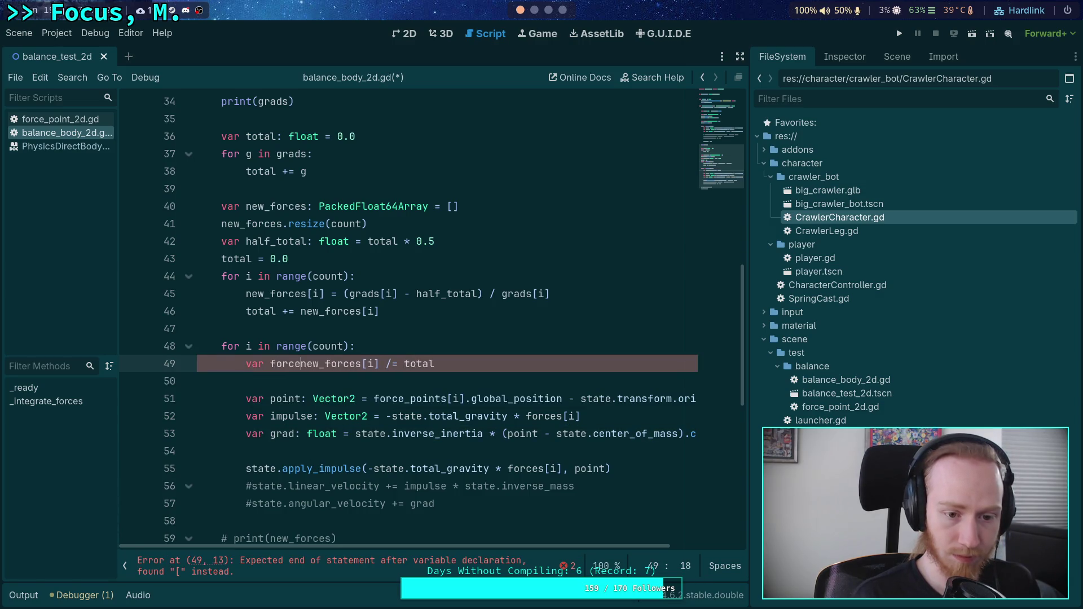
{"action": "type", "text": "fy"}
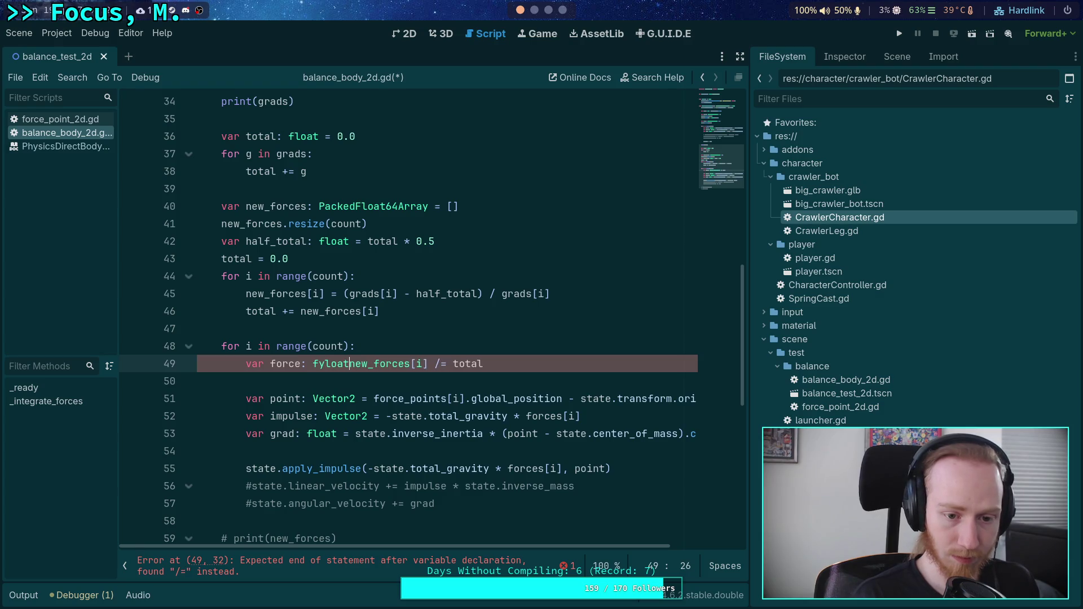
{"action": "key", "text": "BackSpace"}
{"action": "type", "text": "loat ="}
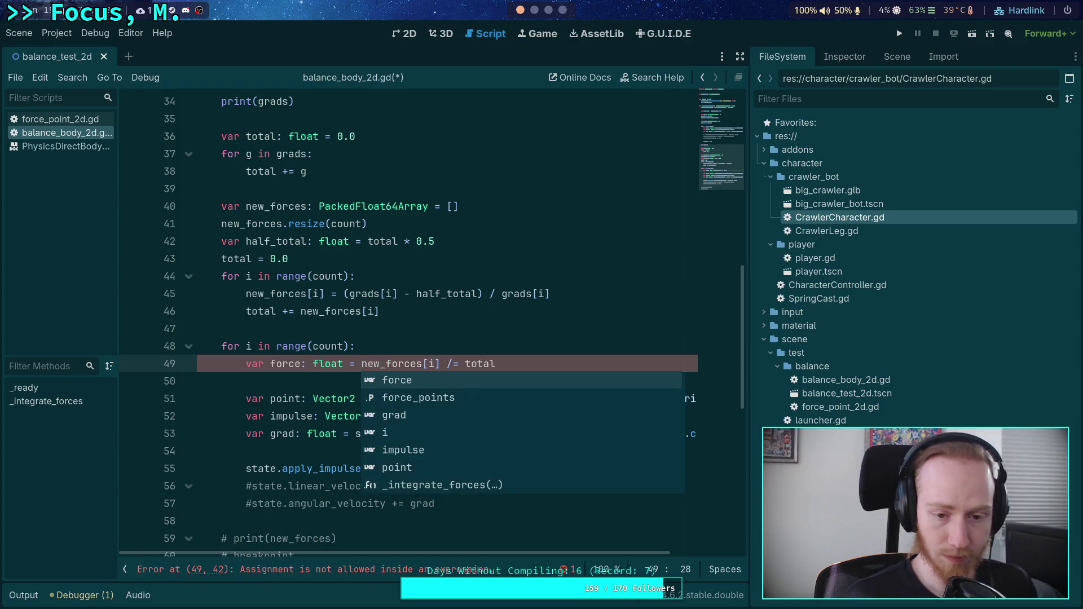
{"action": "left_click", "coordinate": [462, 364]}
{"action": "key", "text": "BackSpace"}
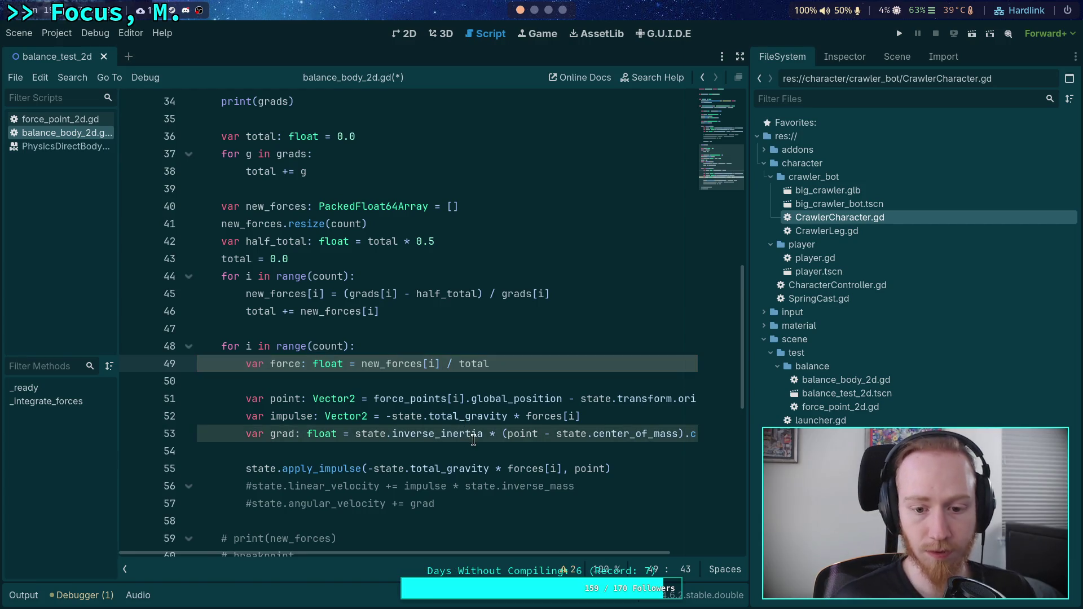
Make the impulse line use force instead of forces[i].
{"action": "left_click", "coordinate": [554, 416]}
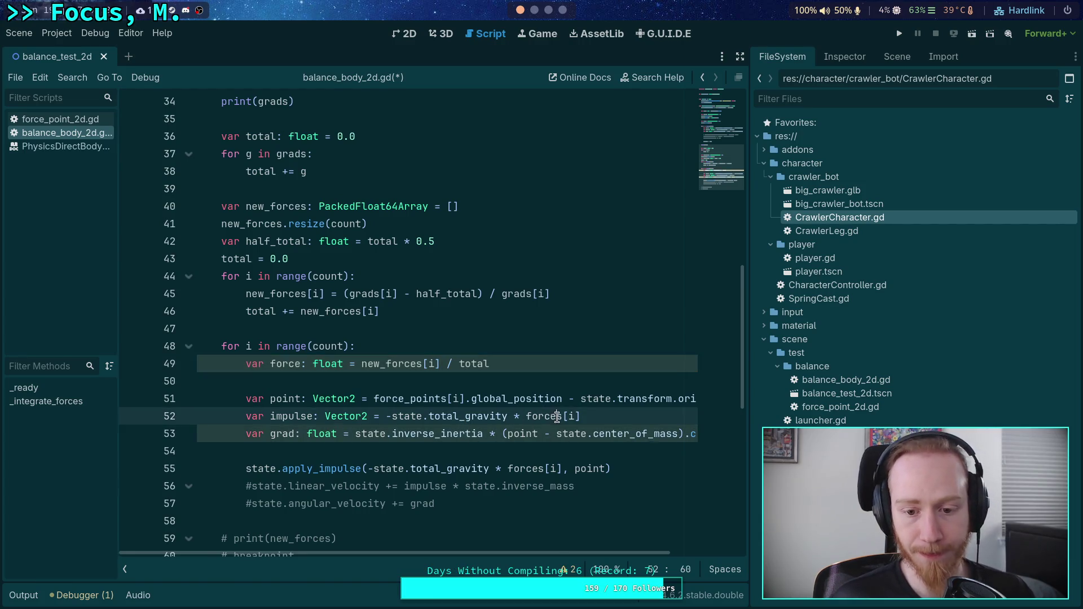
{"action": "key", "text": "shift+End"}
{"action": "key", "text": "BackSpace"}
{"action": "scroll", "coordinate": [669, 553], "scroll_direction": "right", "scroll_amount": 2}
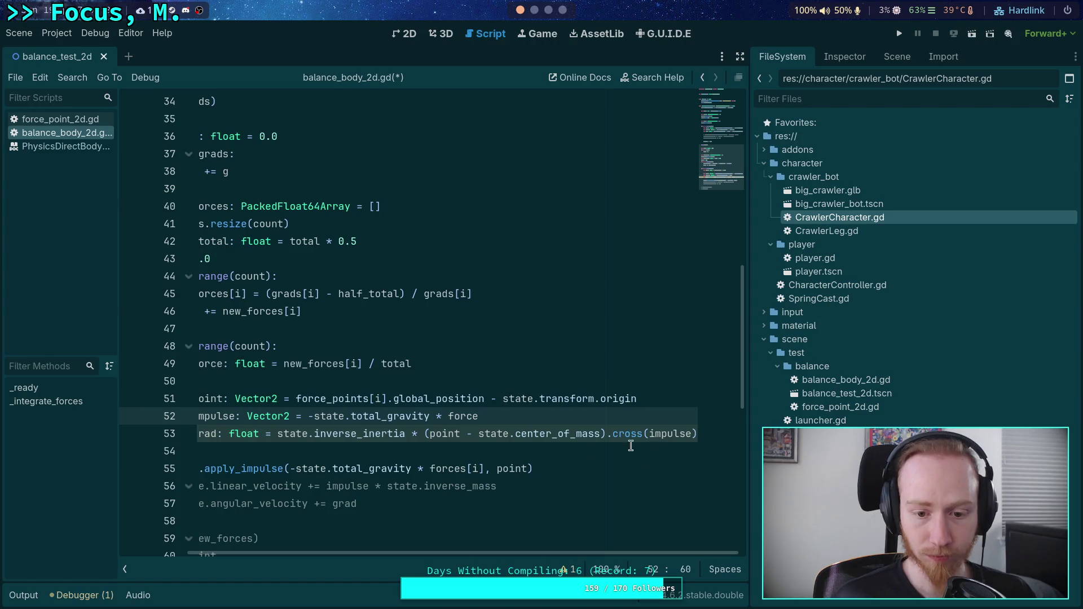
Delete the grad line from the second loop.
{"action": "mouse_move", "coordinate": [492, 550]}
{"action": "left_mouse_down"}
{"action": "mouse_move", "coordinate": [413, 554]}
{"action": "mouse_move", "coordinate": [486, 560]}
{"action": "mouse_move", "coordinate": [422, 559]}
{"action": "left_mouse_up"}
{"action": "left_click", "coordinate": [258, 434]}
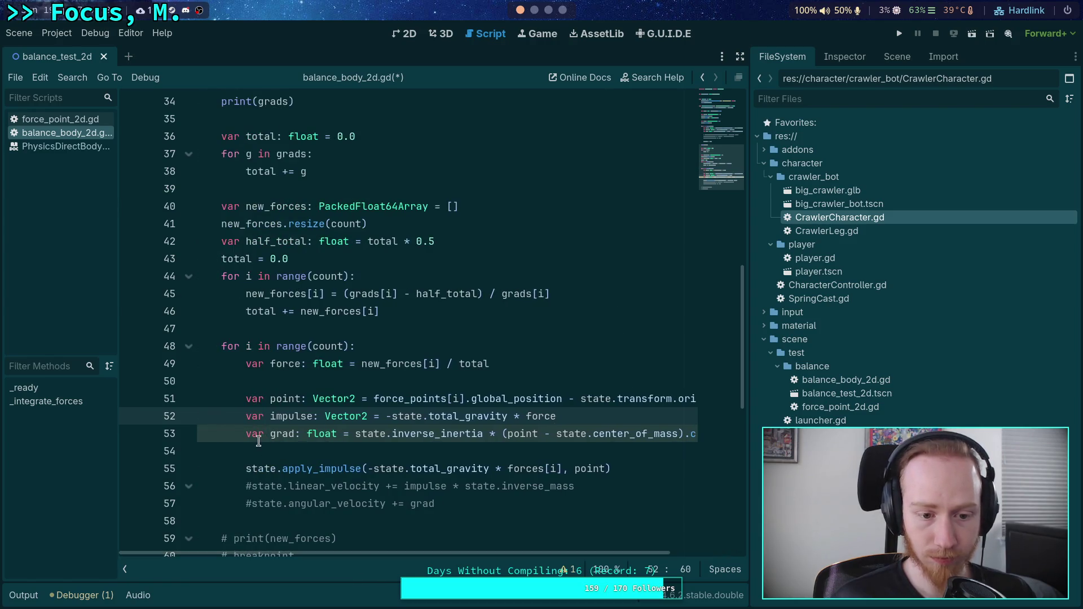
{"action": "key", "text": "Home"}
{"action": "key", "text": "shift+End"}
{"action": "key", "text": "BackSpace"}
{"action": "scroll", "coordinate": [346, 481], "scroll_direction": "up", "scroll_amount": 5}
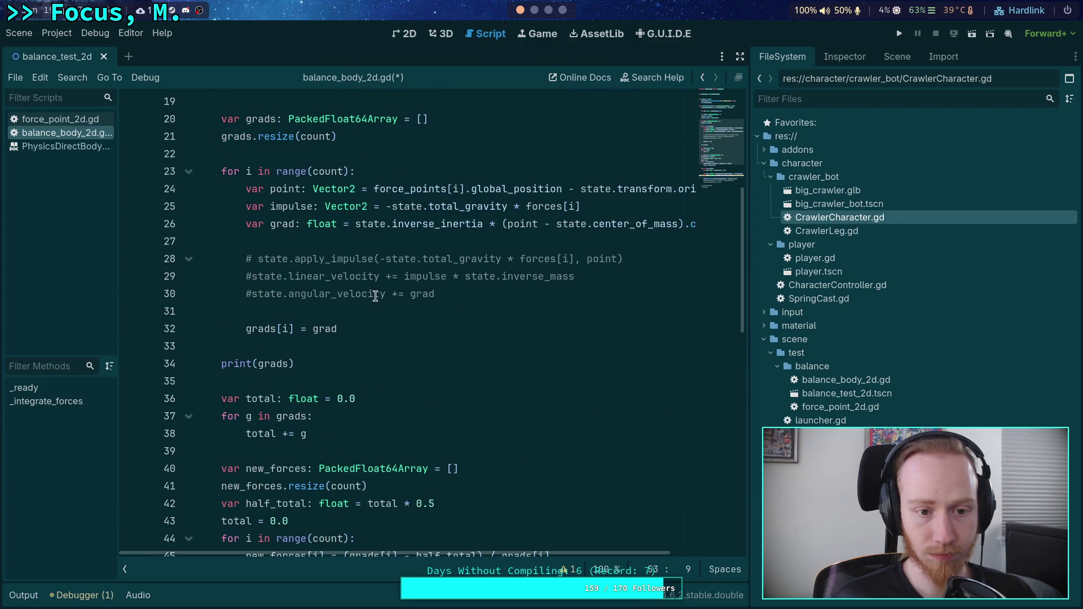
Re-toggle the comments on lines 28–30 so their spacing is even.
{"action": "left_click", "coordinate": [255, 262]}
{"action": "key", "text": "BackSpace"}
{"action": "left_click", "coordinate": [253, 276]}
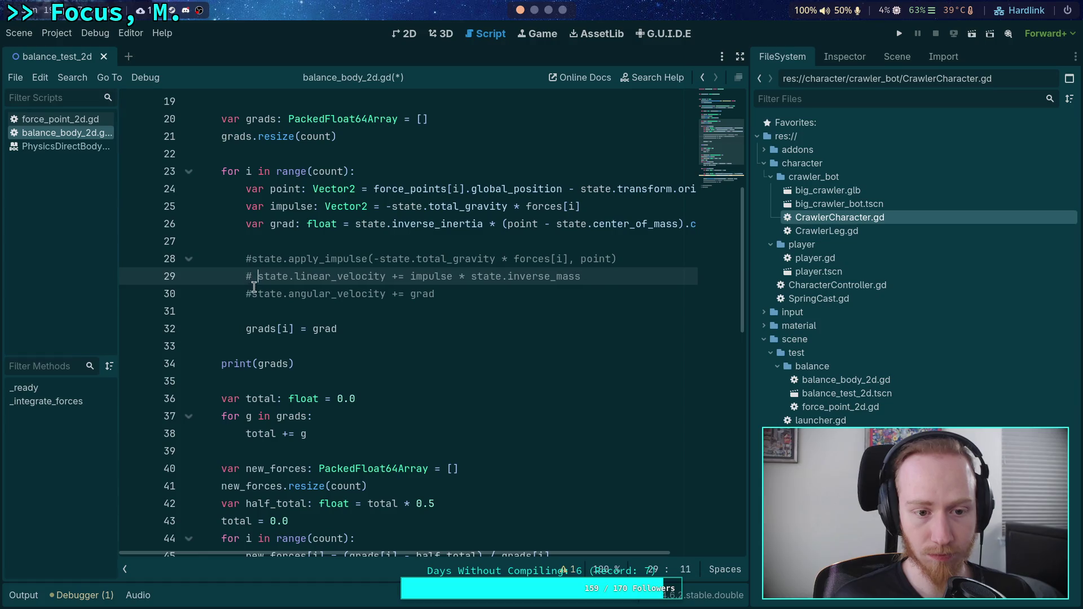
{"action": "left_click", "coordinate": [252, 294]}
{"action": "left_click", "coordinate": [283, 318]}
Start the comment with 'equivalent to:' and put apply_impulse on its own commented line.
{"action": "left_click", "coordinate": [252, 259]}
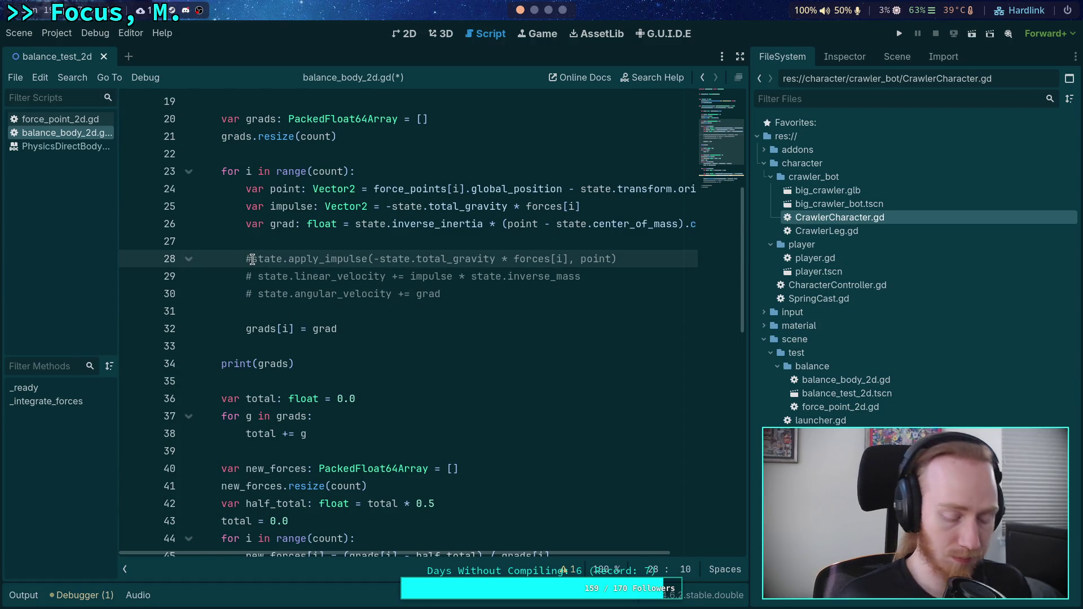
{"action": "type", "text": "NOTE:"}
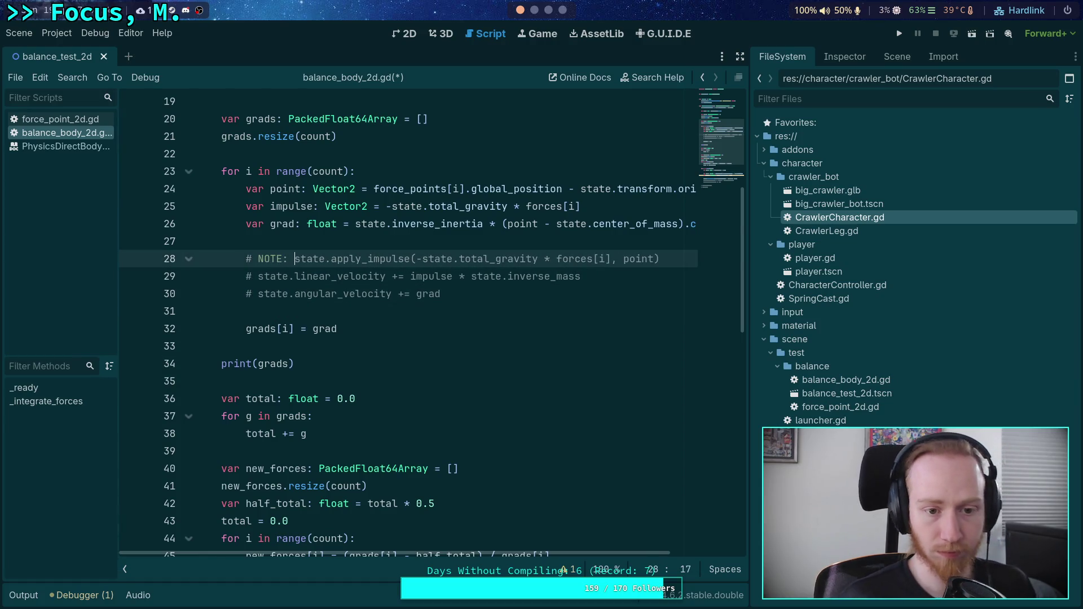
{"action": "left_click", "coordinate": [416, 329]}
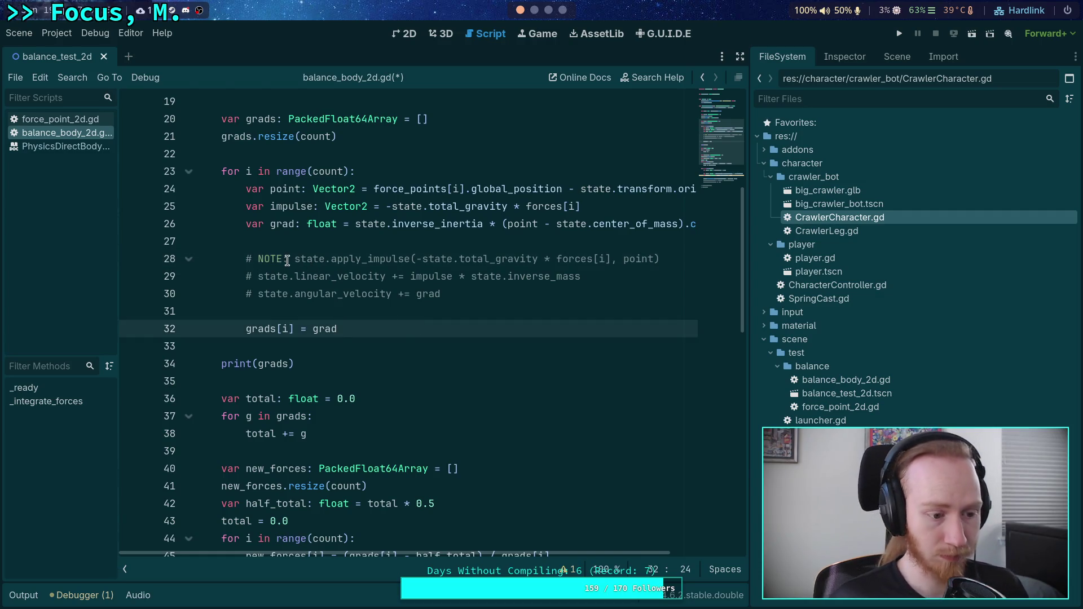
{"action": "left_click_drag", "start_coordinate": [288, 259], "coordinate": [258, 261]}
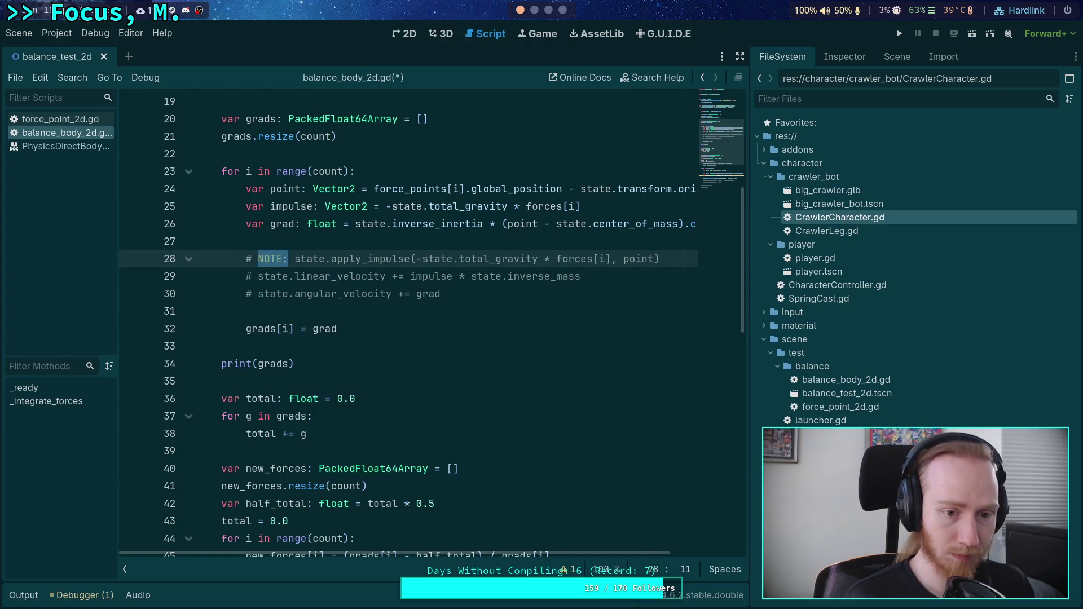
{"action": "type", "text": "equivalent ot"}
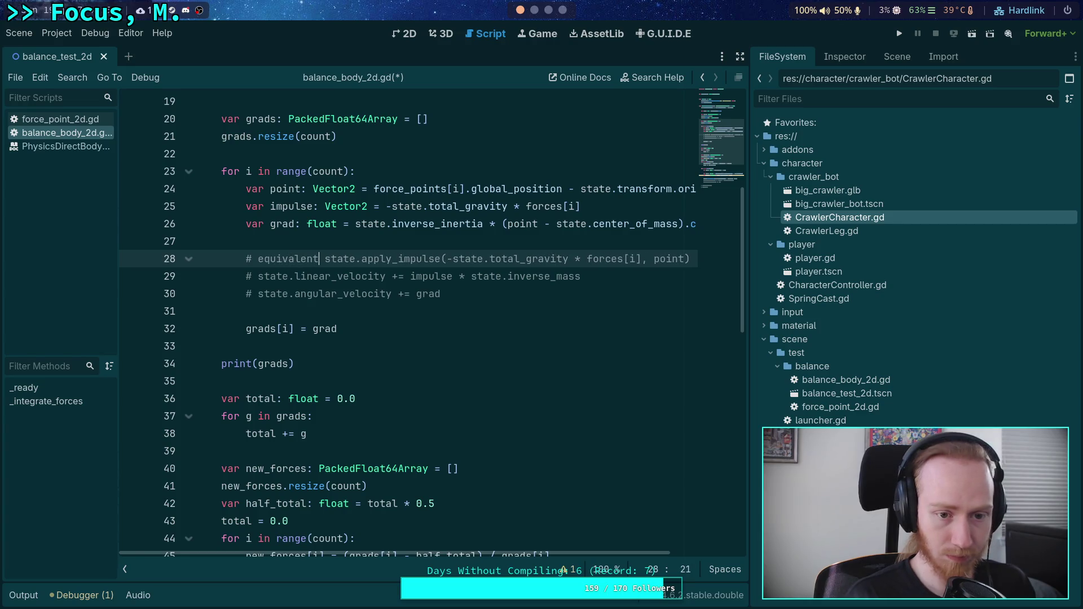
{"action": "key", "text": "BackSpace"}
{"action": "key", "text": "BackSpace"}
{"action": "type", "text": "to:"}
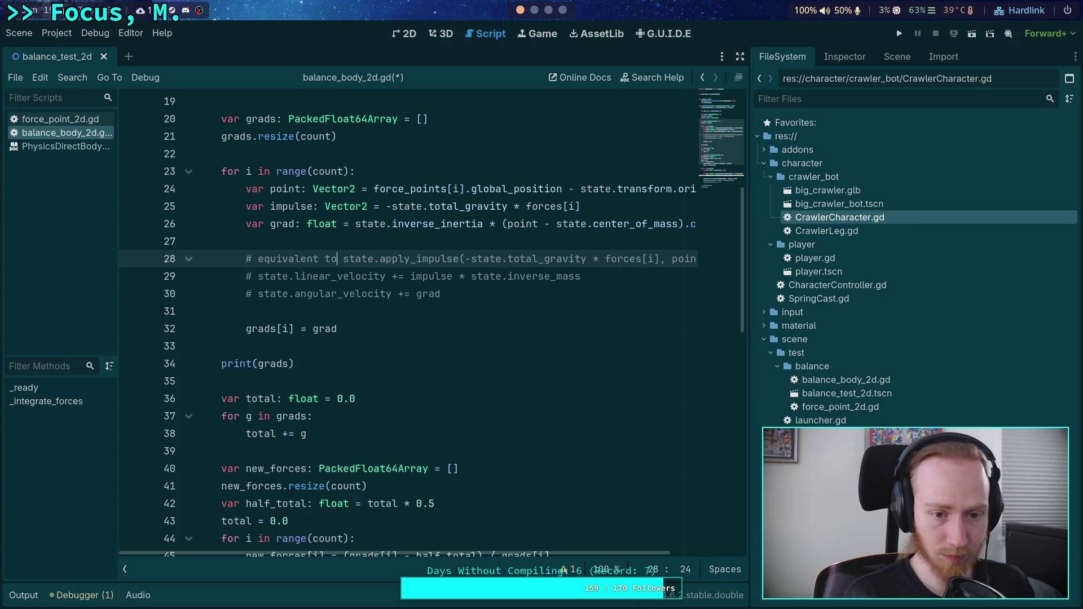
{"action": "key", "text": "Return"}
{"action": "type", "text": "#"}
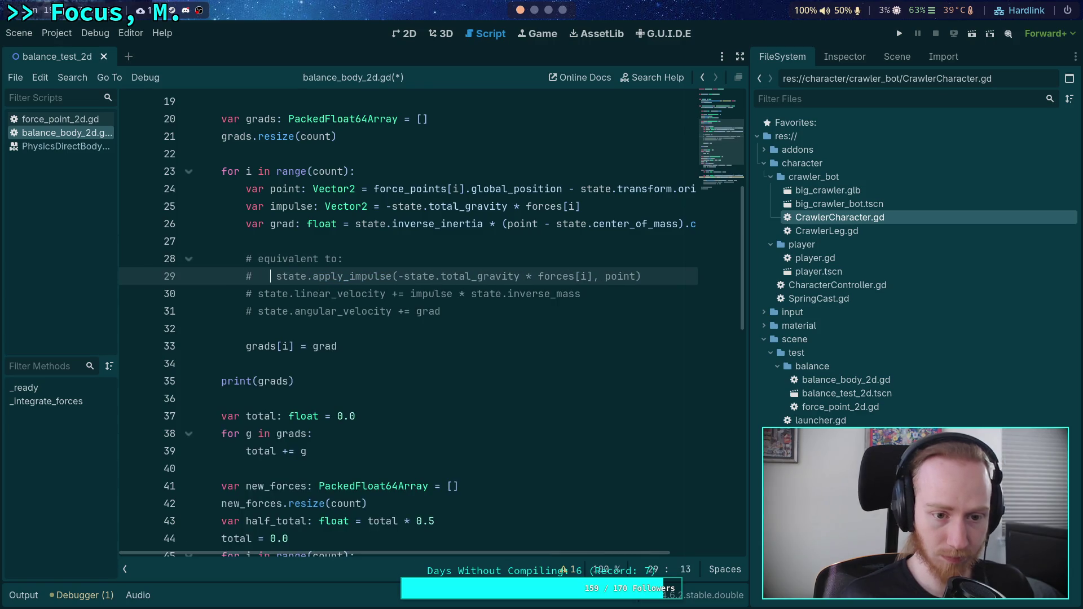
Check where grads is used below the comment block.
{"action": "left_click", "coordinate": [356, 311]}
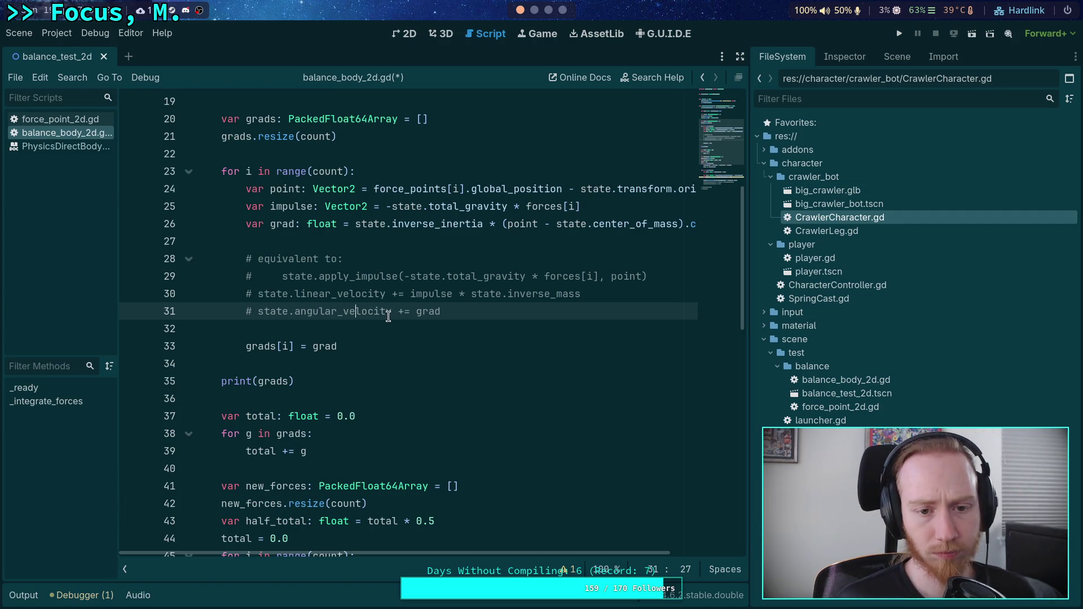
{"action": "scroll", "coordinate": [388, 316], "scroll_direction": "down", "scroll_amount": 2}
{"action": "scroll", "coordinate": [382, 309], "scroll_direction": "up", "scroll_amount": 2}
{"action": "left_click", "coordinate": [251, 334]}
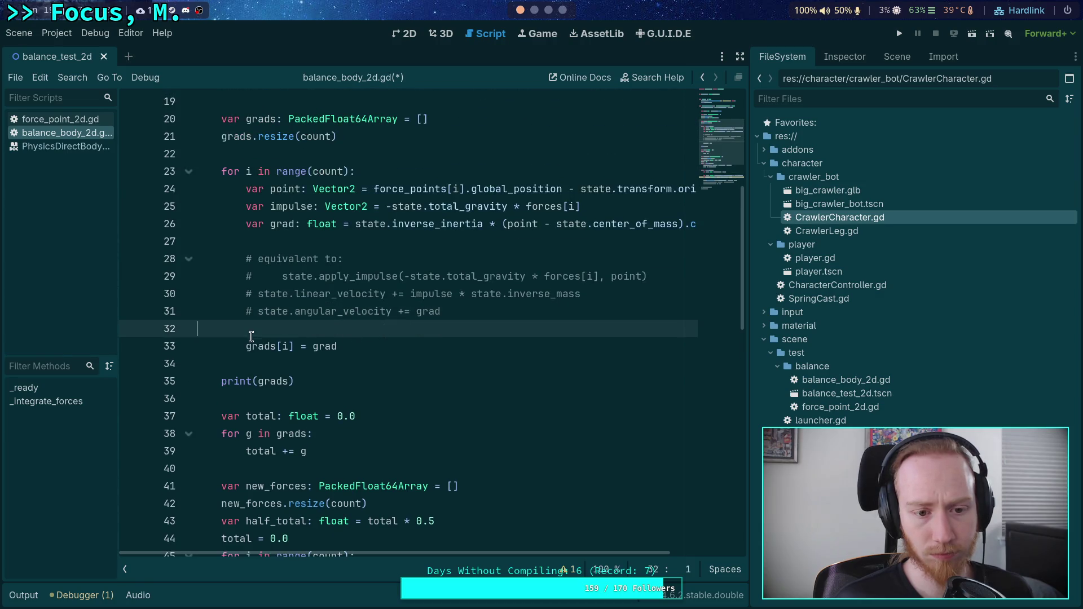
{"action": "double_click", "coordinate": [251, 337]}
{"action": "scroll", "coordinate": [407, 316], "scroll_direction": "down", "scroll_amount": 7}
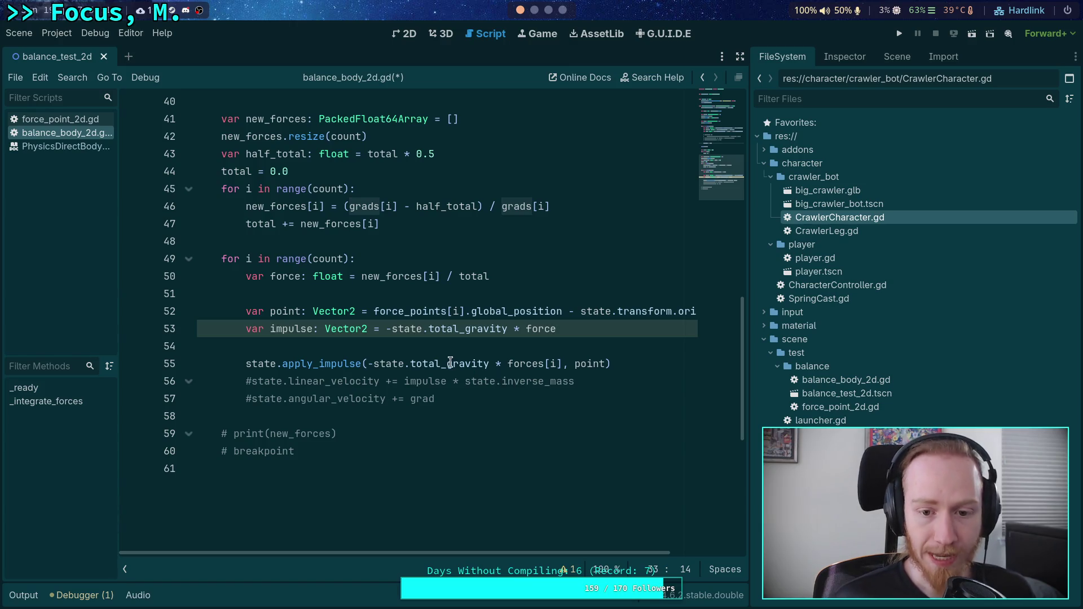
Pass impulse as apply_impulse's first argument, save the script, and run the project with F5.
{"action": "left_click_drag", "start_coordinate": [573, 329], "coordinate": [190, 330]}
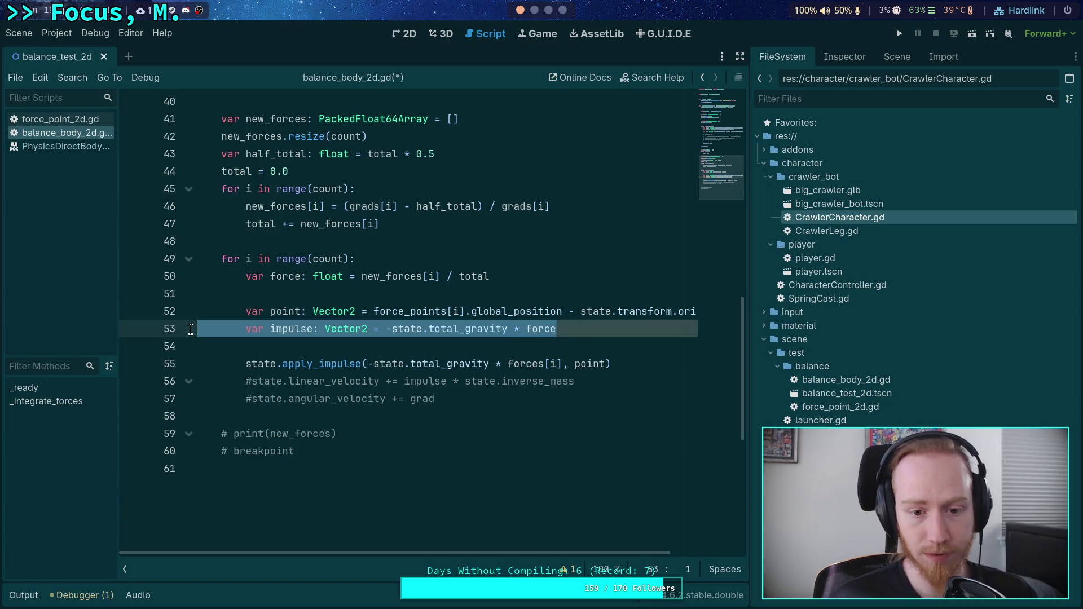
{"action": "double_click", "coordinate": [302, 331]}
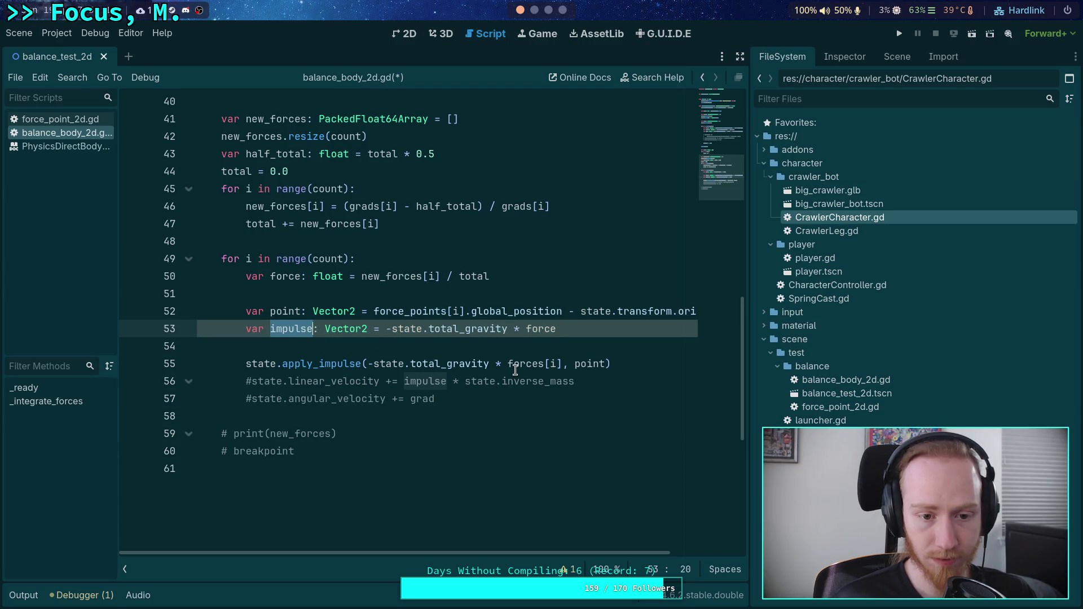
{"action": "scroll", "coordinate": [515, 370], "scroll_direction": "up", "scroll_amount": 1}
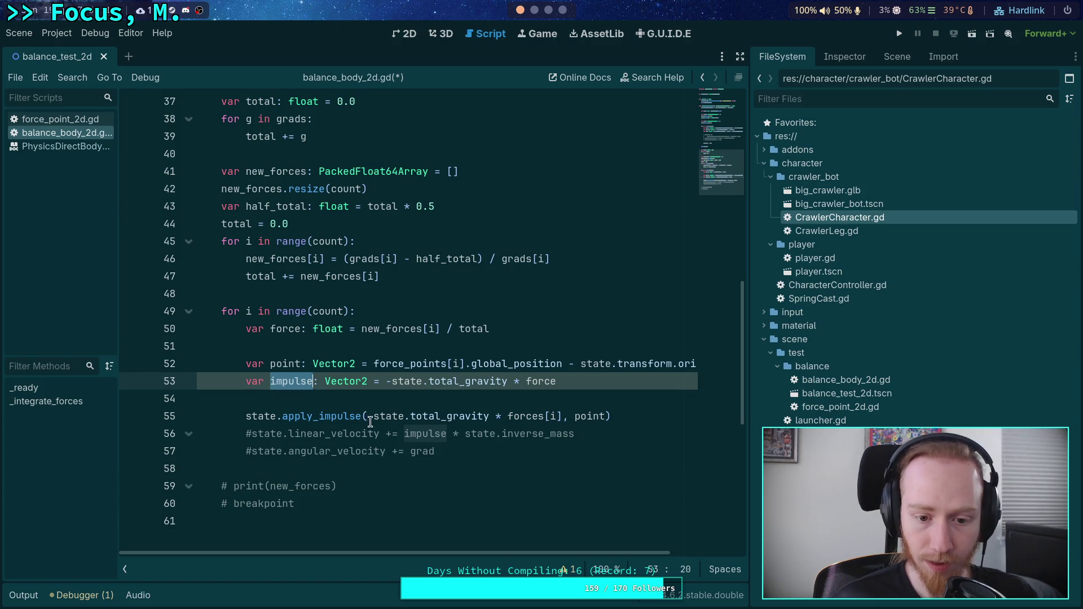
{"action": "mouse_move", "coordinate": [370, 422]}
{"action": "left_mouse_down"}
{"action": "mouse_move", "coordinate": [571, 422]}
{"action": "mouse_move", "coordinate": [562, 422]}
{"action": "left_mouse_up"}
{"action": "type", "text": "i"}
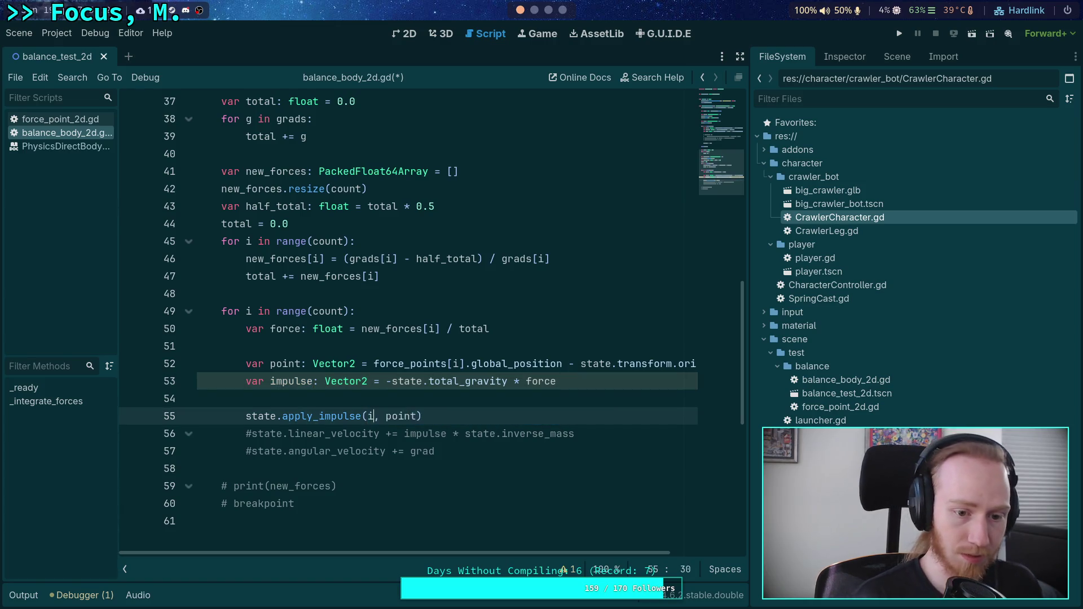
{"action": "type", "text": "mpulse"}
{"action": "left_click", "coordinate": [462, 402]}
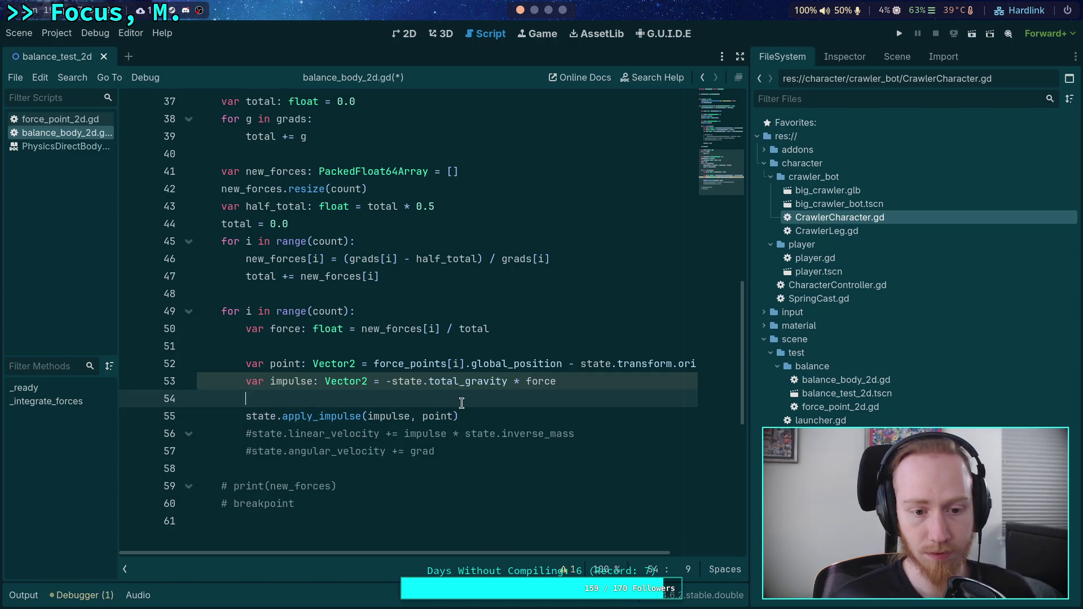
{"action": "key", "text": "ctrl+s"}
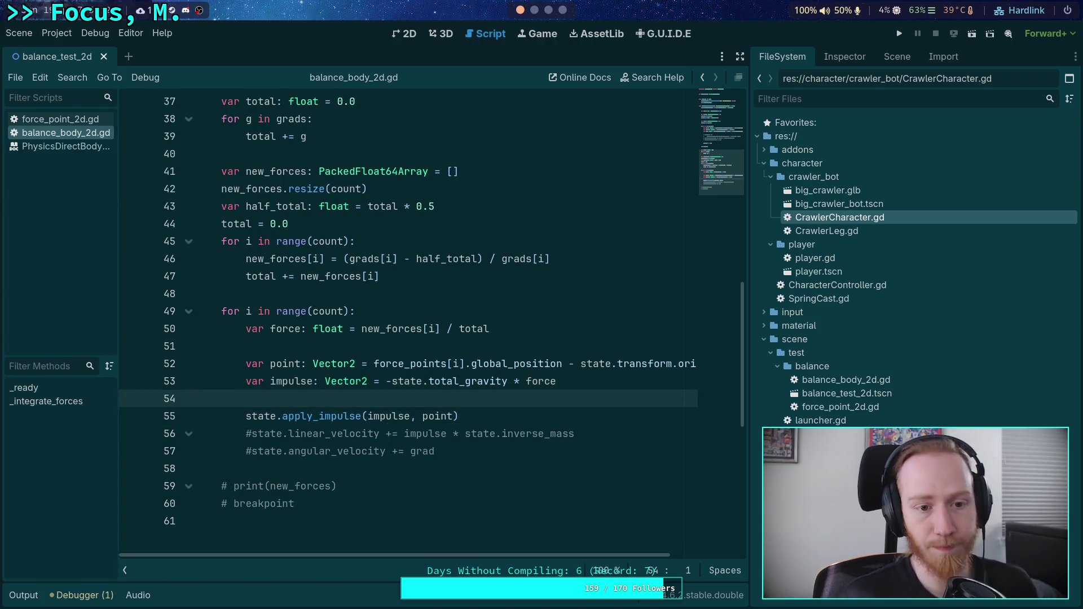
{"action": "key", "text": "F5"}
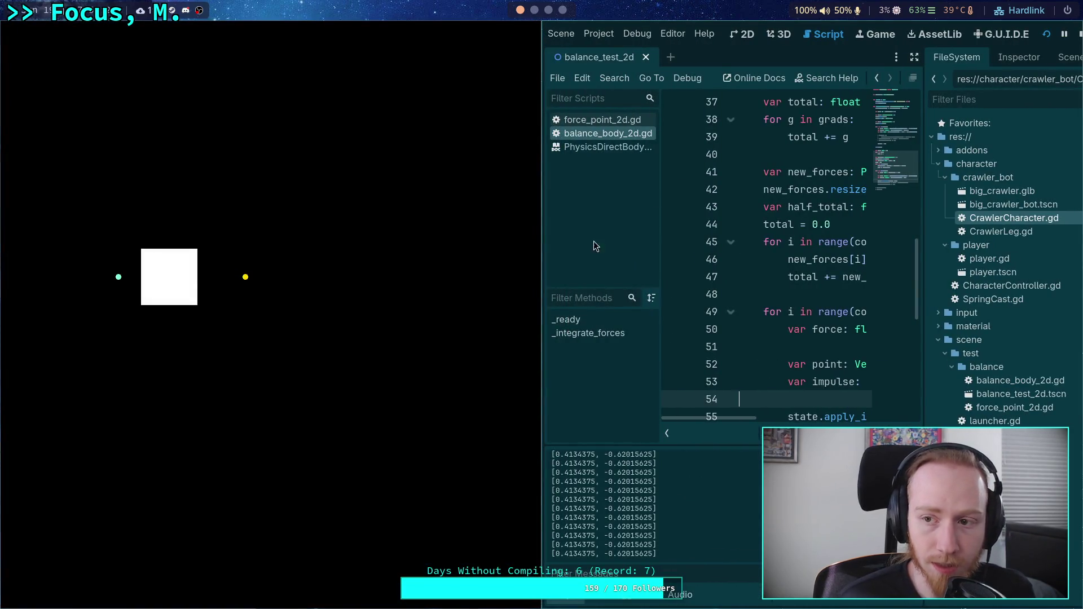
Stop the game and delete the print(grads) line.
{"action": "left_click", "coordinate": [1080, 35]}
{"action": "scroll", "coordinate": [452, 338], "scroll_direction": "down", "scroll_amount": 4}
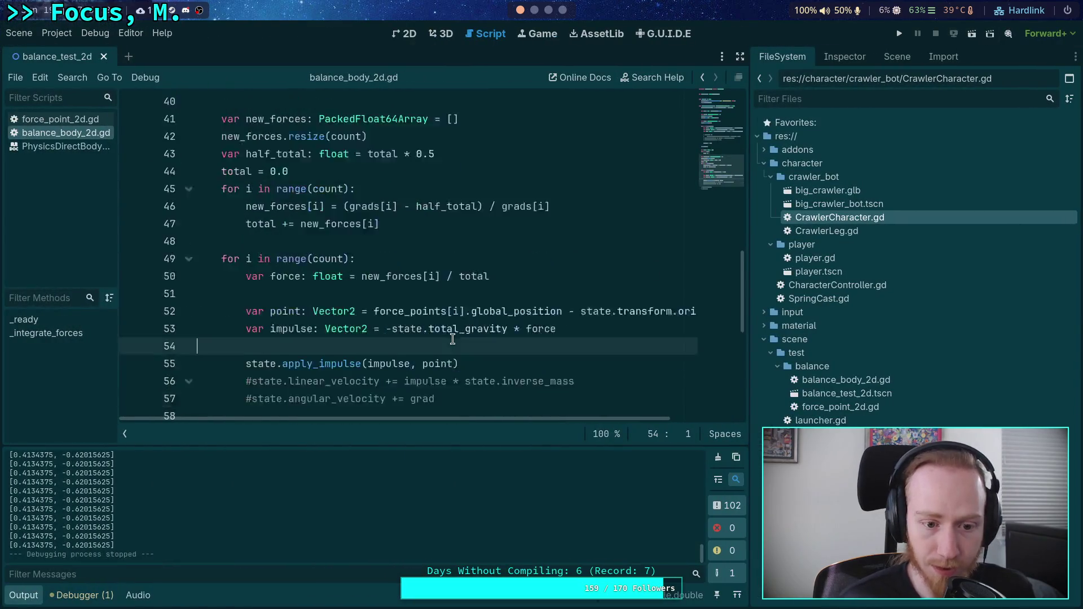
{"action": "scroll", "coordinate": [264, 338], "scroll_direction": "up", "scroll_amount": 3}
{"action": "scroll", "coordinate": [264, 338], "scroll_direction": "up", "scroll_amount": 3}
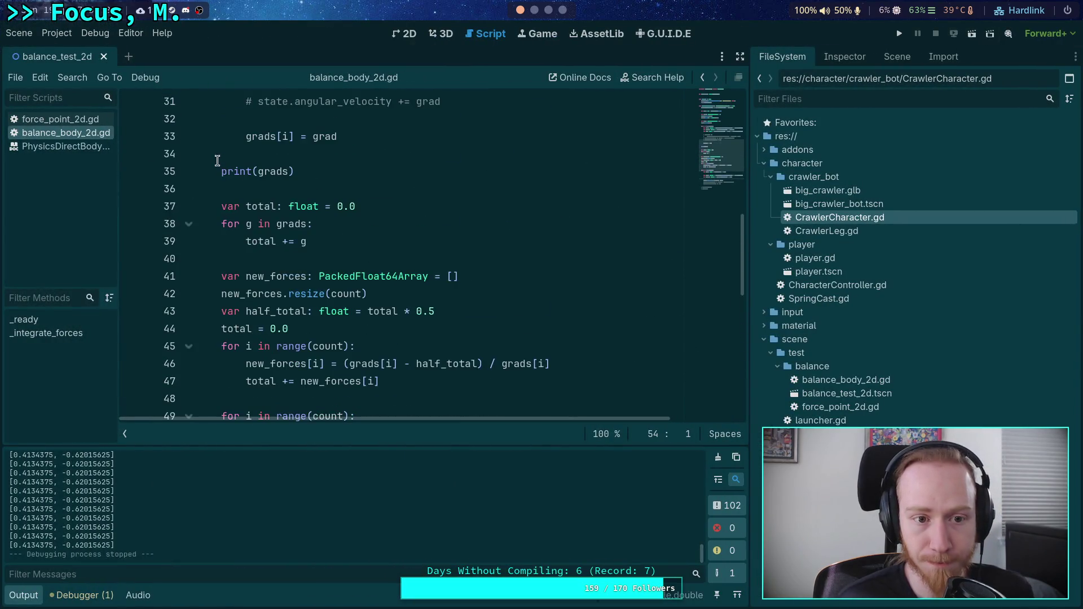
{"action": "left_click_drag", "start_coordinate": [339, 172], "coordinate": [327, 154]}
{"action": "key", "text": "BackSpace"}
{"action": "key", "text": "BackSpace"}
In the 2D view, move a force point further right and run the scene.
{"action": "scroll", "coordinate": [415, 231], "scroll_direction": "up", "scroll_amount": 3}
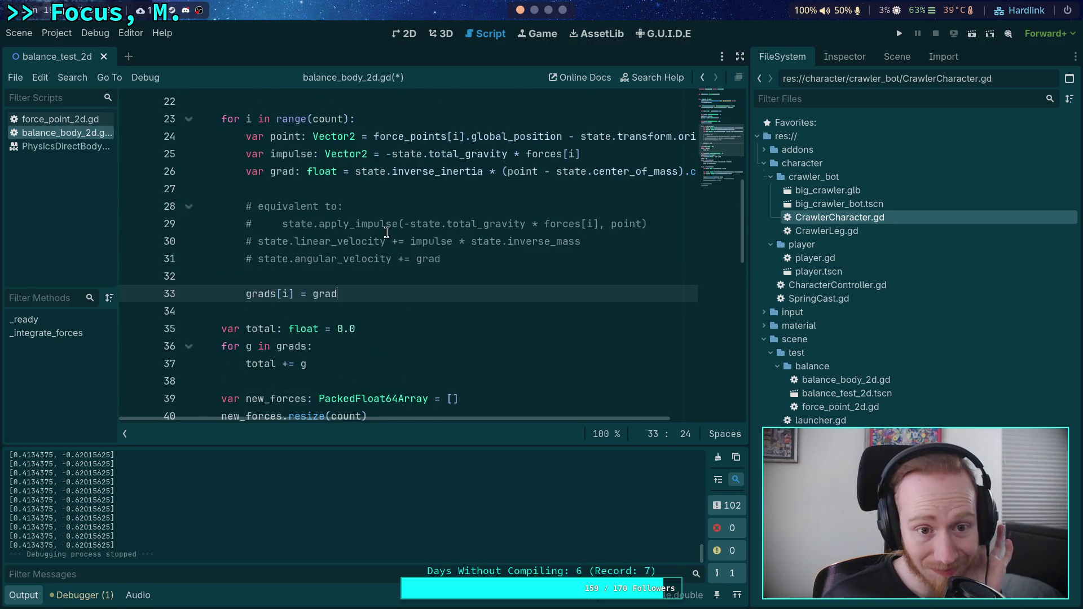
{"action": "scroll", "coordinate": [424, 224], "scroll_direction": "up", "scroll_amount": 2}
{"action": "scroll", "coordinate": [425, 225], "scroll_direction": "down", "scroll_amount": 5}
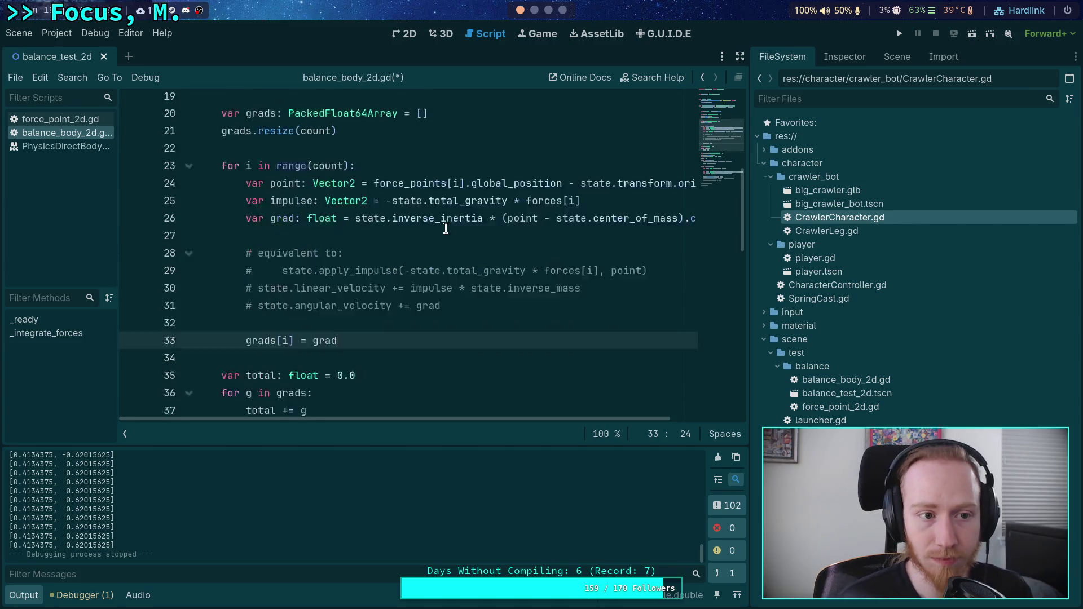
{"action": "left_click", "coordinate": [436, 38]}
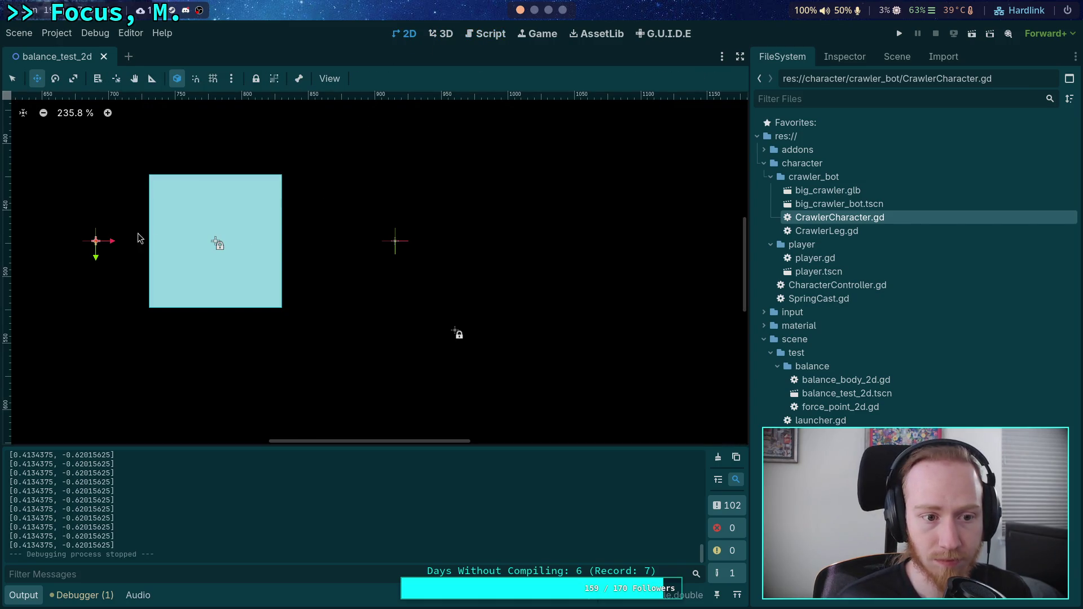
{"action": "left_click_drag", "start_coordinate": [105, 248], "coordinate": [144, 245]}
{"action": "key", "text": "F6"}
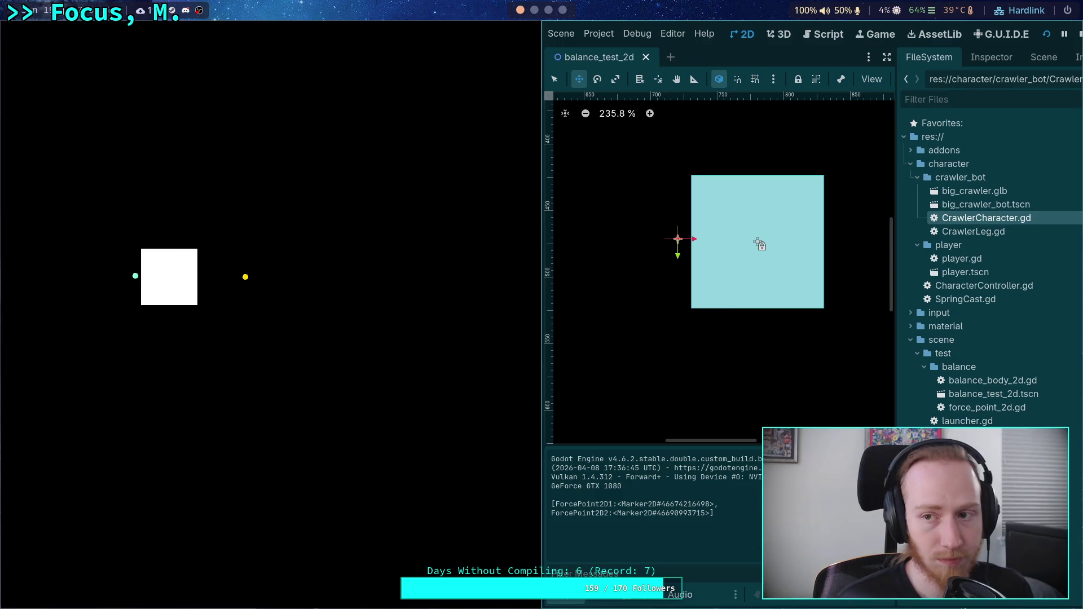
Move ForcePoint2D1 left of the box to (-124, -2), rerun, then stop the game.
{"action": "left_click", "coordinate": [1080, 35]}
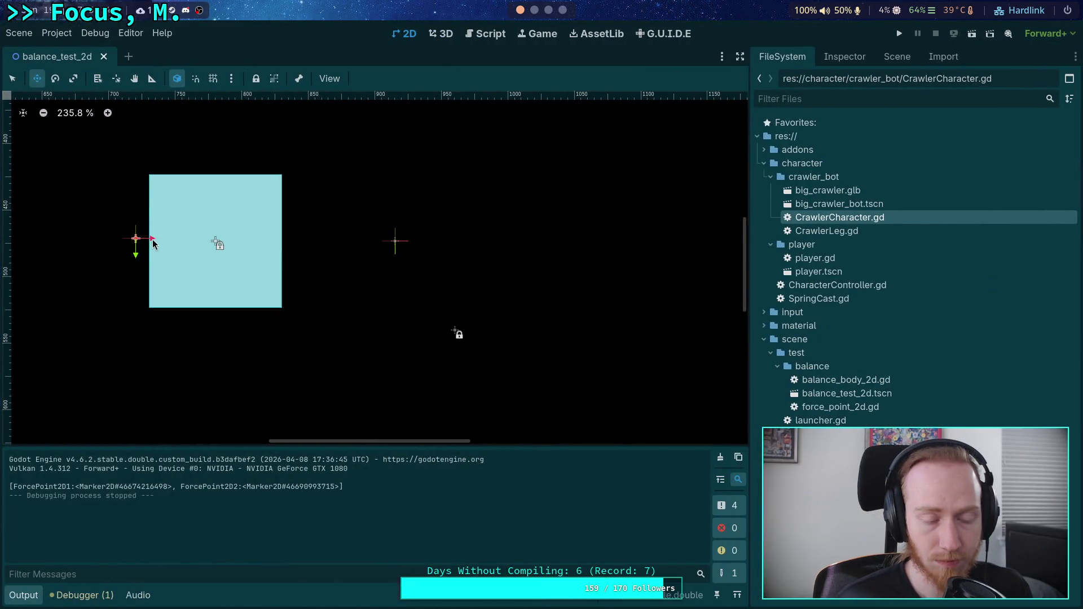
{"action": "mouse_move", "coordinate": [154, 243]}
{"action": "left_mouse_down"}
{"action": "mouse_move", "coordinate": [90, 273]}
{"action": "mouse_move", "coordinate": [69, 264]}
{"action": "left_mouse_up"}
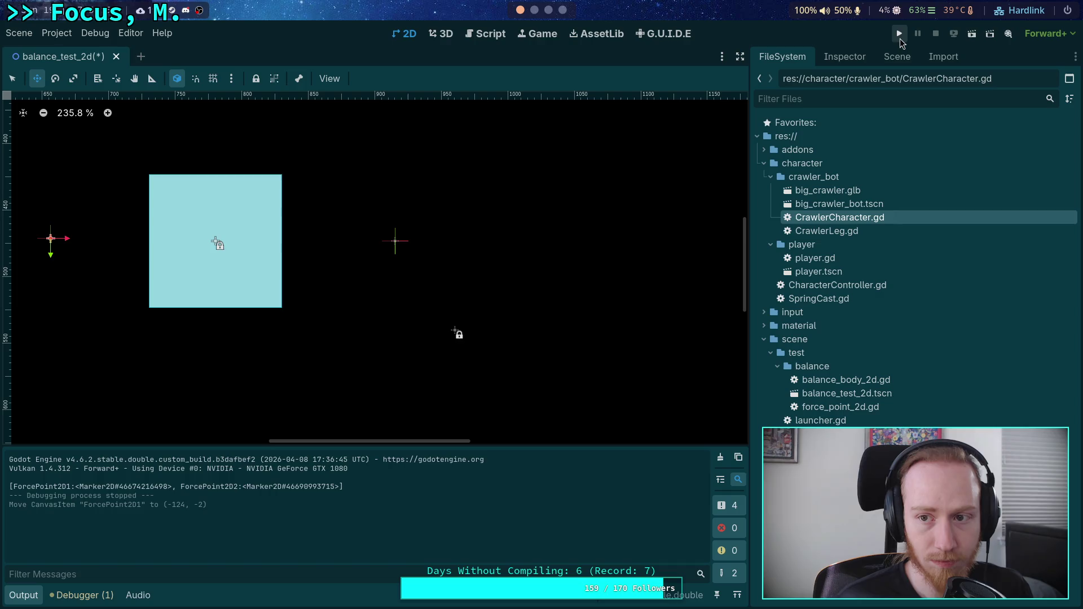
{"action": "left_click", "coordinate": [902, 33]}
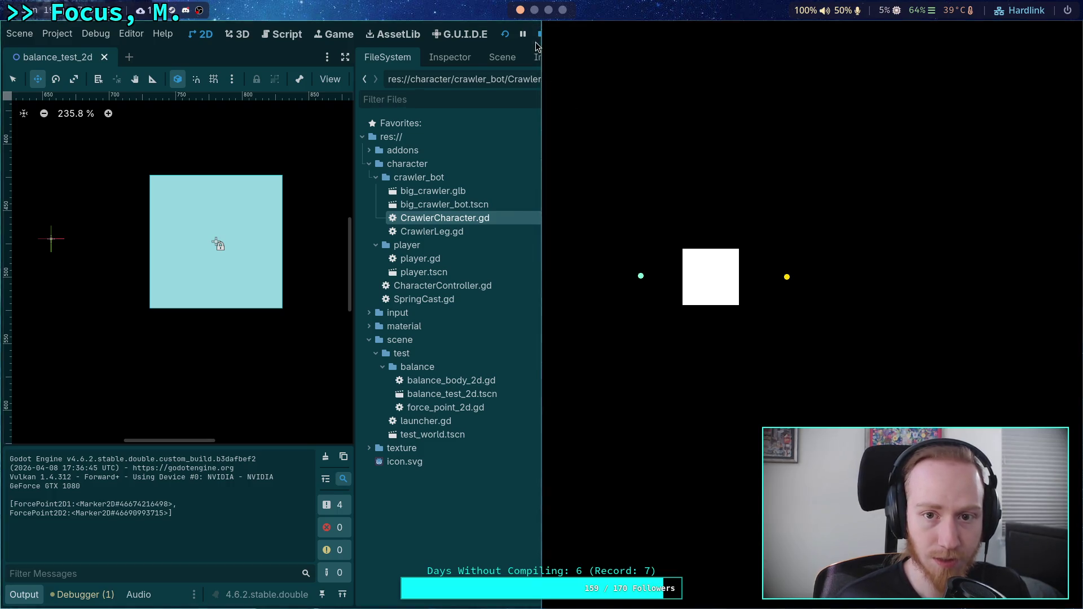
{"action": "key", "text": "F8"}
{"action": "scroll", "coordinate": [407, 395], "scroll_direction": "down", "scroll_amount": 2}
{"action": "mouse_move", "coordinate": [408, 440]}
{"action": "left_mouse_down"}
{"action": "mouse_move", "coordinate": [360, 438]}
{"action": "mouse_move", "coordinate": [394, 442]}
{"action": "left_mouse_up"}
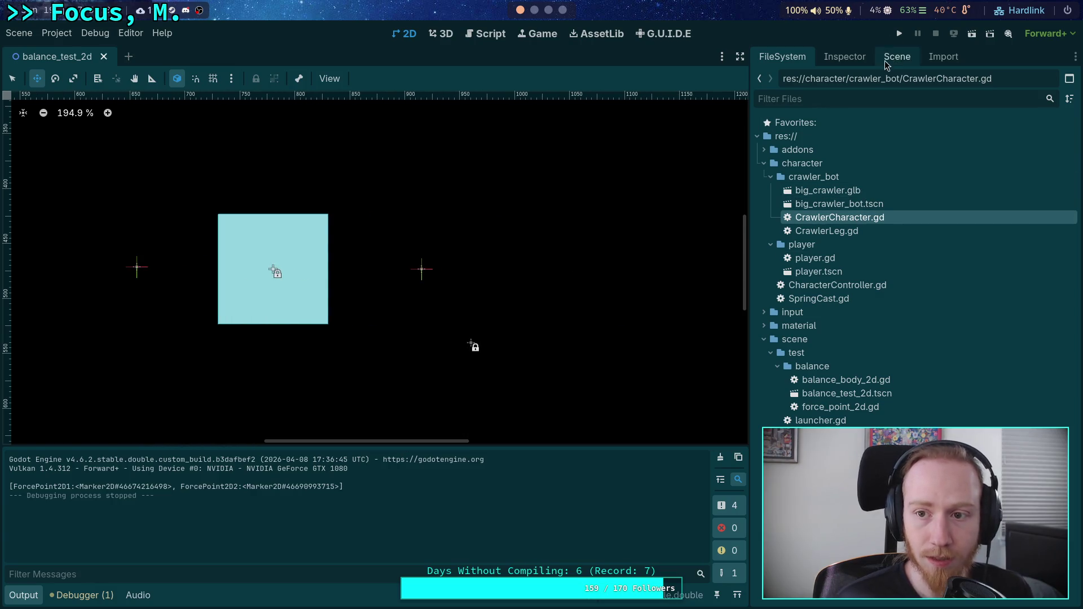
Add a second CollisionShape2D child to RigidBody2D, ordered right below the first.
{"action": "left_click", "coordinate": [844, 56]}
{"action": "left_click", "coordinate": [897, 56]}
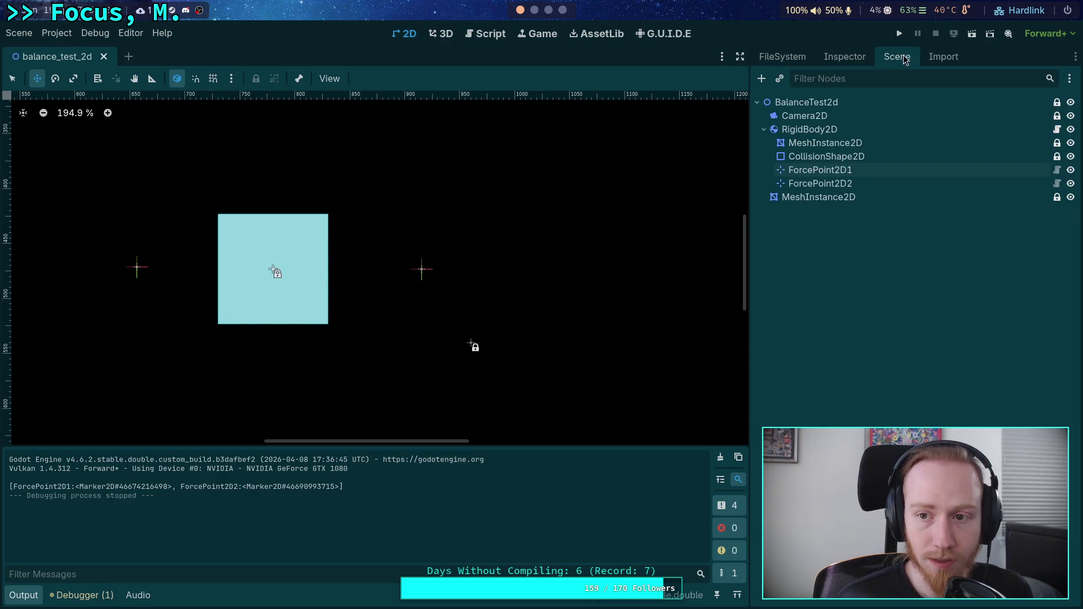
{"action": "left_click", "coordinate": [852, 131]}
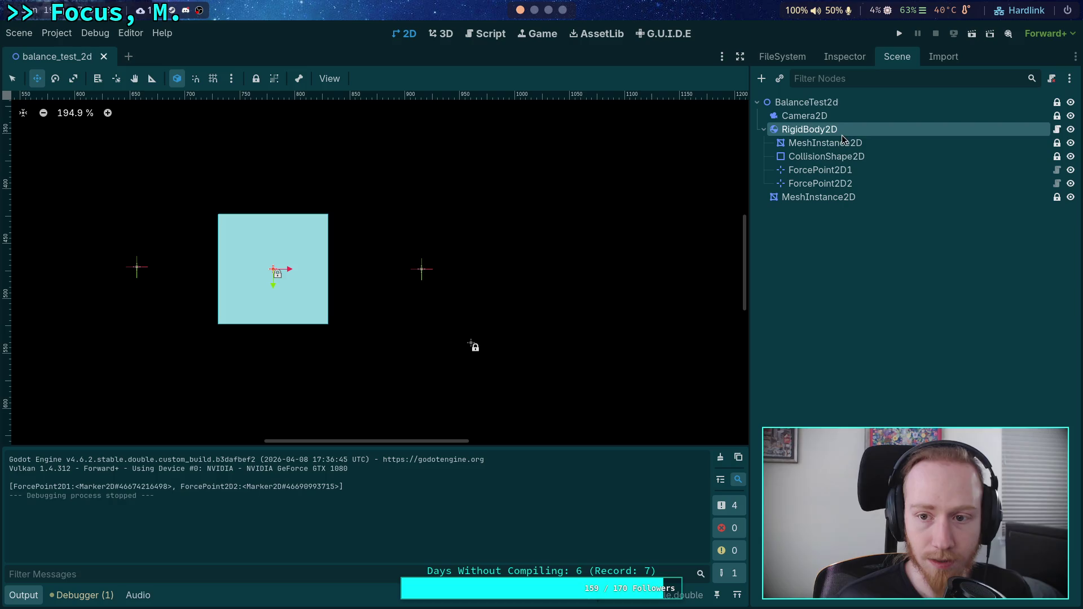
{"action": "left_click", "coordinate": [824, 157]}
{"action": "right_click", "coordinate": [818, 160]}
{"action": "left_click", "coordinate": [810, 129]}
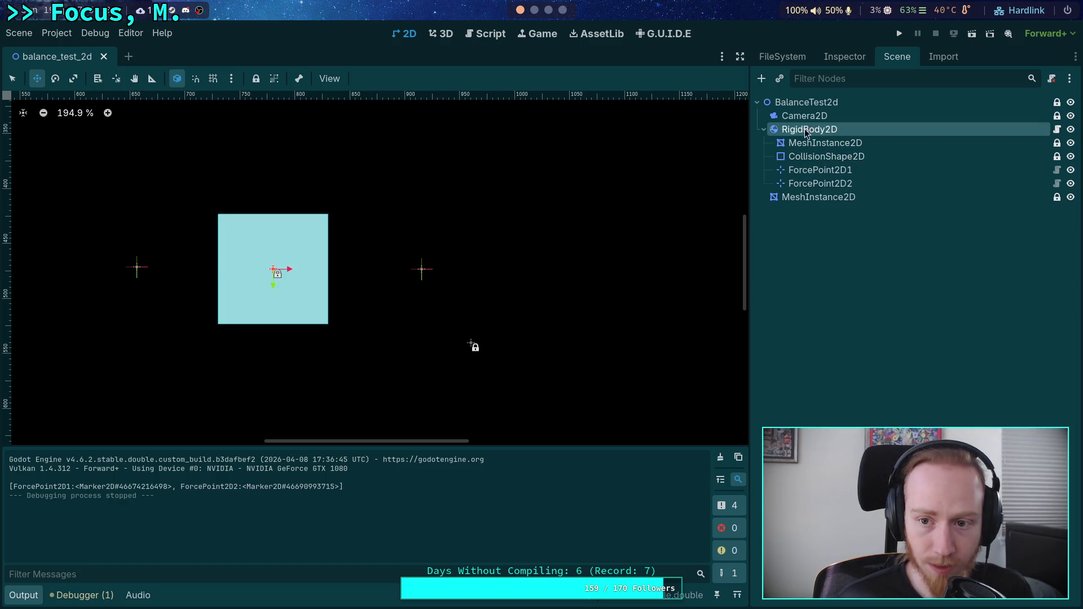
{"action": "left_click", "coordinate": [762, 79]}
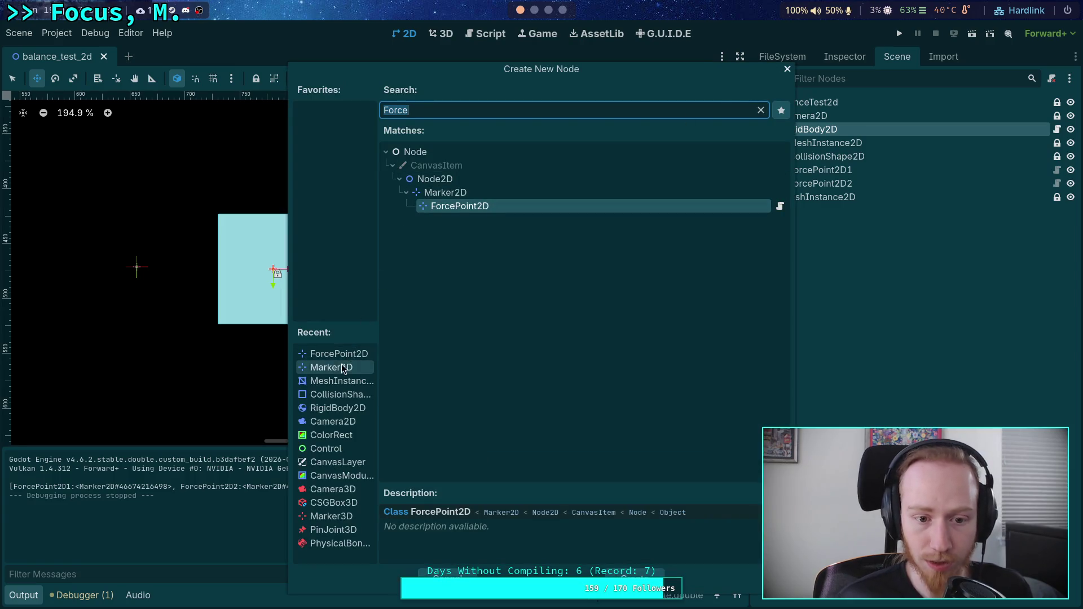
{"action": "left_click", "coordinate": [334, 394]}
{"action": "key", "text": "Return"}
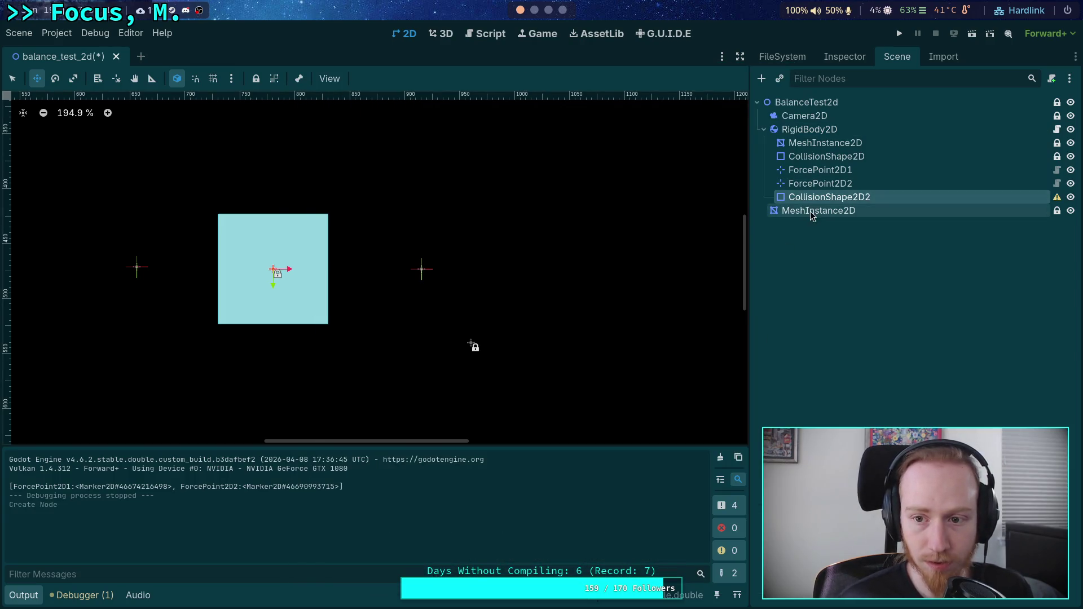
{"action": "left_click_drag", "start_coordinate": [812, 198], "coordinate": [804, 160]}
Give CollisionShape2D2 a CircleShape2D and enlarge its radius.
{"action": "left_click", "coordinate": [845, 58]}
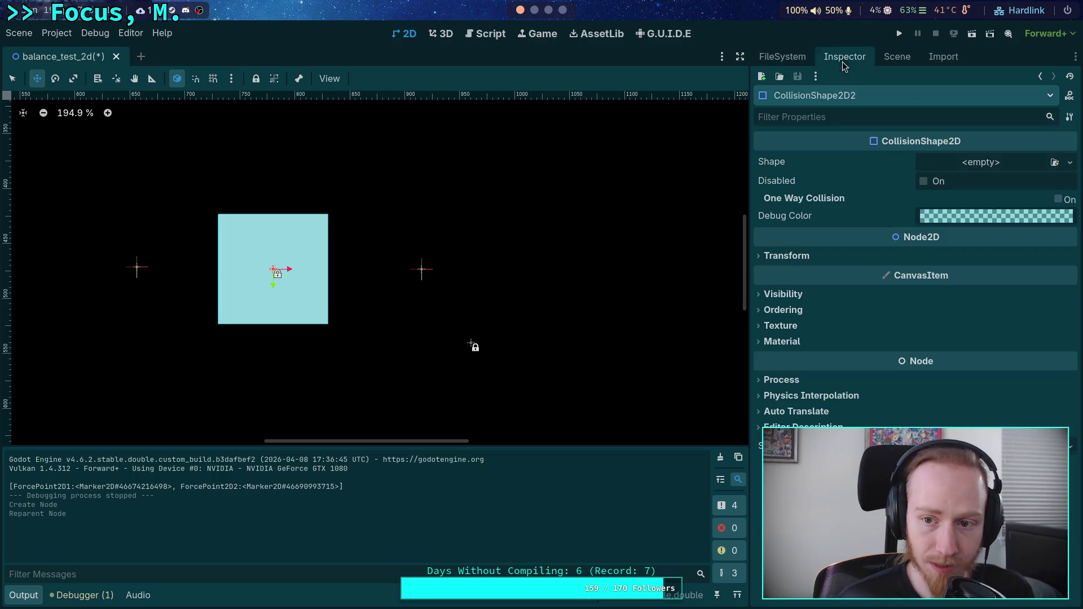
{"action": "left_click", "coordinate": [1004, 169]}
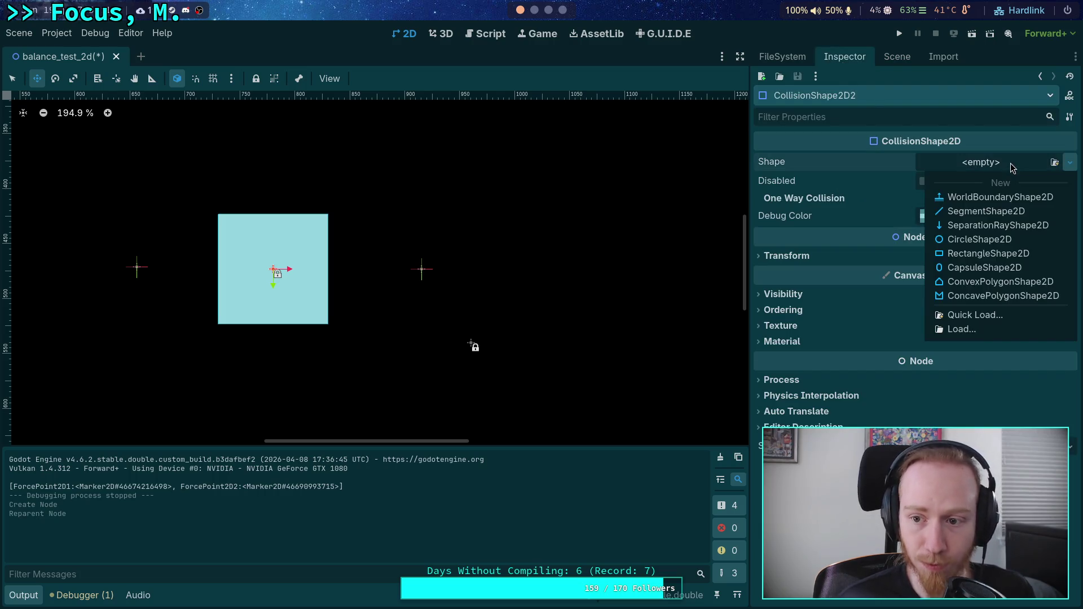
{"action": "left_click", "coordinate": [984, 240]}
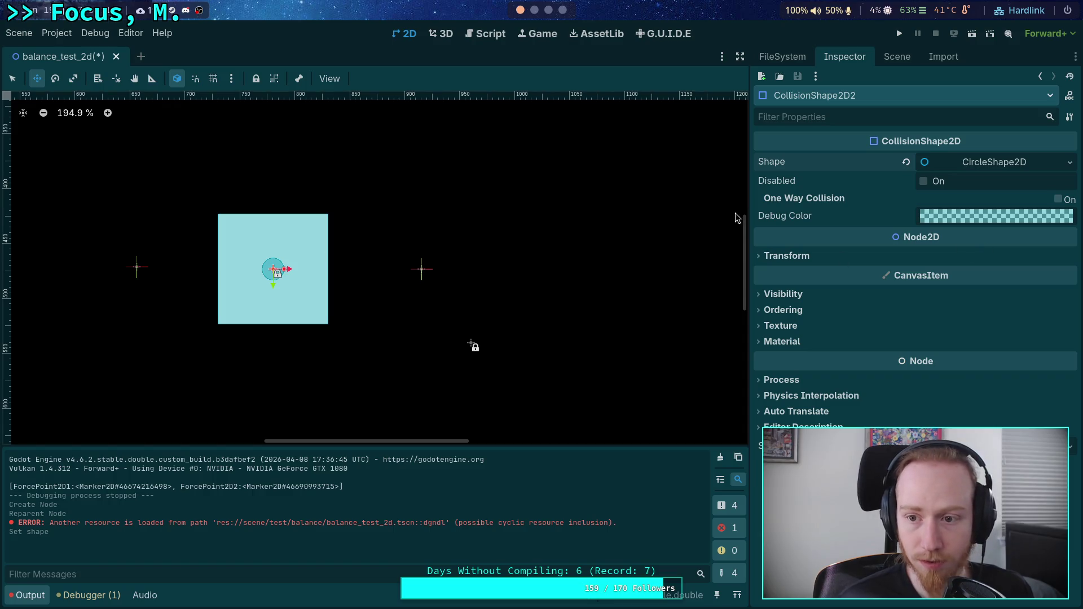
{"action": "mouse_move", "coordinate": [284, 271]}
{"action": "left_mouse_down"}
{"action": "mouse_move", "coordinate": [310, 261]}
{"action": "mouse_move", "coordinate": [363, 201]}
{"action": "left_mouse_up"}
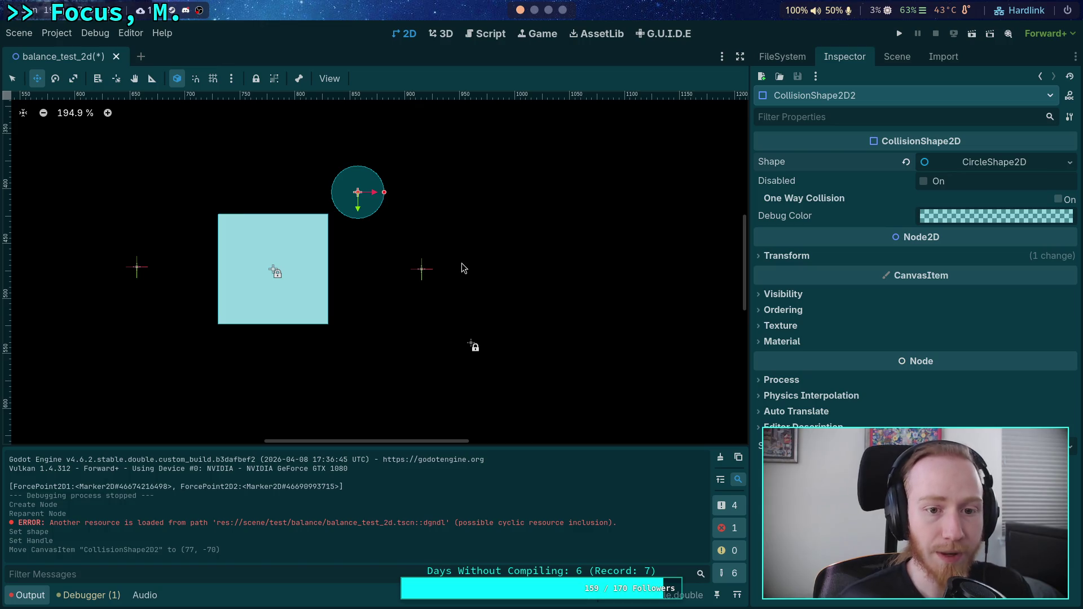
Move ForcePoint2D2 to (104, 17) and run the project.
{"action": "left_click", "coordinate": [12, 78]}
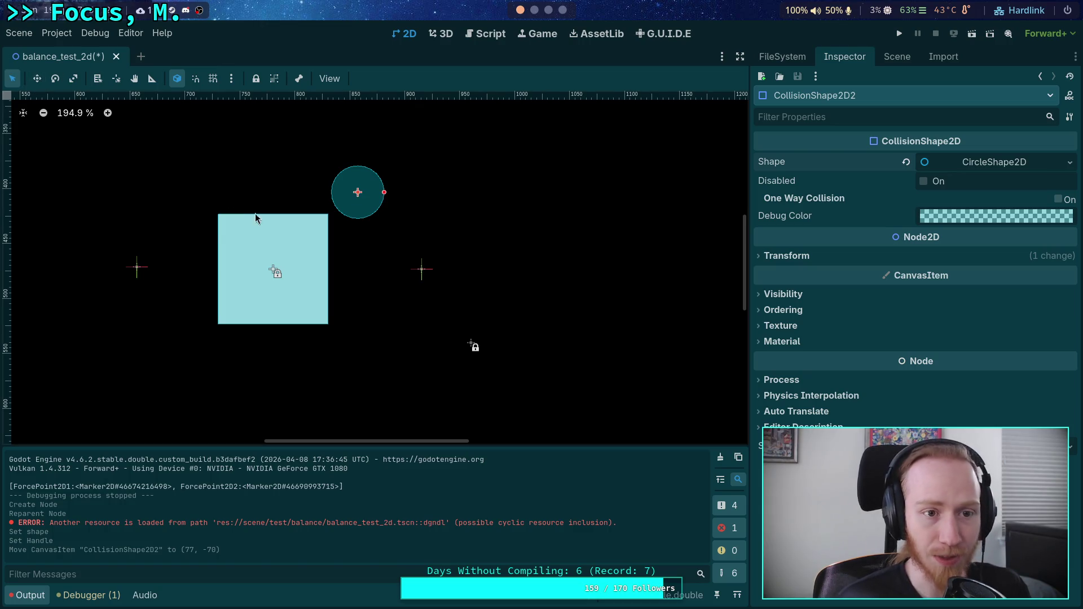
{"action": "left_click", "coordinate": [424, 272]}
{"action": "key", "text": "w"}
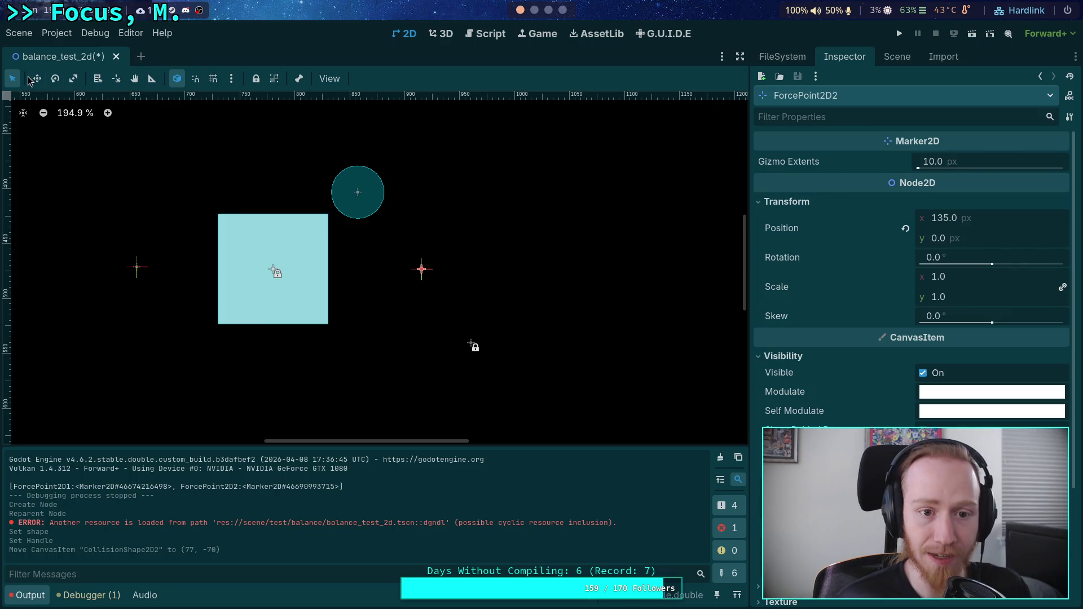
{"action": "left_click_drag", "start_coordinate": [360, 198], "coordinate": [341, 211]}
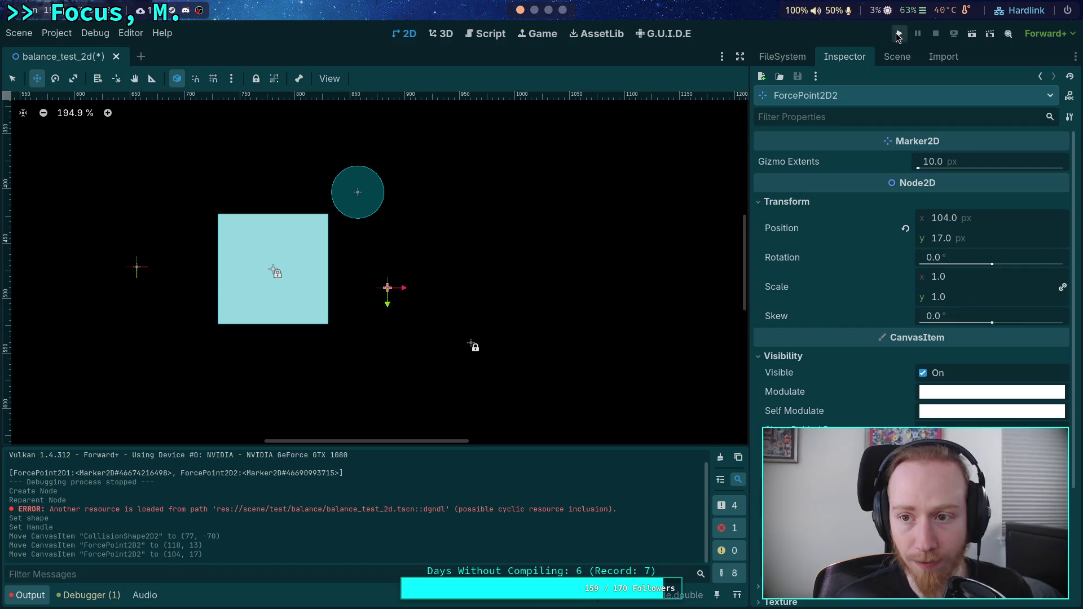
{"action": "left_click", "coordinate": [900, 33]}
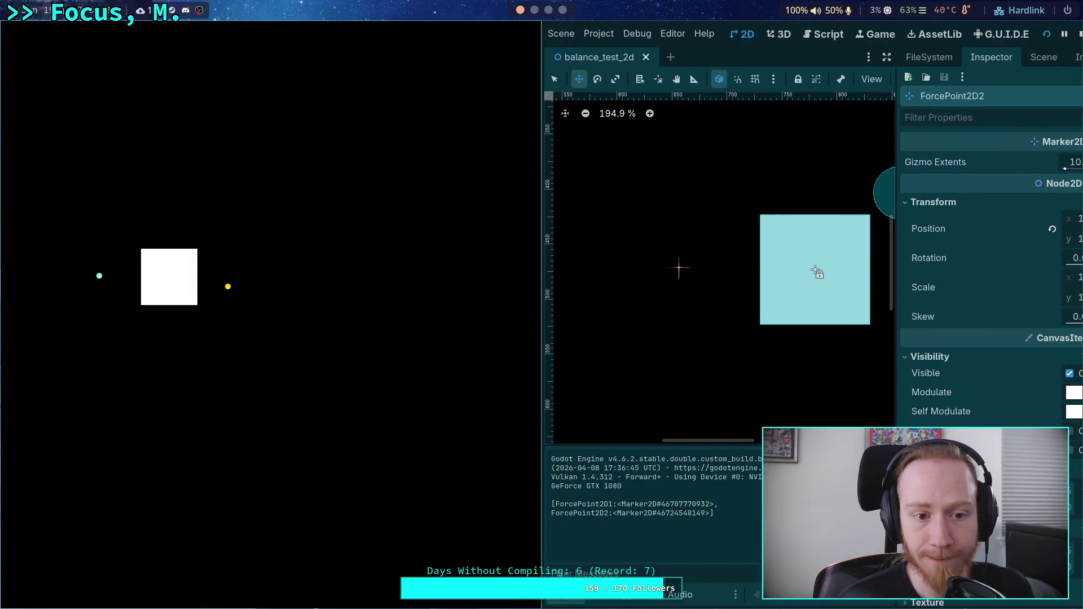
Uncomment print(new_forces) in balance_body_2d.gd and save the script.
{"action": "key", "text": "F8"}
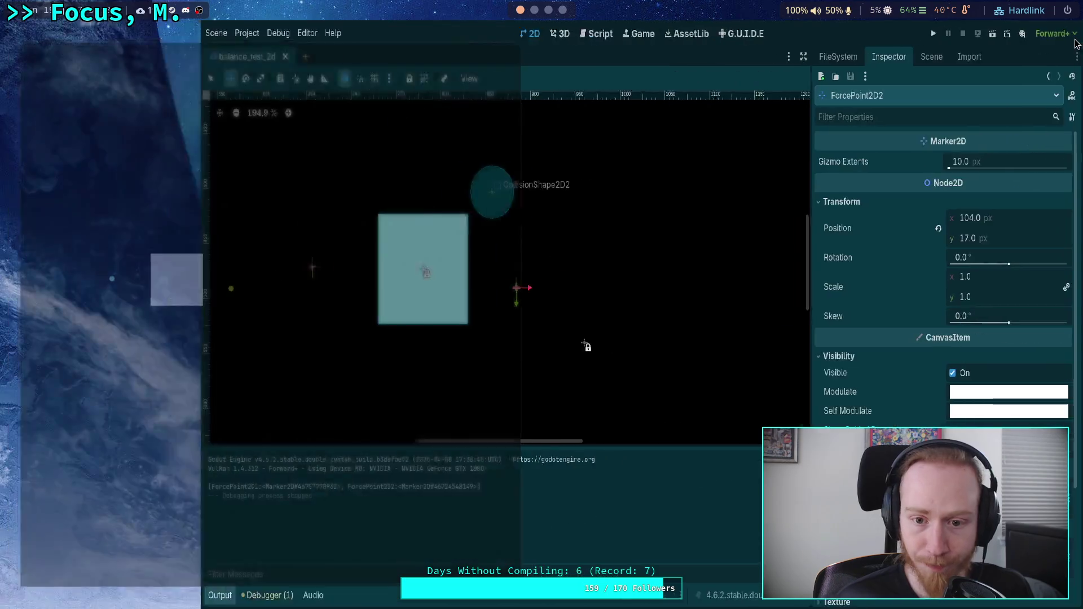
{"action": "left_click", "coordinate": [485, 35]}
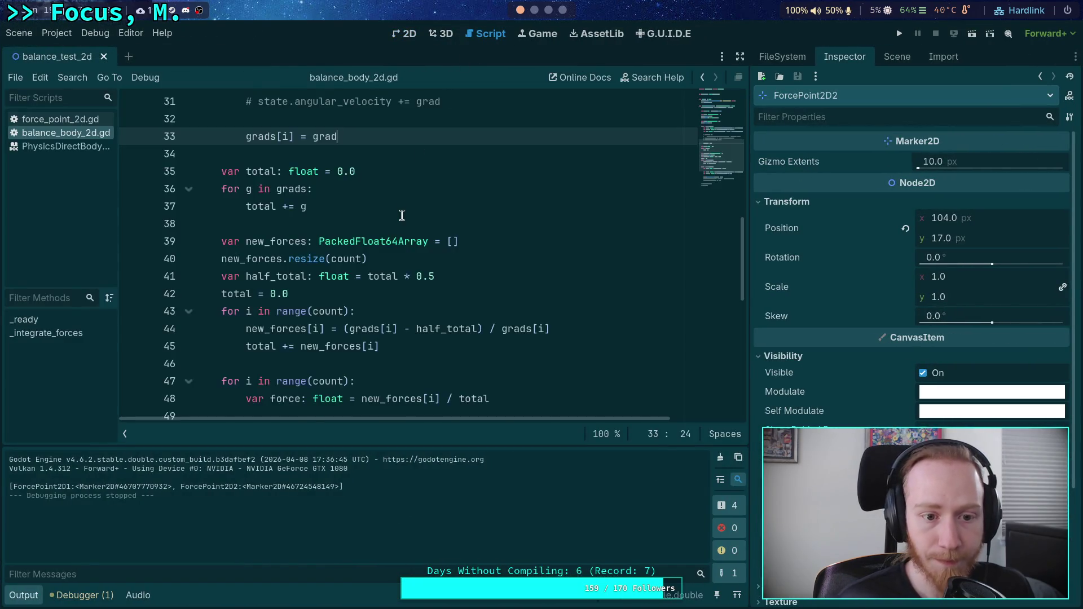
{"action": "scroll", "coordinate": [406, 253], "scroll_direction": "down", "scroll_amount": 6}
{"action": "scroll", "coordinate": [405, 253], "scroll_direction": "up", "scroll_amount": 1}
{"action": "left_click", "coordinate": [236, 292]}
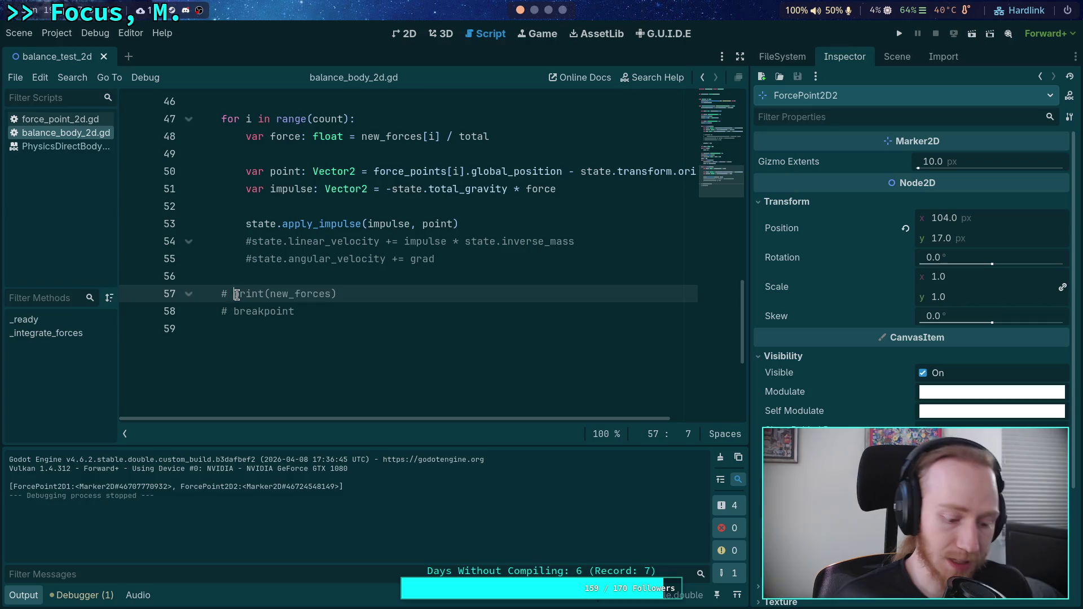
{"action": "key", "text": "ctrl+k"}
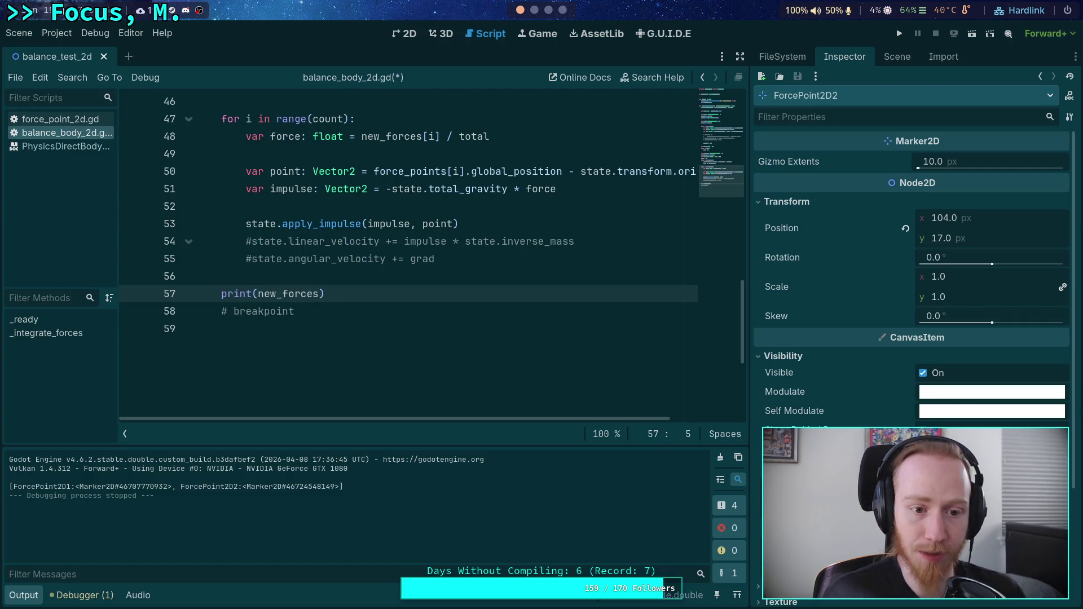
{"action": "left_click", "coordinate": [222, 311]}
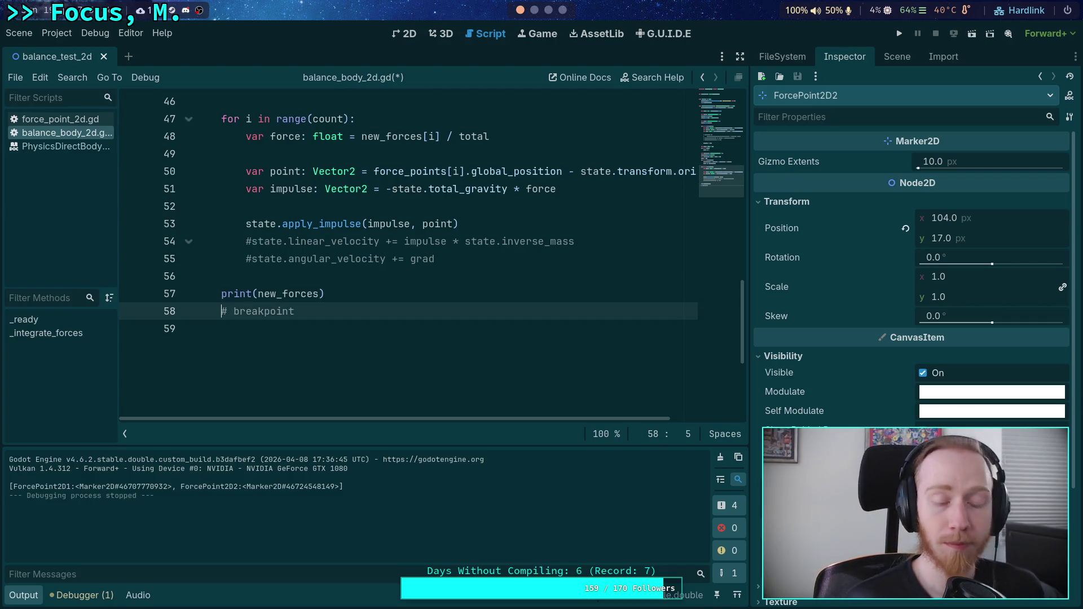
{"action": "key", "text": "ctrl+s"}
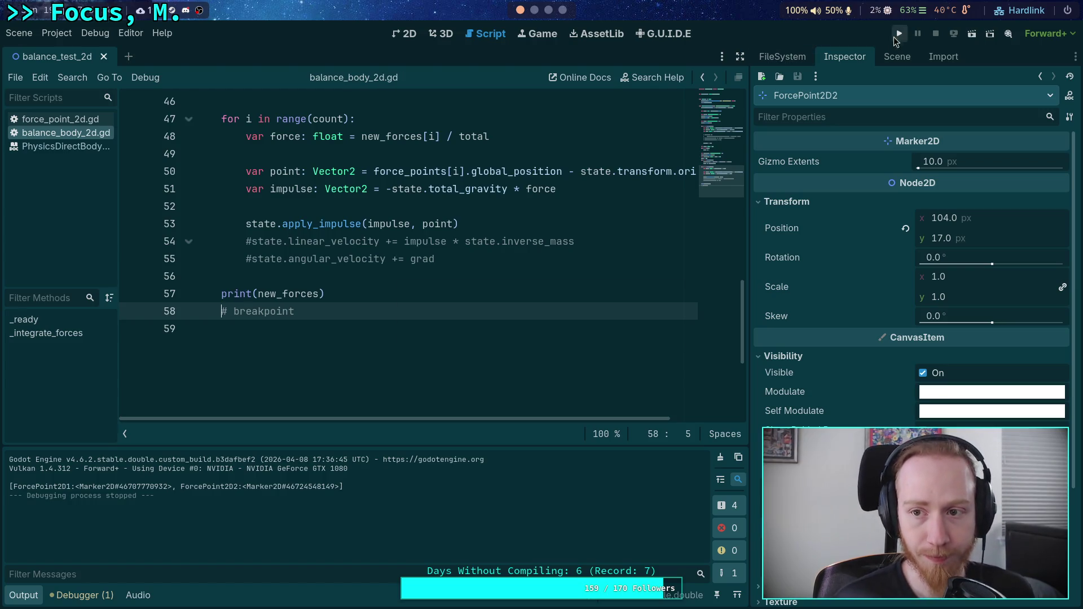
Run the project and read the printed forces [0.8236, 1.2726].
{"action": "left_click", "coordinate": [899, 33]}
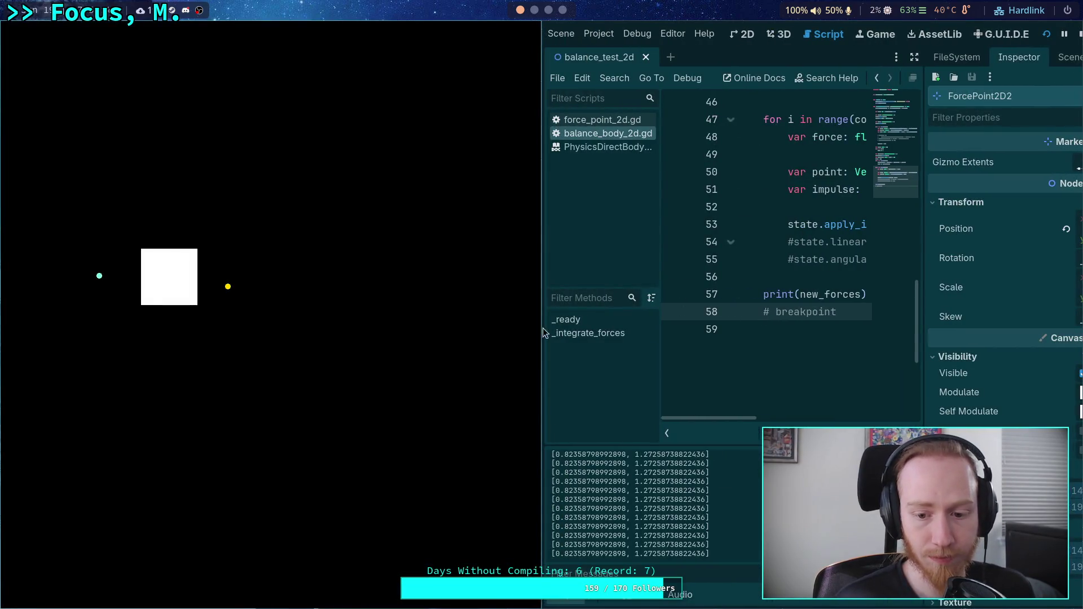
{"action": "left_click_drag", "start_coordinate": [636, 556], "coordinate": [692, 553]}
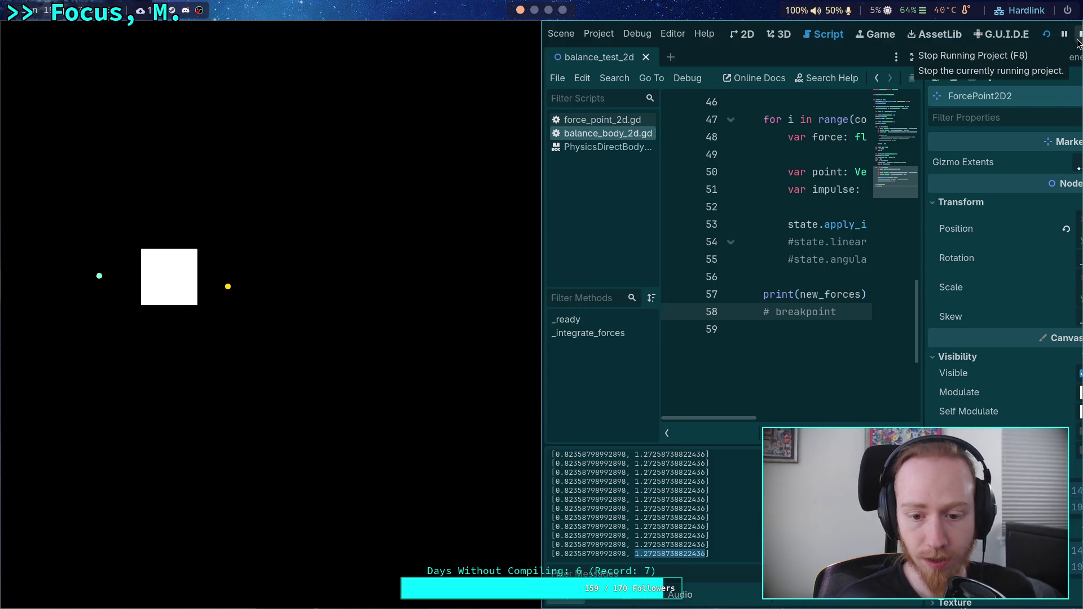
{"action": "left_click", "coordinate": [1079, 40]}
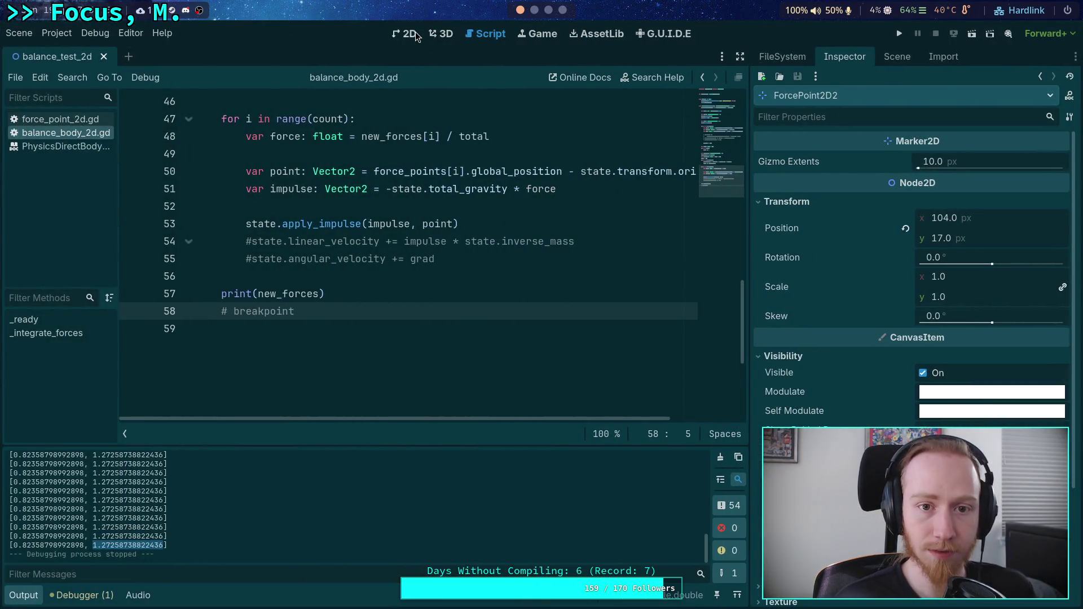
Test ForcePoint2D2 up-left of the box, then far to the right.
{"action": "left_click", "coordinate": [415, 32]}
{"action": "mouse_move", "coordinate": [402, 292]}
{"action": "left_mouse_down"}
{"action": "mouse_move", "coordinate": [332, 182]}
{"action": "mouse_move", "coordinate": [315, 177]}
{"action": "left_mouse_up"}
{"action": "key", "text": "F5"}
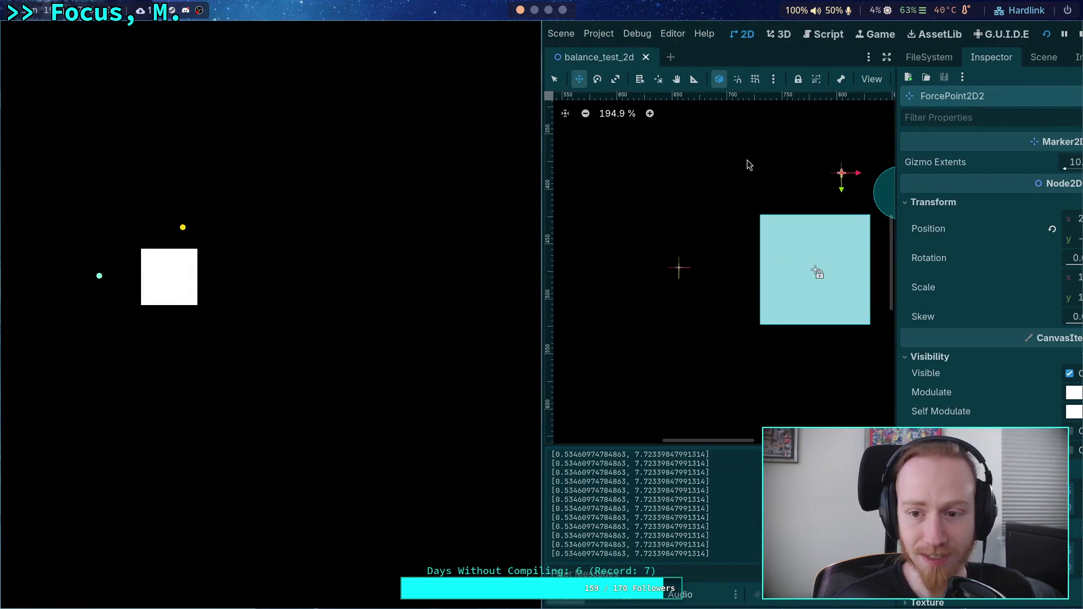
{"action": "left_click", "coordinate": [1080, 38]}
{"action": "mouse_move", "coordinate": [319, 179]}
{"action": "left_mouse_down"}
{"action": "mouse_move", "coordinate": [698, 179]}
{"action": "mouse_move", "coordinate": [679, 214]}
{"action": "mouse_move", "coordinate": [680, 276]}
{"action": "mouse_move", "coordinate": [643, 413]}
{"action": "left_mouse_up"}
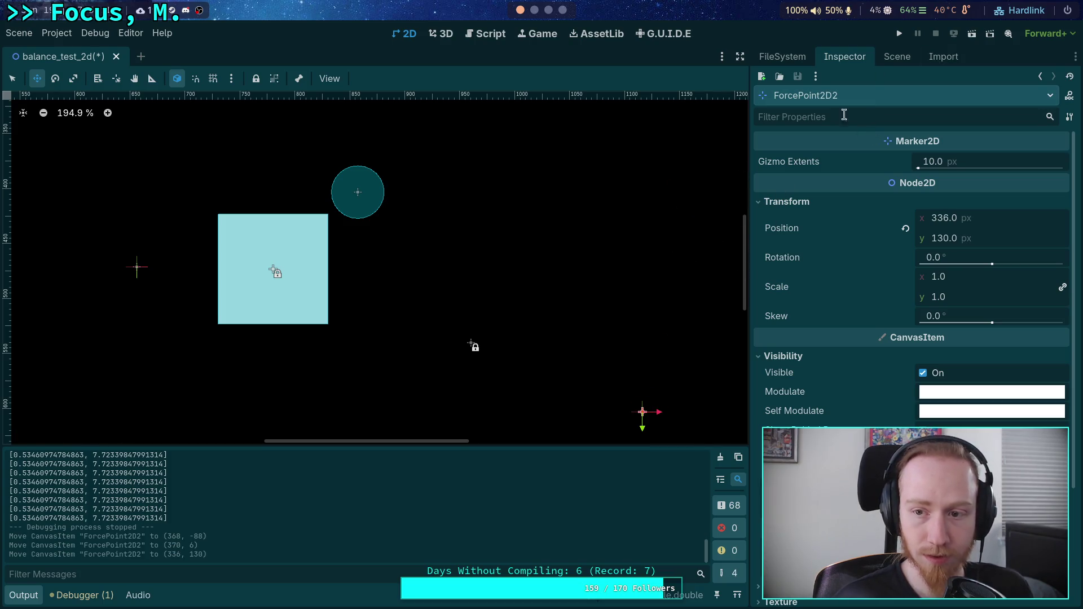
{"action": "left_click", "coordinate": [900, 34]}
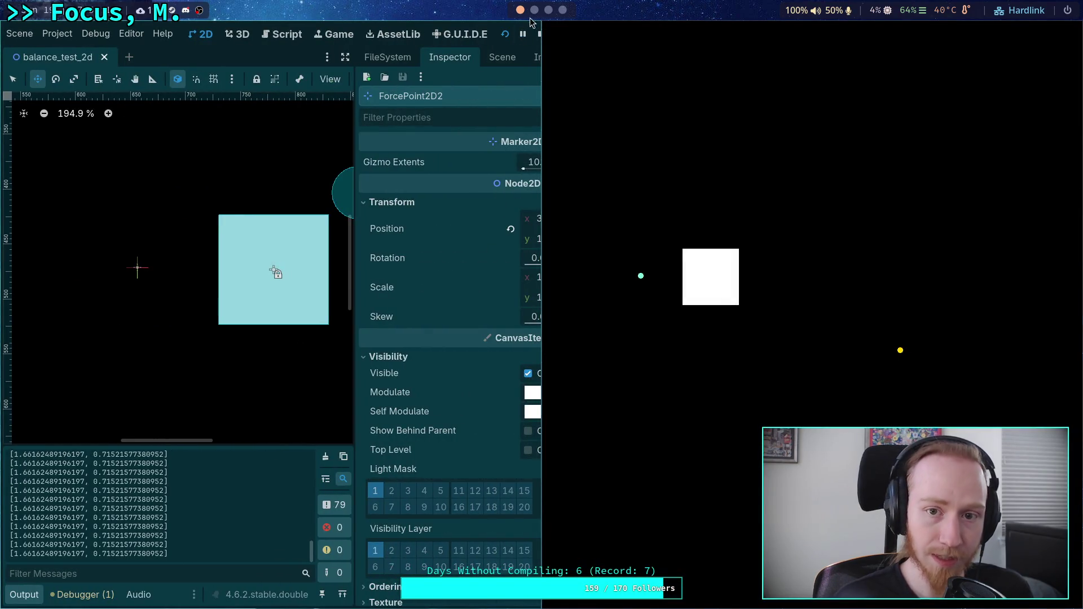
{"action": "left_click", "coordinate": [537, 34]}
Test ForcePoint2D2 at (107, 76), then raised to y -22 beside the box.
{"action": "left_click_drag", "start_coordinate": [644, 413], "coordinate": [391, 353]}
{"action": "left_click", "coordinate": [898, 34]}
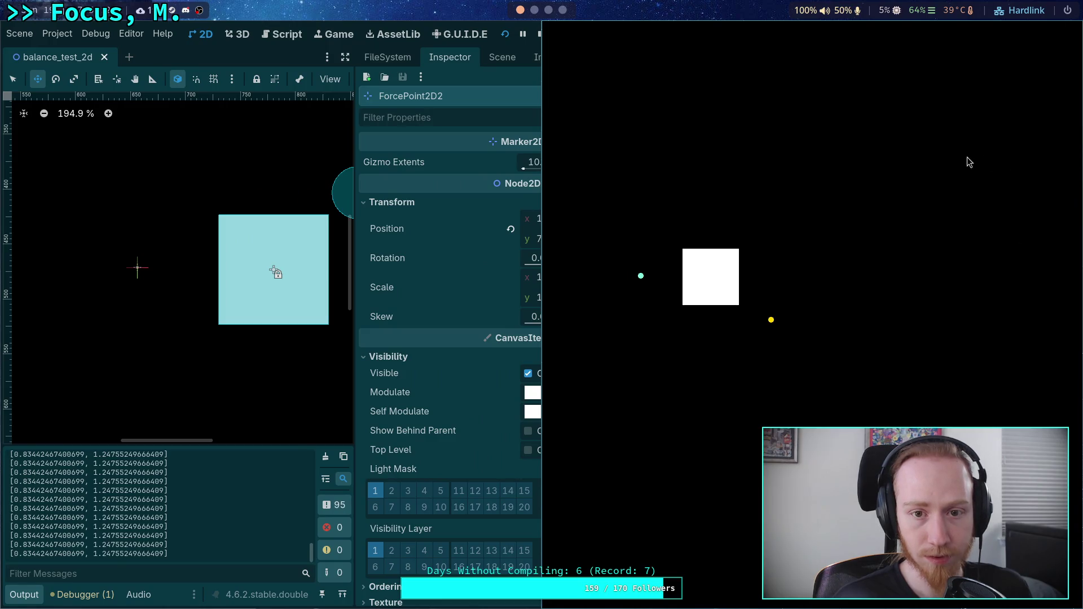
{"action": "left_click", "coordinate": [538, 34]}
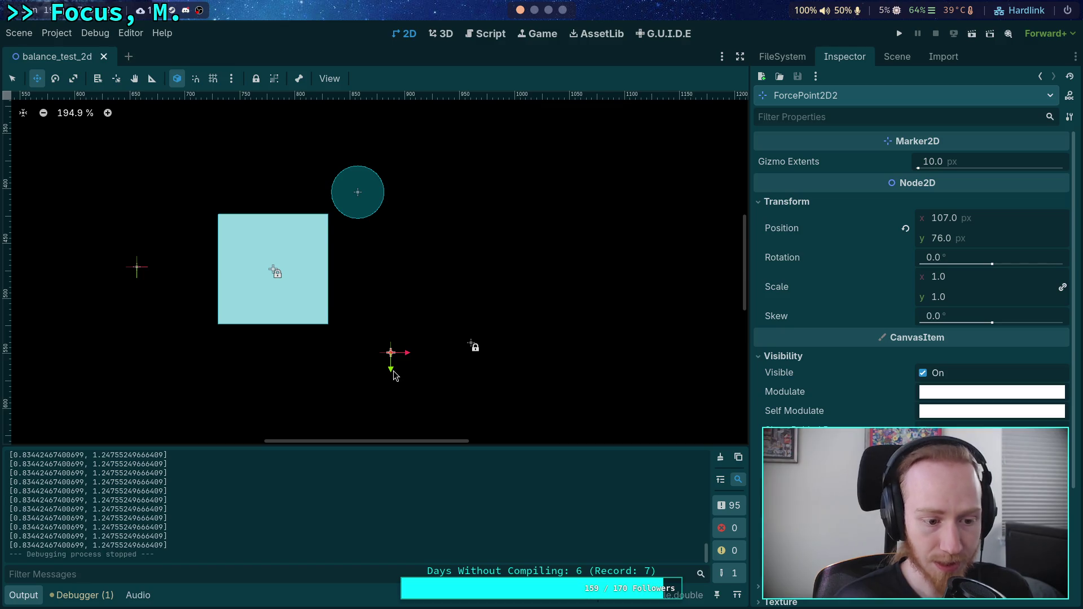
{"action": "left_click_drag", "start_coordinate": [394, 377], "coordinate": [398, 269]}
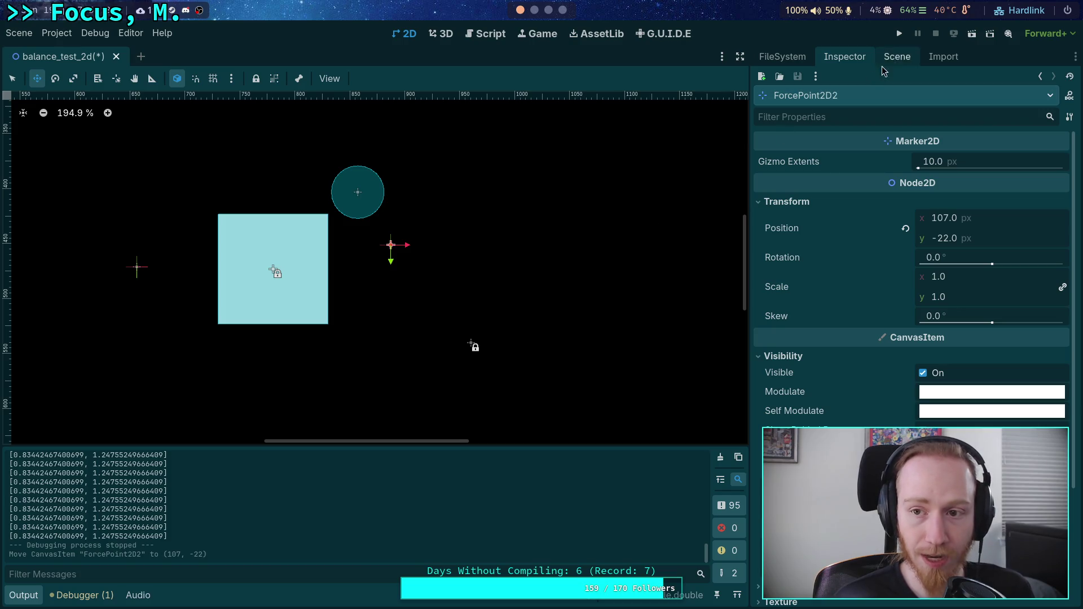
{"action": "left_click", "coordinate": [899, 34]}
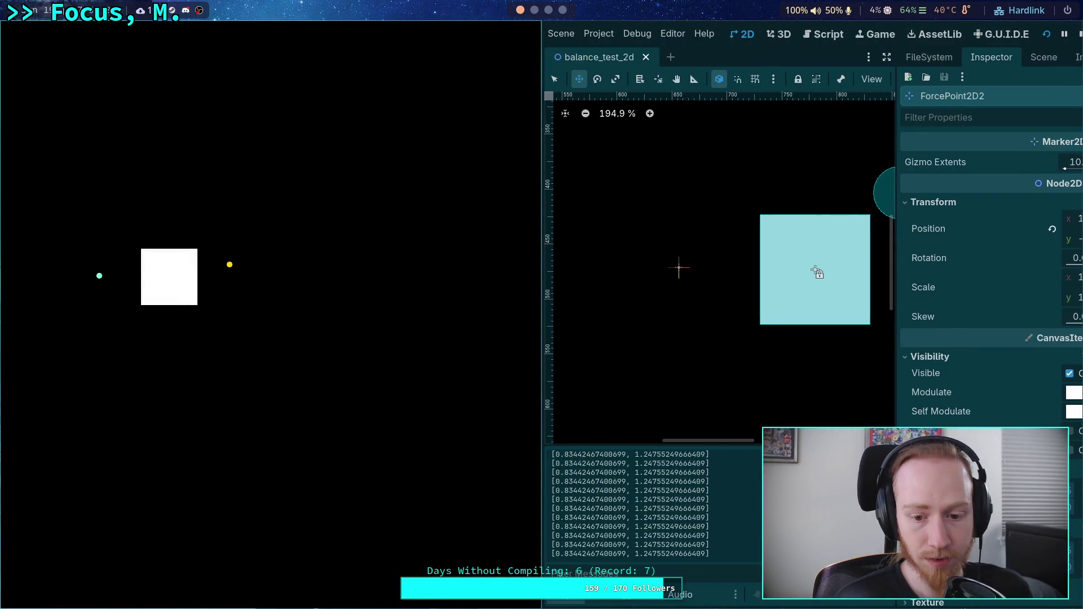
{"action": "left_click", "coordinate": [1079, 34]}
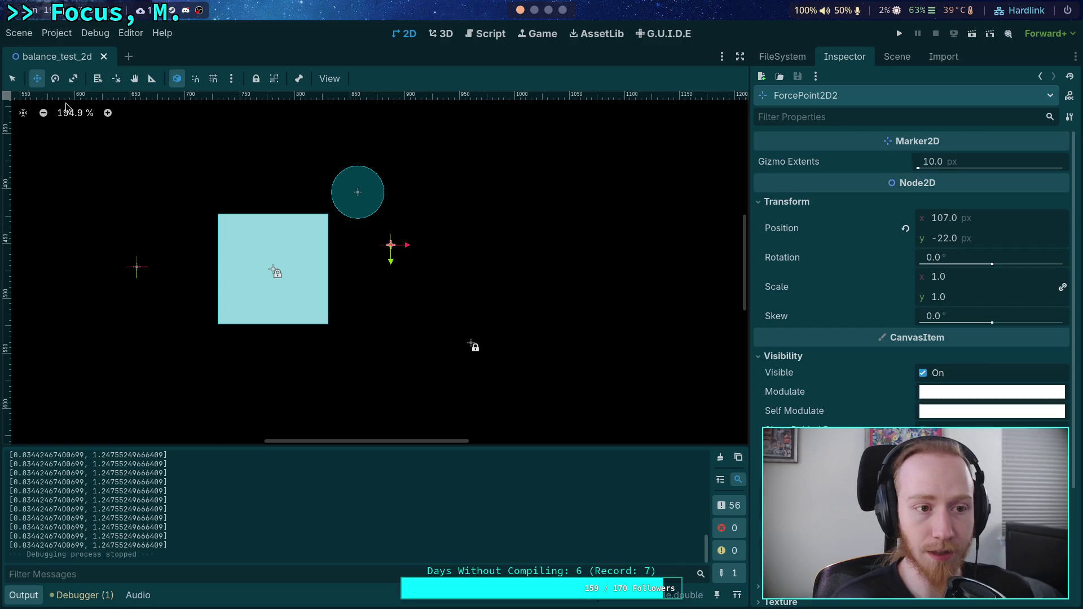
Move the circle collision shape above the square's left side and run the test.
{"action": "key", "text": "q"}
{"action": "left_click", "coordinate": [387, 204]}
{"action": "left_click_drag", "start_coordinate": [358, 191], "coordinate": [195, 185]}
{"action": "left_click", "coordinate": [899, 34]}
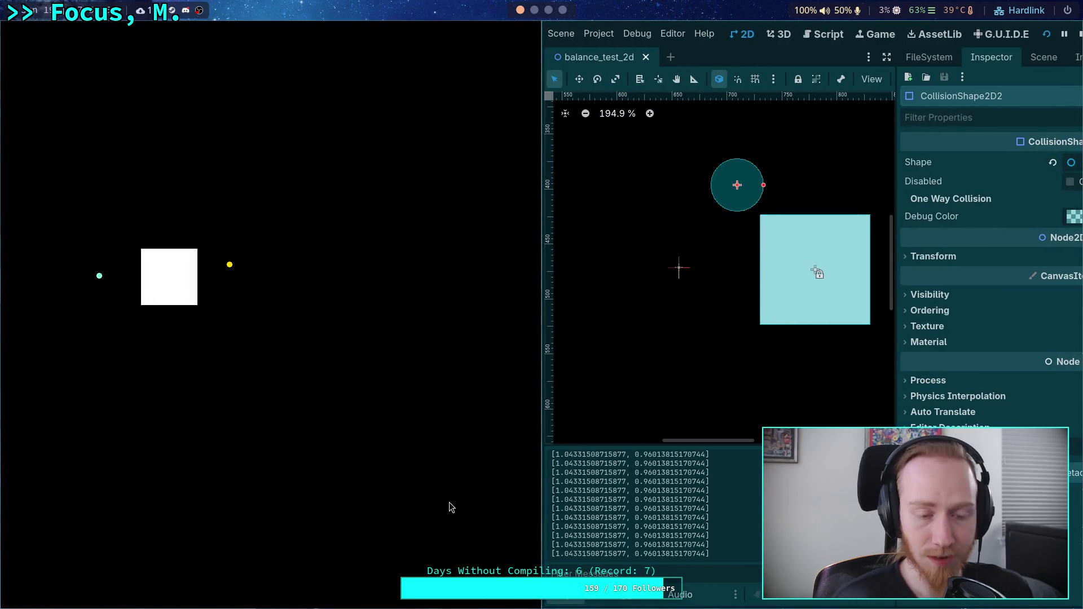
Test the circle collision shape below the square, then further down, running the project each time.
{"action": "left_click", "coordinate": [1080, 35]}
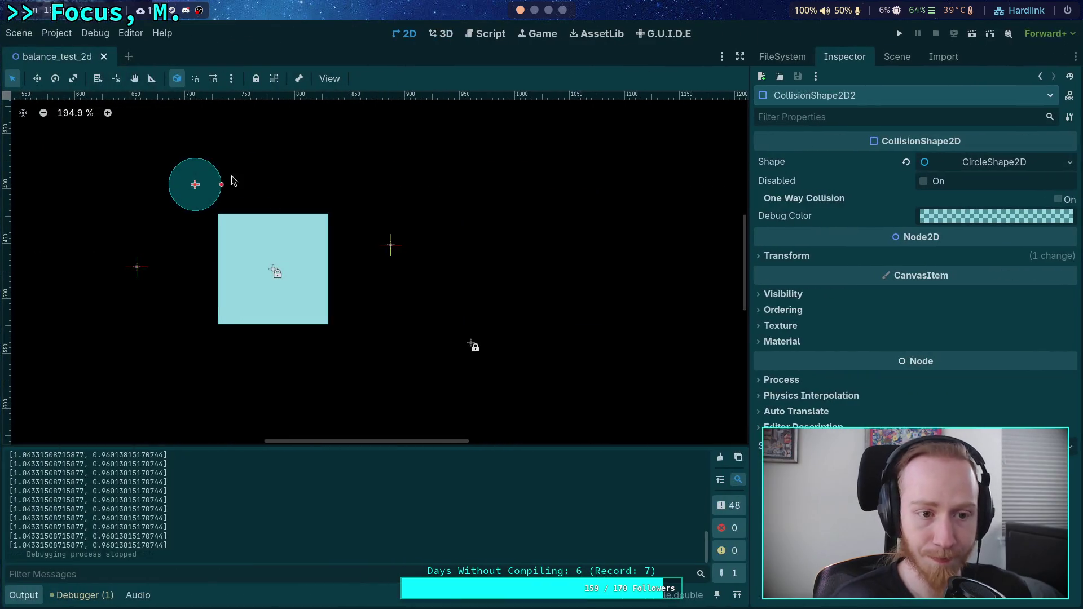
{"action": "left_click_drag", "start_coordinate": [200, 192], "coordinate": [196, 387]}
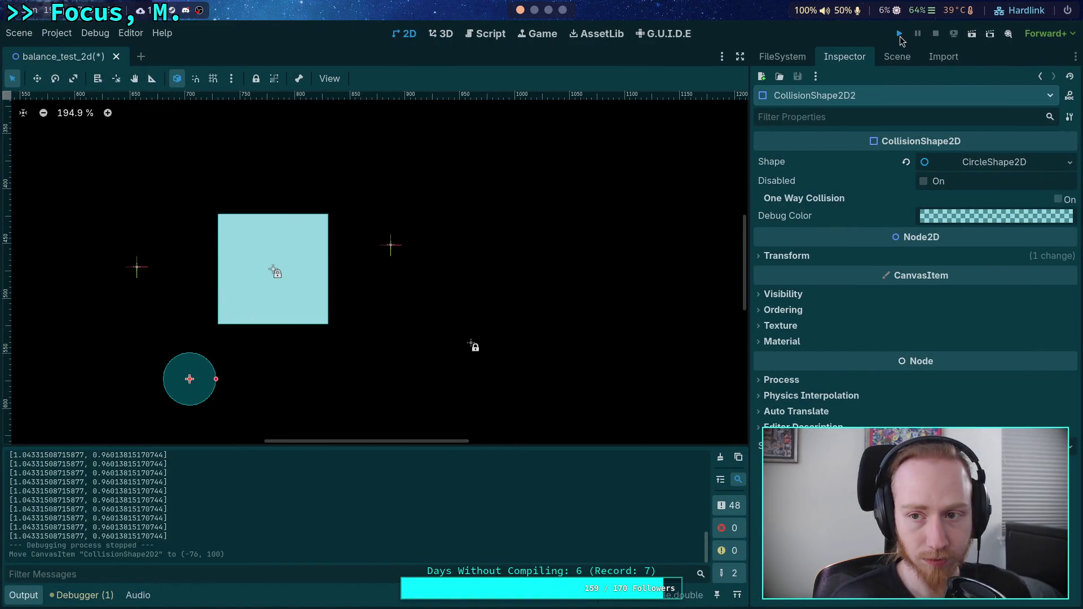
{"action": "left_click", "coordinate": [899, 34]}
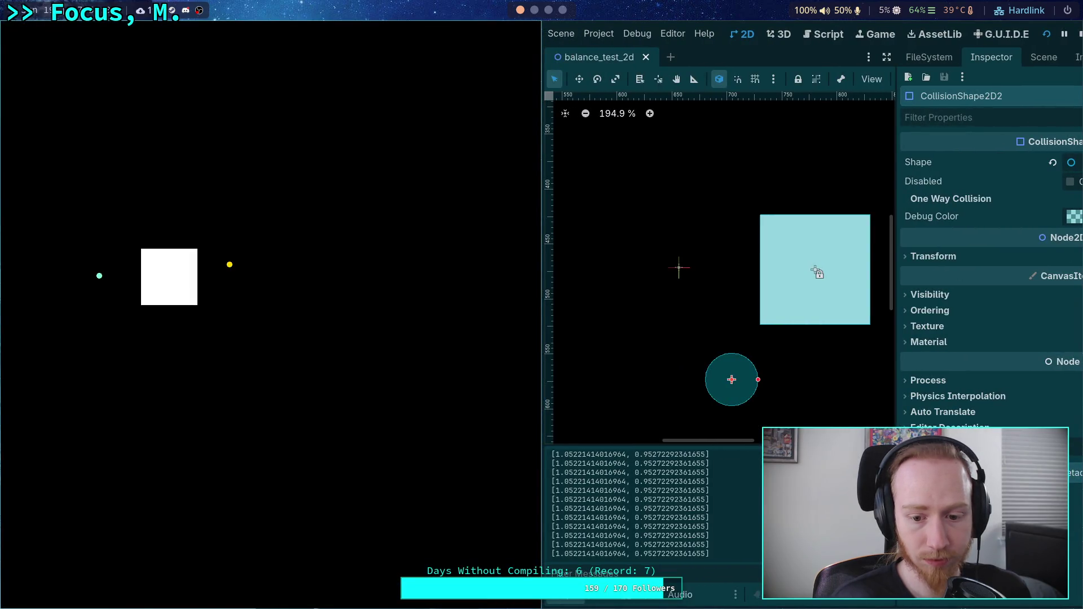
{"action": "left_click", "coordinate": [1079, 34]}
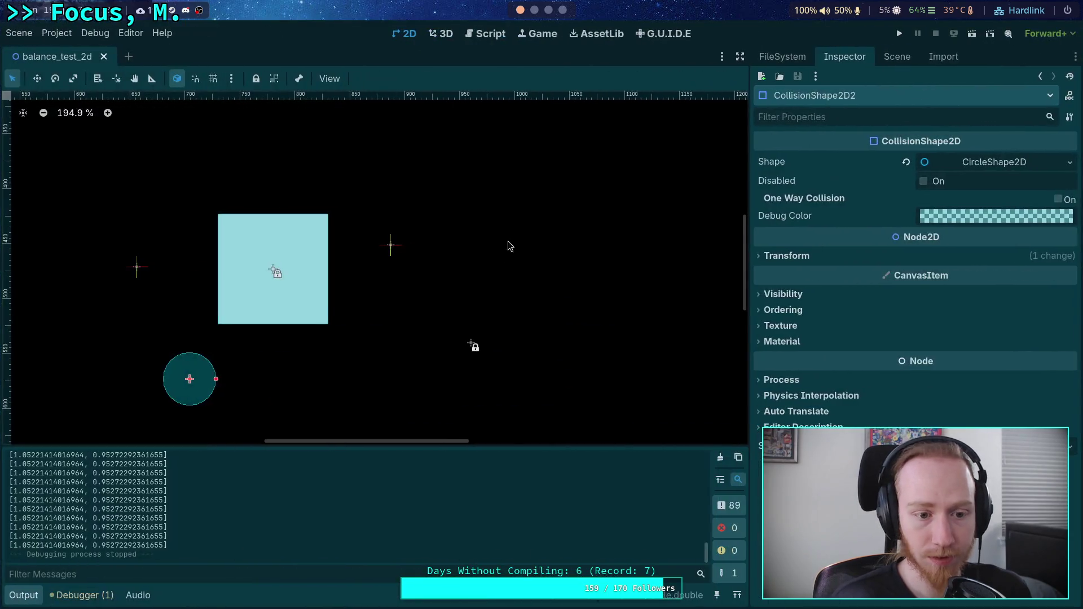
{"action": "scroll", "coordinate": [229, 341], "scroll_direction": "down", "scroll_amount": 5}
{"action": "left_click_drag", "start_coordinate": [212, 362], "coordinate": [208, 440]}
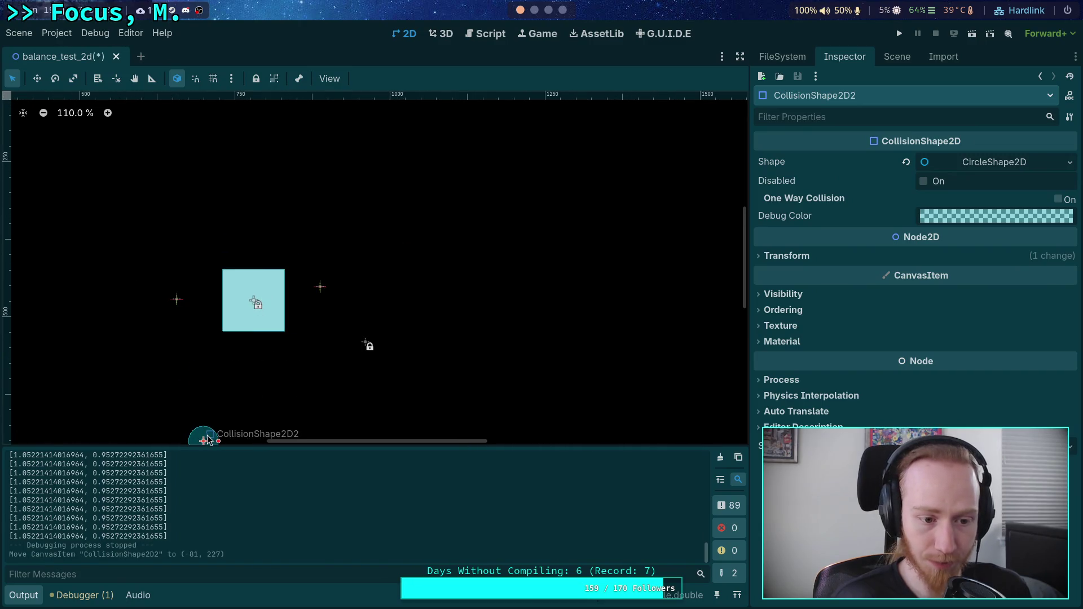
{"action": "left_click", "coordinate": [897, 32]}
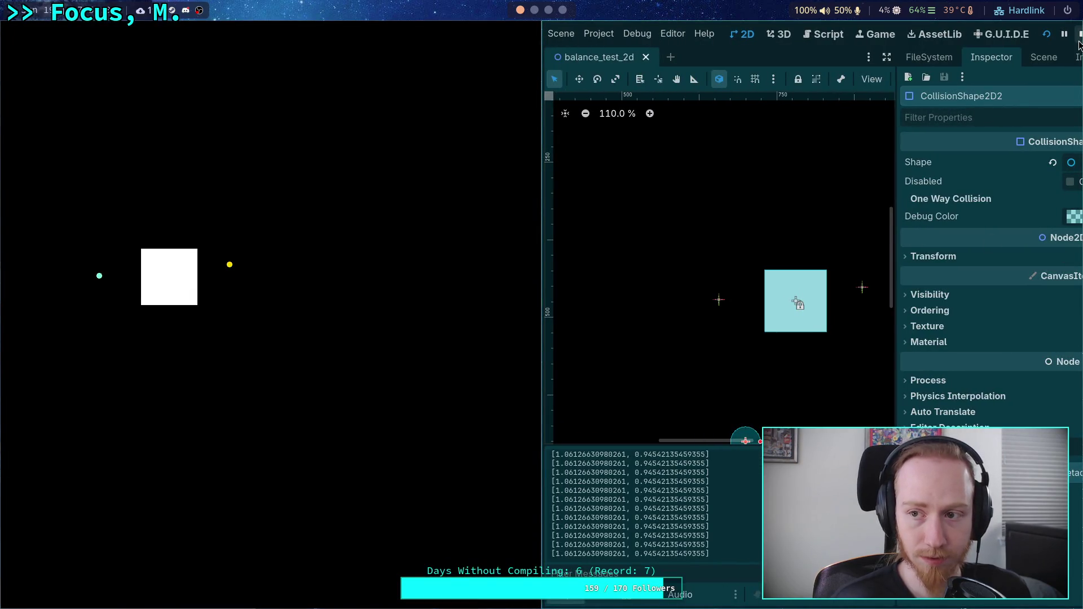
{"action": "left_click", "coordinate": [1080, 35]}
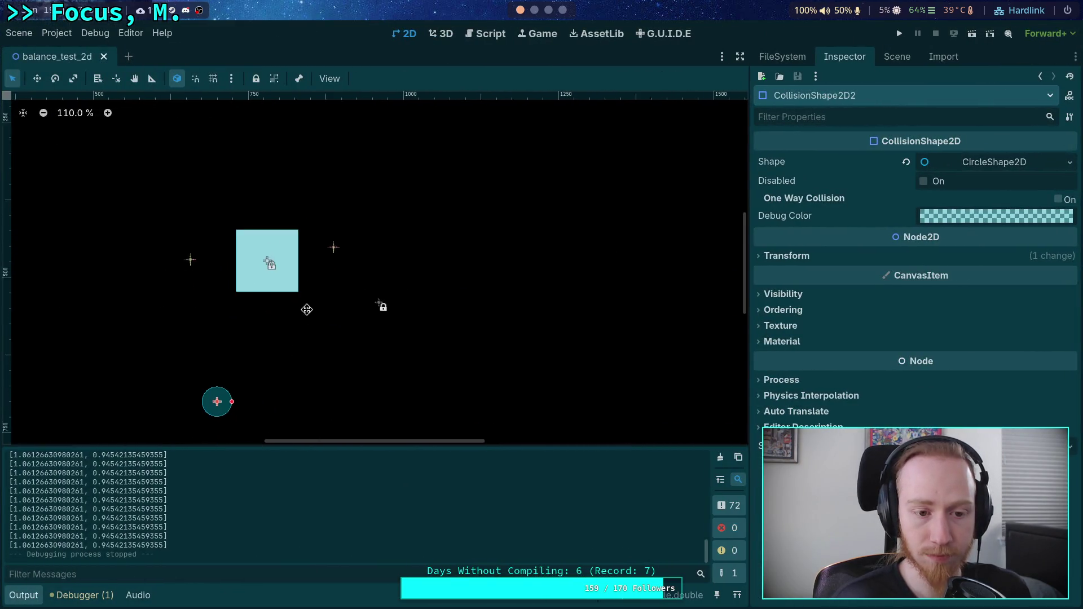
Try and undo several circle positions, settling it beside the square's lower-left corner at (-81, 65).
{"action": "left_click", "coordinate": [37, 78]}
{"action": "left_click_drag", "start_coordinate": [229, 388], "coordinate": [232, 269]}
{"action": "key", "text": "ctrl+z"}
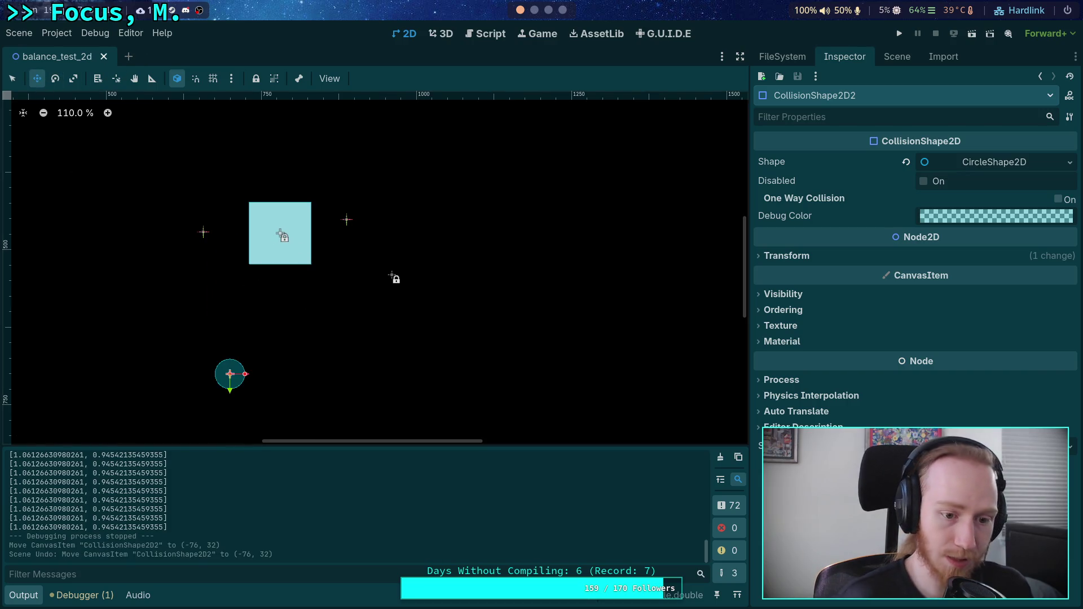
{"action": "left_click_drag", "start_coordinate": [231, 393], "coordinate": [226, 282]}
{"action": "key", "text": "ctrl+z"}
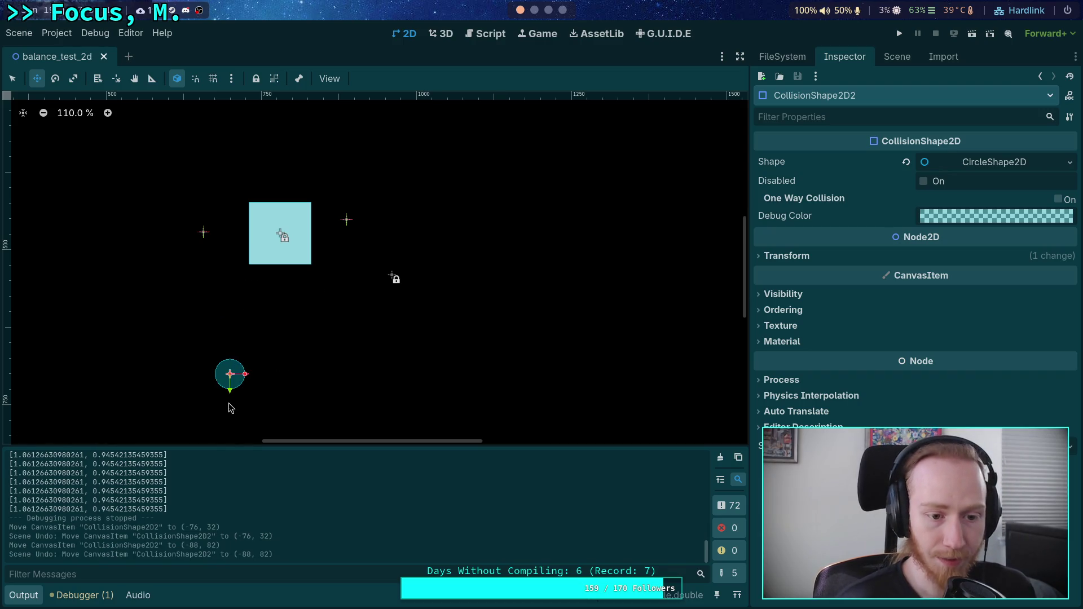
{"action": "scroll", "coordinate": [224, 399], "scroll_direction": "up", "scroll_amount": 1}
{"action": "scroll", "coordinate": [224, 399], "scroll_direction": "up", "scroll_amount": 7}
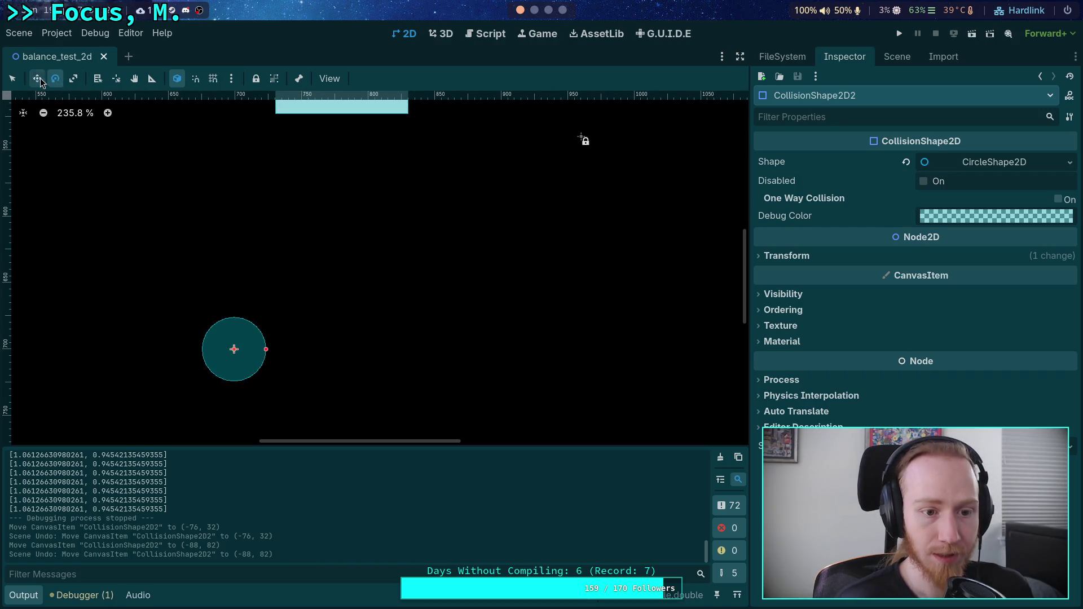
{"action": "left_click_drag", "start_coordinate": [254, 352], "coordinate": [255, 273]}
{"action": "key", "text": "ctrl+z"}
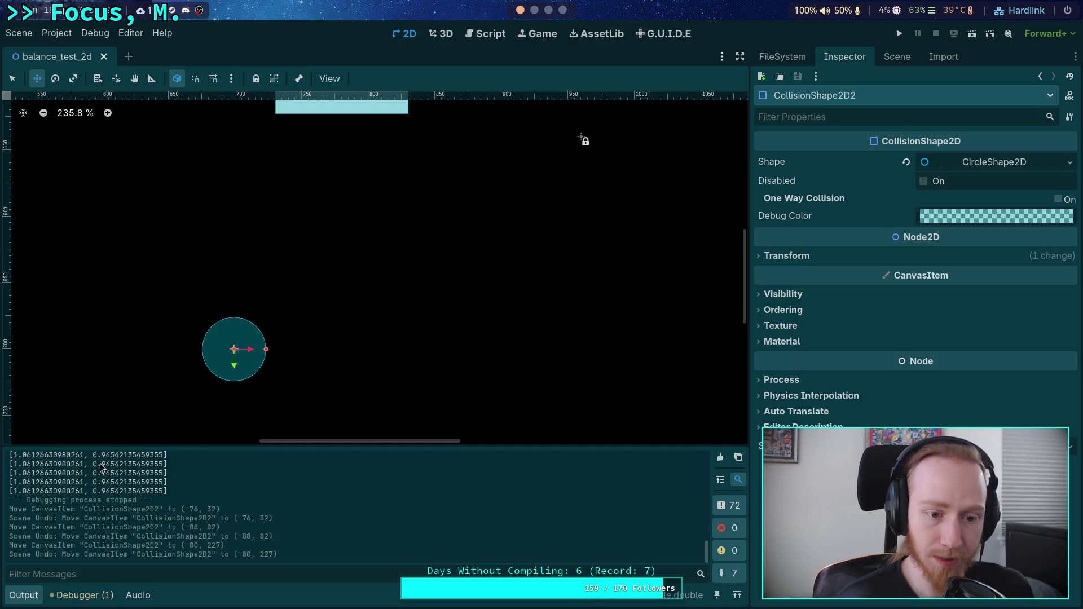
{"action": "mouse_move", "coordinate": [235, 370]}
{"action": "left_mouse_down"}
{"action": "mouse_move", "coordinate": [199, 219]}
{"action": "mouse_move", "coordinate": [234, 154]}
{"action": "left_mouse_up"}
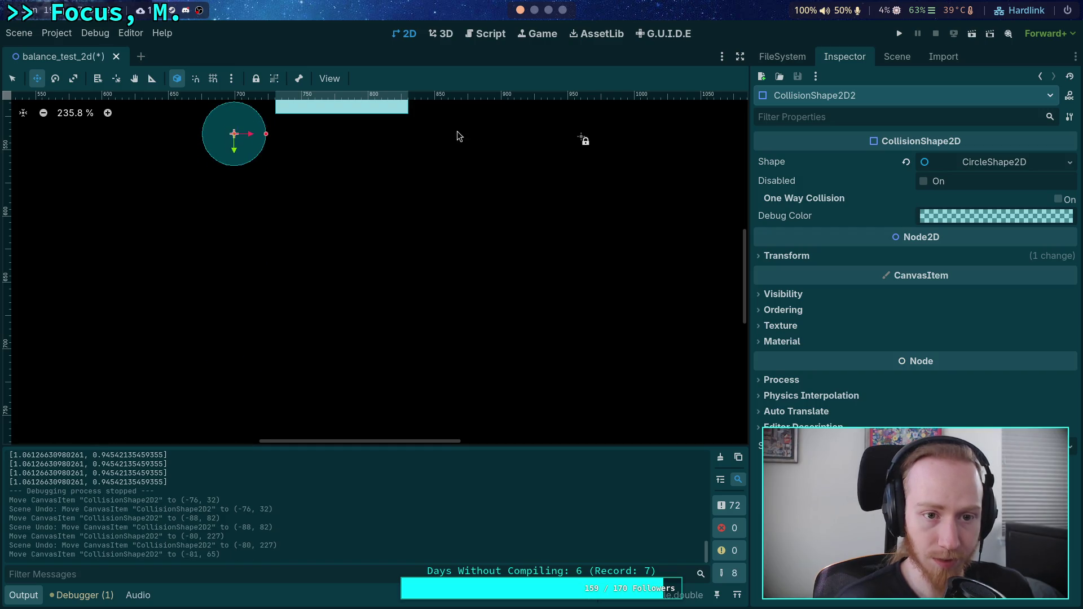
Rerun to print new_forces [1.0613, 0.9454], then show the scene tree and select RigidBody2D.
{"action": "left_click", "coordinate": [897, 34]}
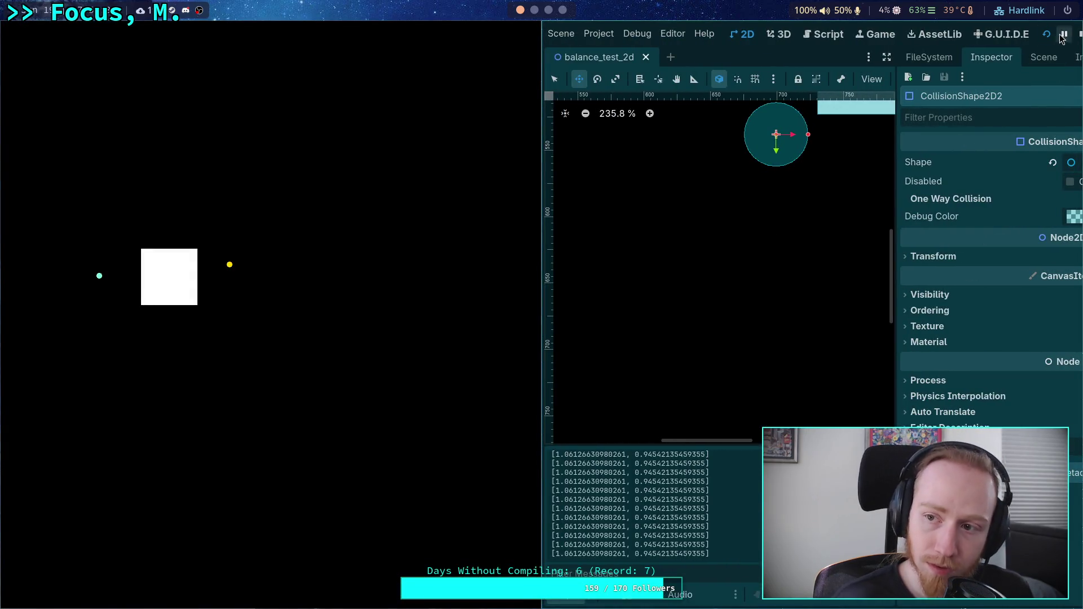
{"action": "key", "text": "F8"}
{"action": "scroll", "coordinate": [324, 351], "scroll_direction": "up", "scroll_amount": 5}
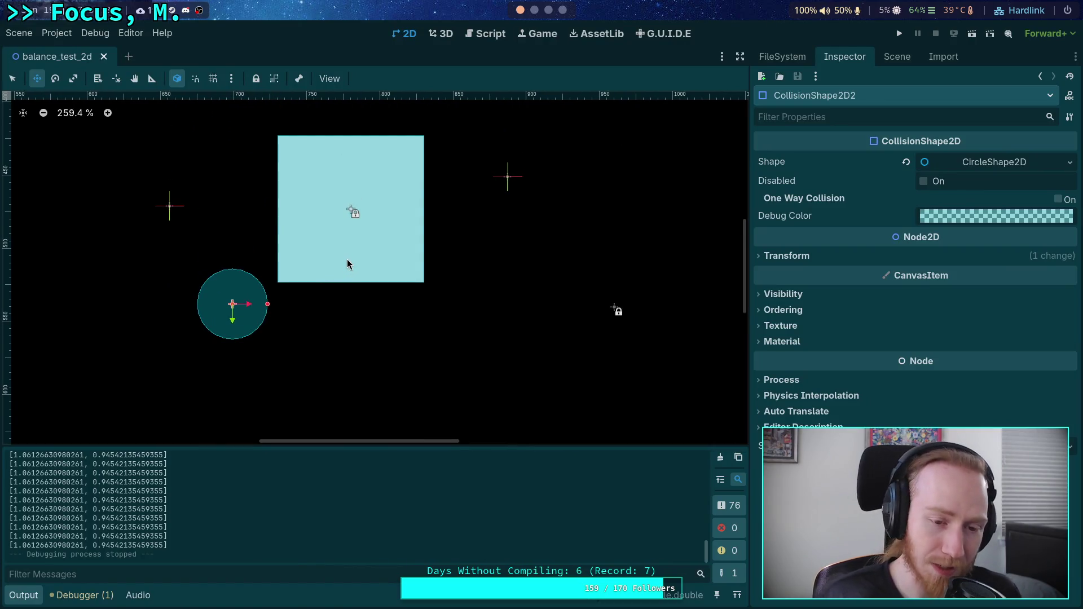
{"action": "scroll", "coordinate": [332, 259], "scroll_direction": "down", "scroll_amount": 6}
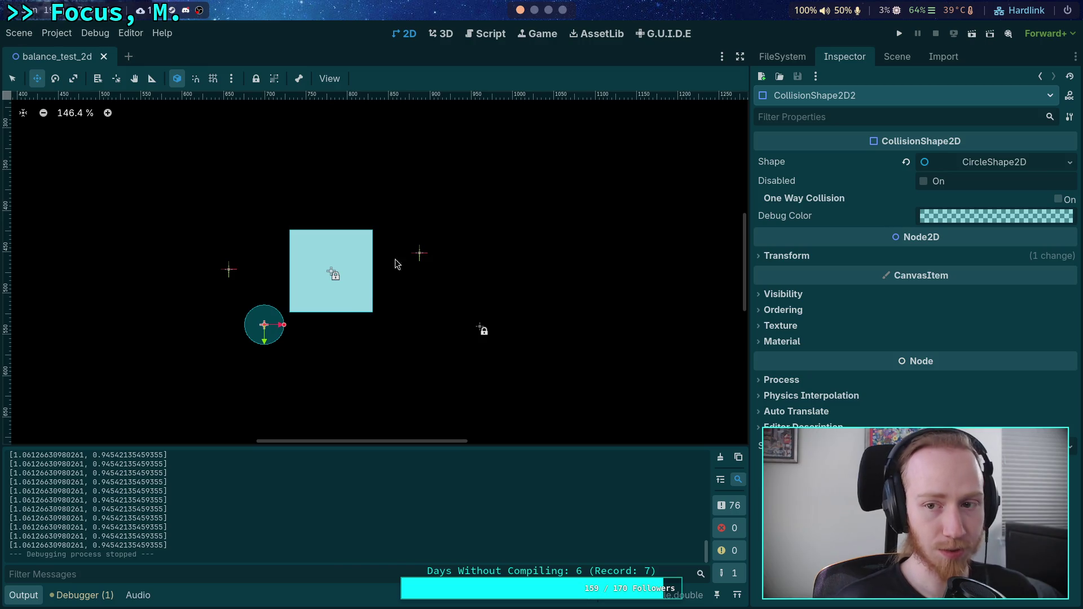
{"action": "left_click", "coordinate": [896, 57]}
{"action": "left_click", "coordinate": [810, 129]}
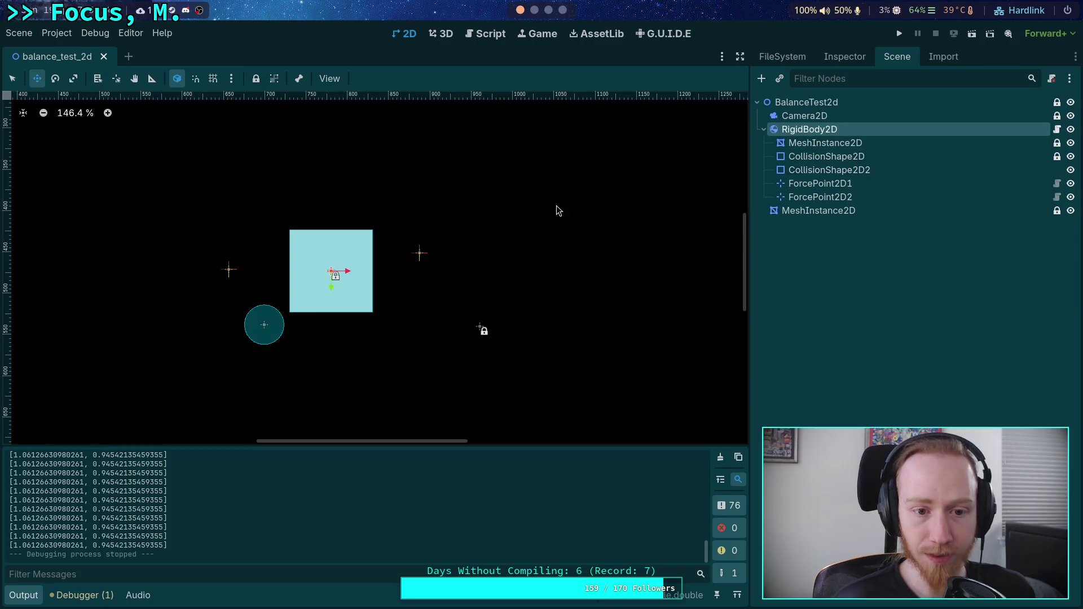
Rotate the RigidBody2D to about 32 degrees and then another tilt, test-running each.
{"action": "key", "text": "e"}
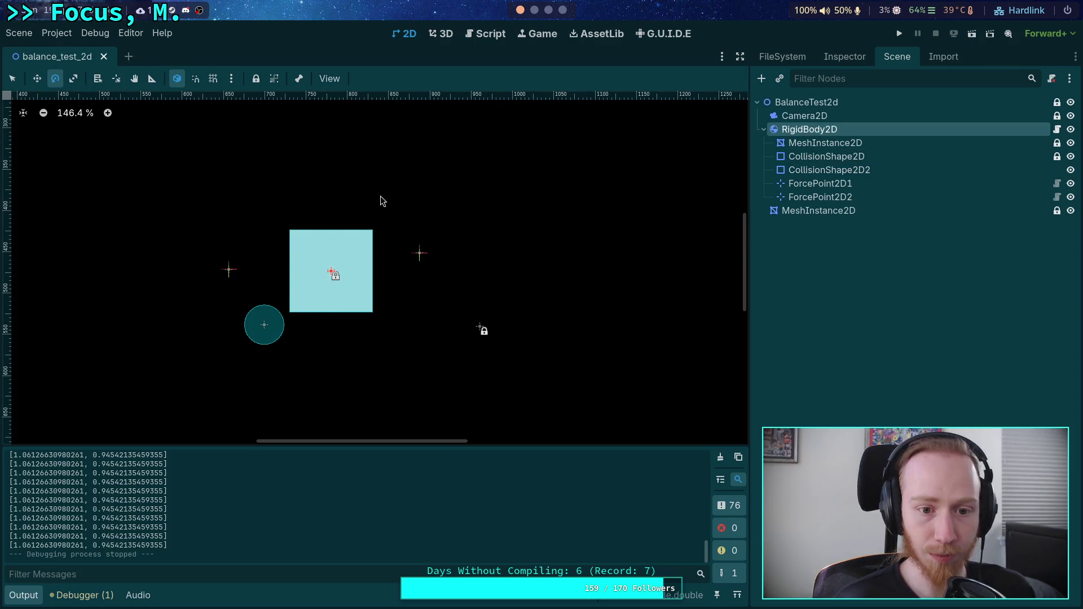
{"action": "mouse_move", "coordinate": [381, 201]}
{"action": "left_mouse_down"}
{"action": "mouse_move", "coordinate": [412, 233]}
{"action": "mouse_move", "coordinate": [483, 233]}
{"action": "left_mouse_up"}
{"action": "left_click", "coordinate": [896, 33]}
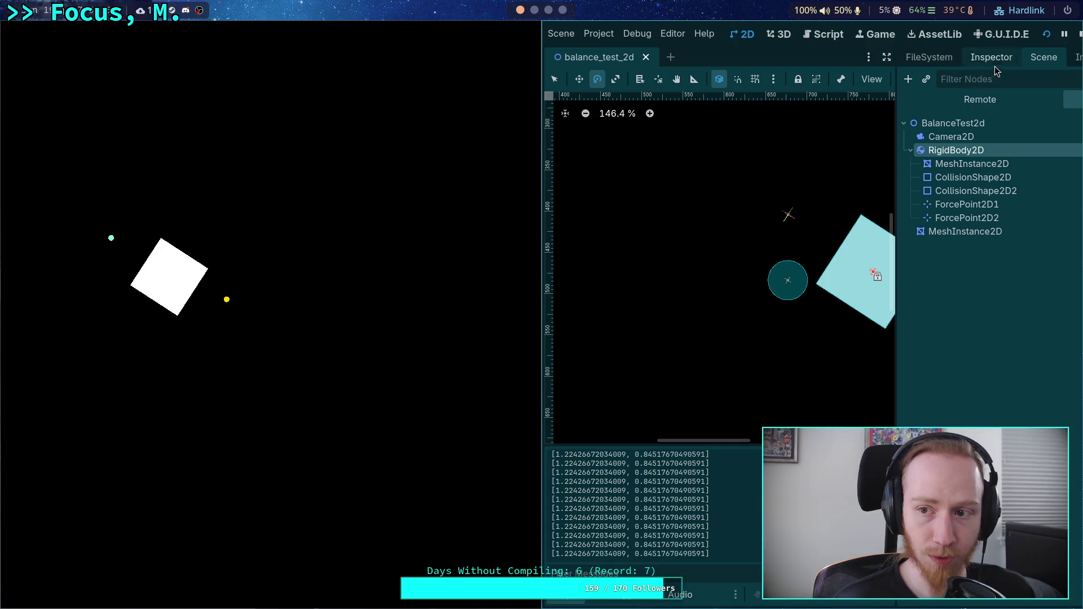
{"action": "left_click", "coordinate": [1079, 33]}
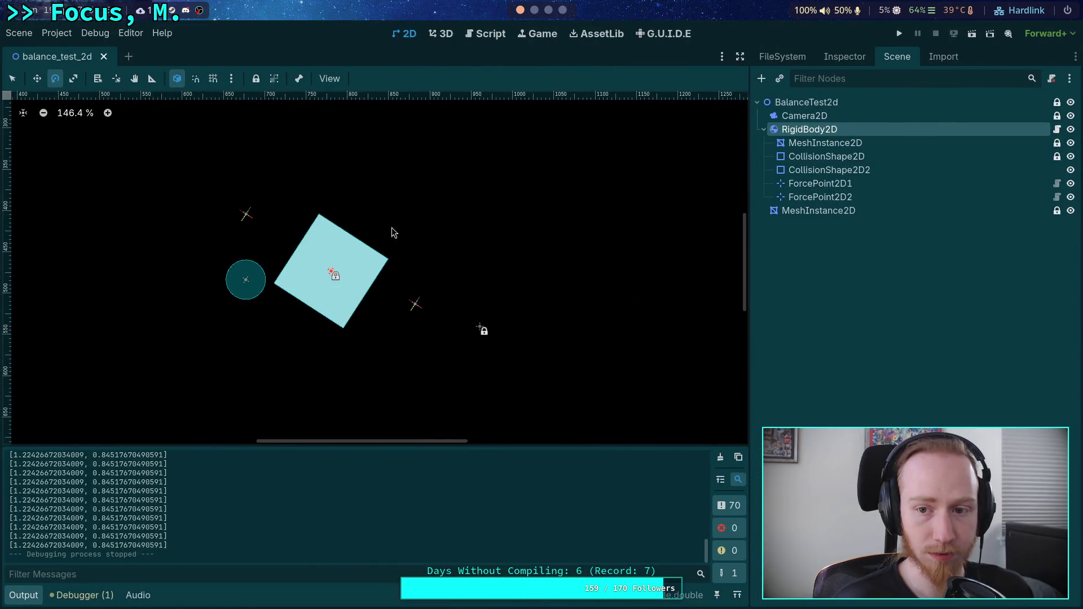
{"action": "mouse_move", "coordinate": [394, 232]}
{"action": "left_mouse_down"}
{"action": "mouse_move", "coordinate": [412, 235]}
{"action": "mouse_move", "coordinate": [421, 266]}
{"action": "left_mouse_up"}
{"action": "key", "text": "F5"}
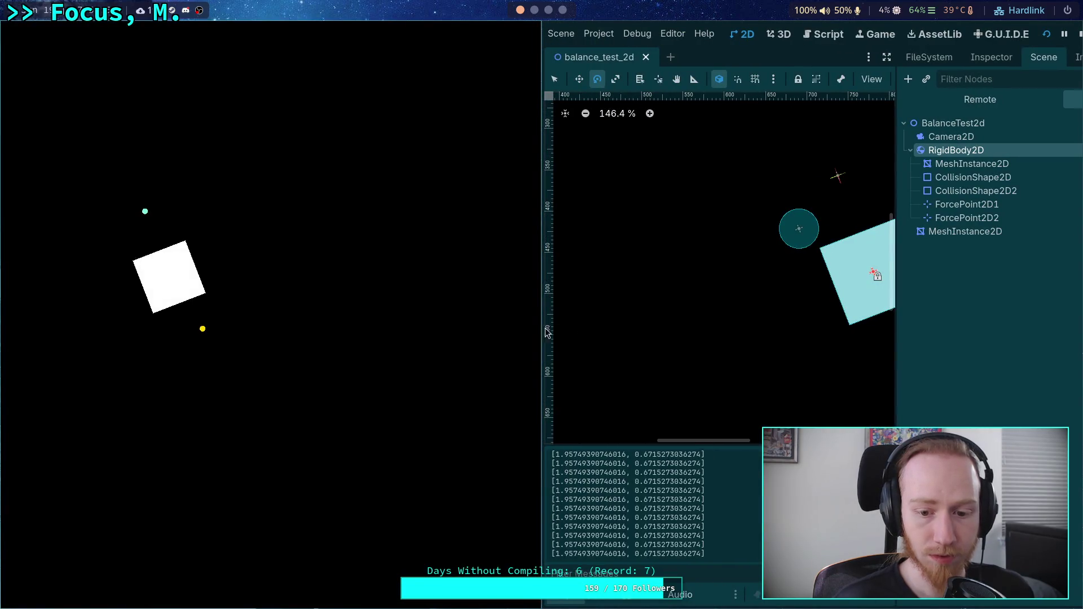
{"action": "left_click", "coordinate": [1078, 39]}
Test a -120 degree tilt, rotate the body back to -1 degrees, and open balance_body_2d.gd.
{"action": "mouse_move", "coordinate": [419, 273]}
{"action": "left_mouse_down"}
{"action": "mouse_move", "coordinate": [312, 164]}
{"action": "mouse_move", "coordinate": [224, 161]}
{"action": "left_mouse_up"}
{"action": "key", "text": "F5"}
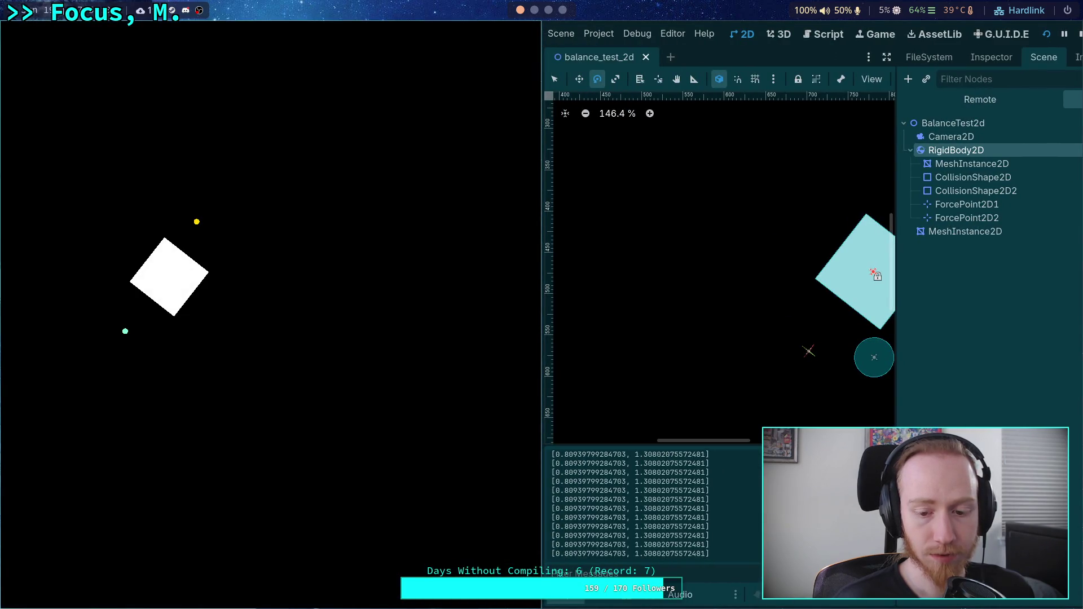
{"action": "left_click", "coordinate": [1080, 38]}
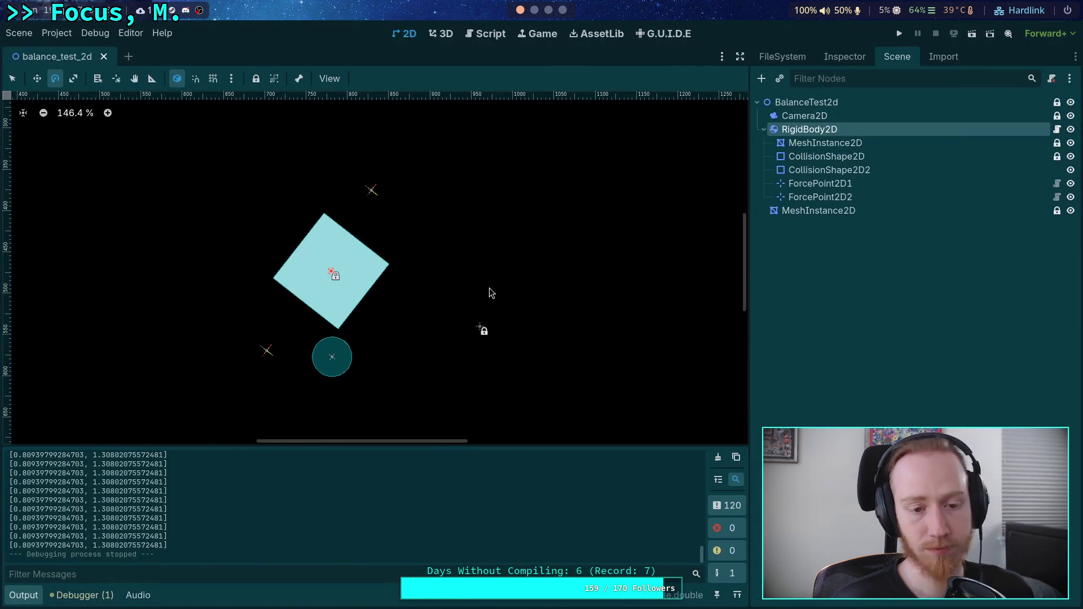
{"action": "mouse_move", "coordinate": [418, 236]}
{"action": "left_mouse_down"}
{"action": "mouse_move", "coordinate": [467, 254]}
{"action": "mouse_move", "coordinate": [482, 303]}
{"action": "left_mouse_up"}
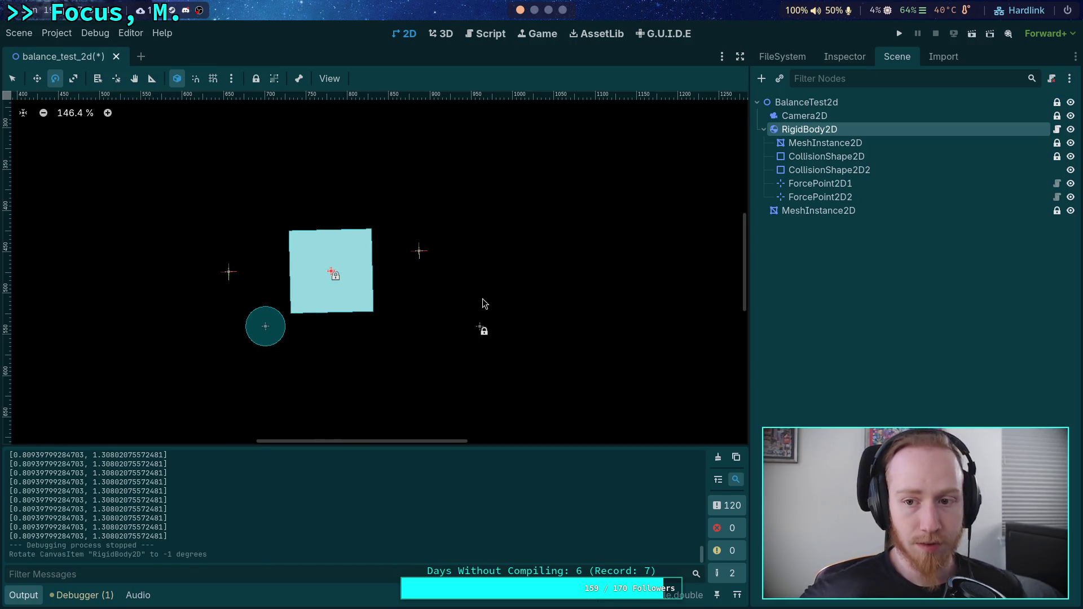
{"action": "left_click", "coordinate": [443, 34]}
{"action": "left_click", "coordinate": [486, 34]}
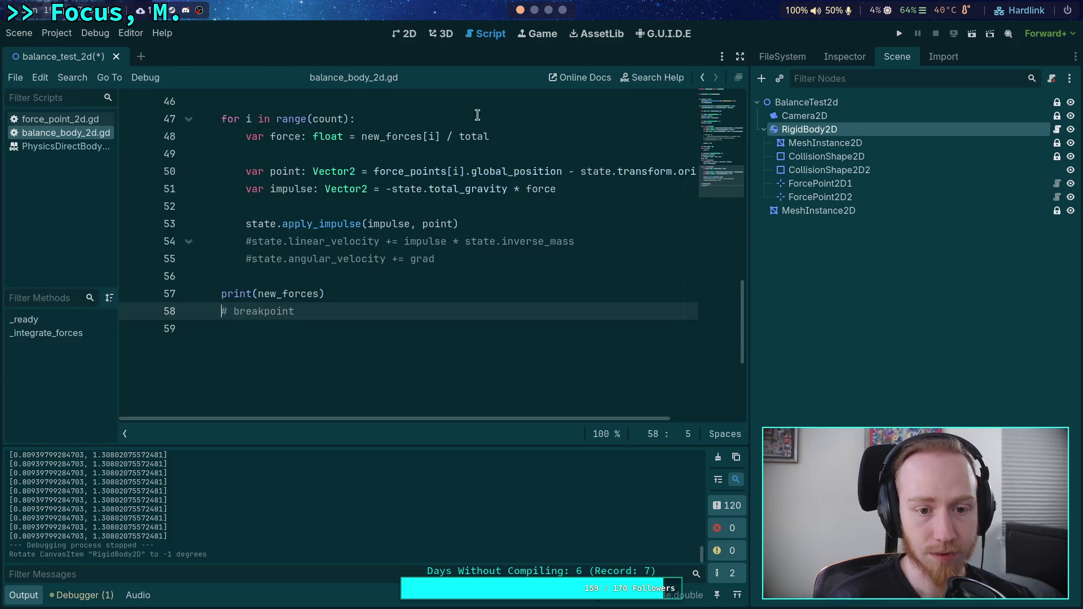
Hide the Output panel and script list, widen the editor, and review the loops from line 37 to 46.
{"action": "scroll", "coordinate": [387, 346], "scroll_direction": "up", "scroll_amount": 2}
{"action": "left_click", "coordinate": [23, 598]}
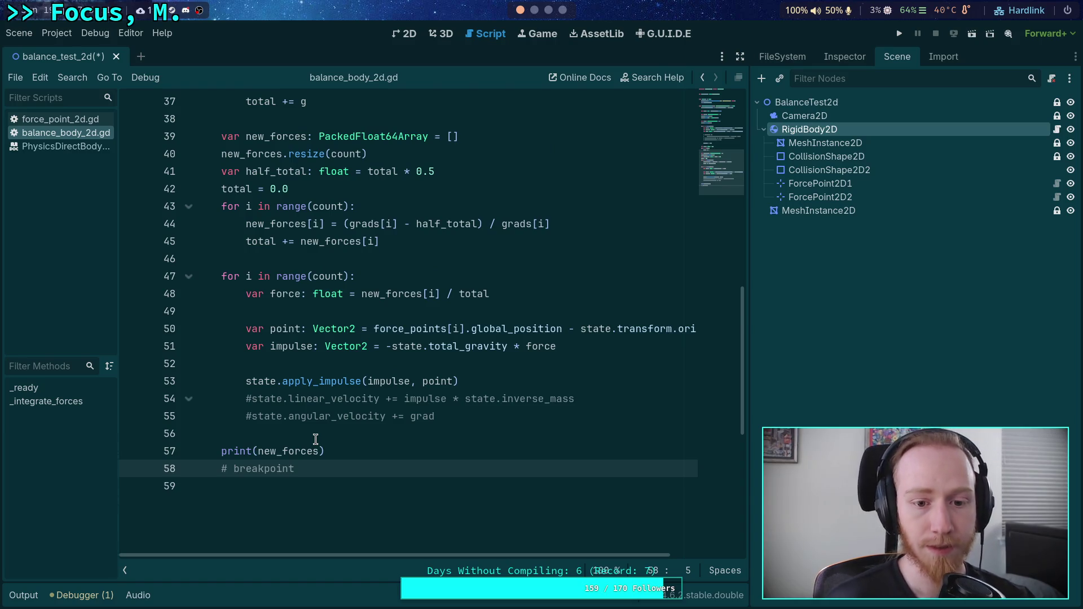
{"action": "left_click", "coordinate": [124, 570]}
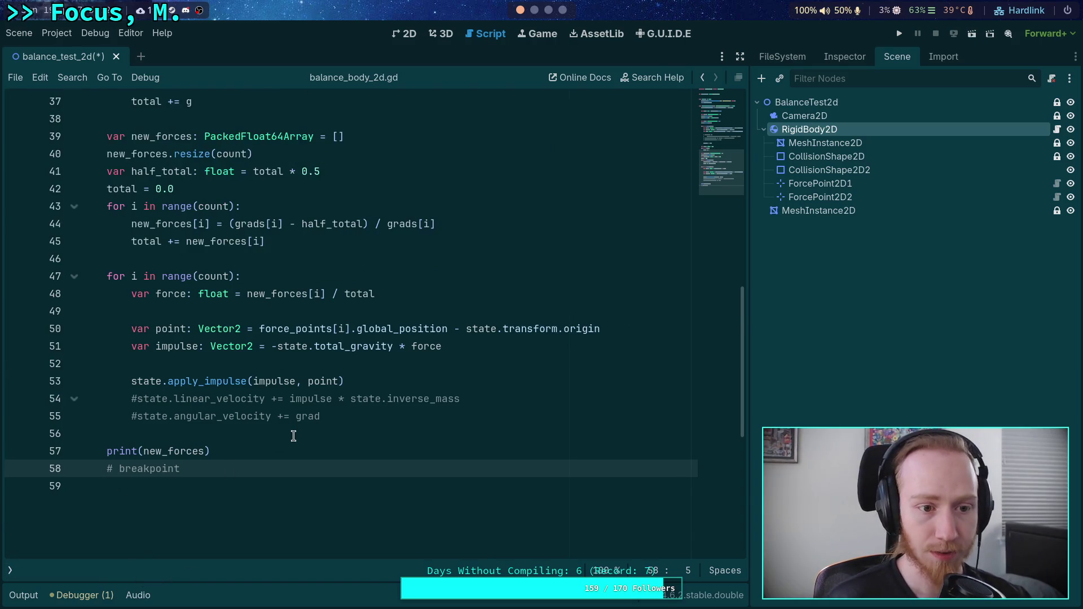
{"action": "scroll", "coordinate": [293, 436], "scroll_direction": "up", "scroll_amount": 1}
{"action": "mouse_move", "coordinate": [749, 341]}
{"action": "left_mouse_down"}
{"action": "mouse_move", "coordinate": [819, 347]}
{"action": "mouse_move", "coordinate": [808, 286]}
{"action": "mouse_move", "coordinate": [797, 281]}
{"action": "left_mouse_up"}
{"action": "scroll", "coordinate": [812, 353], "scroll_direction": "up", "scroll_amount": 1}
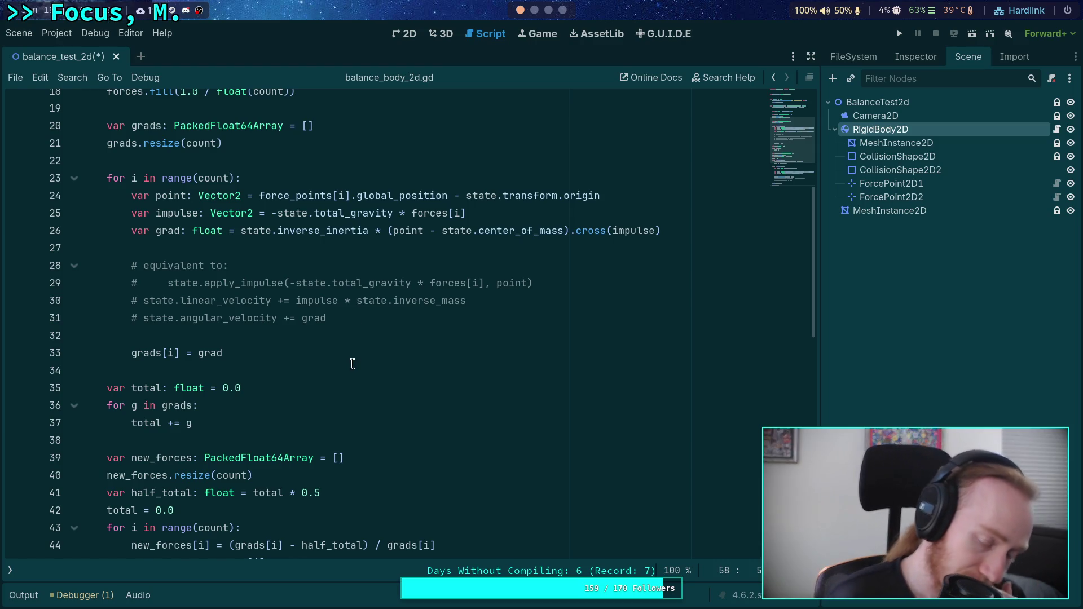
{"action": "left_click_drag", "start_coordinate": [133, 422], "coordinate": [193, 420]}
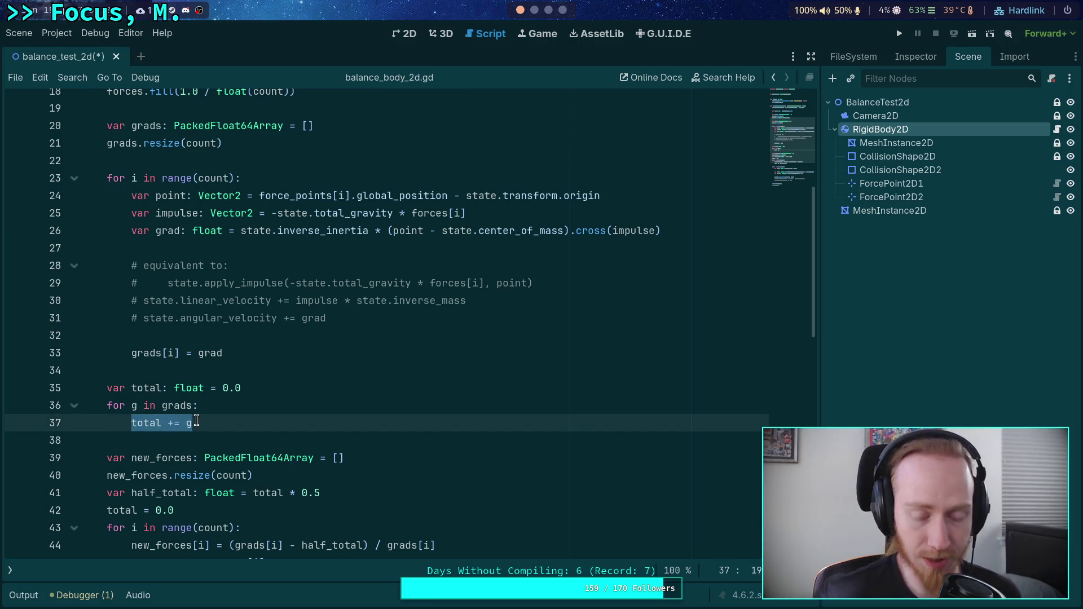
{"action": "scroll", "coordinate": [206, 393], "scroll_direction": "down", "scroll_amount": 4}
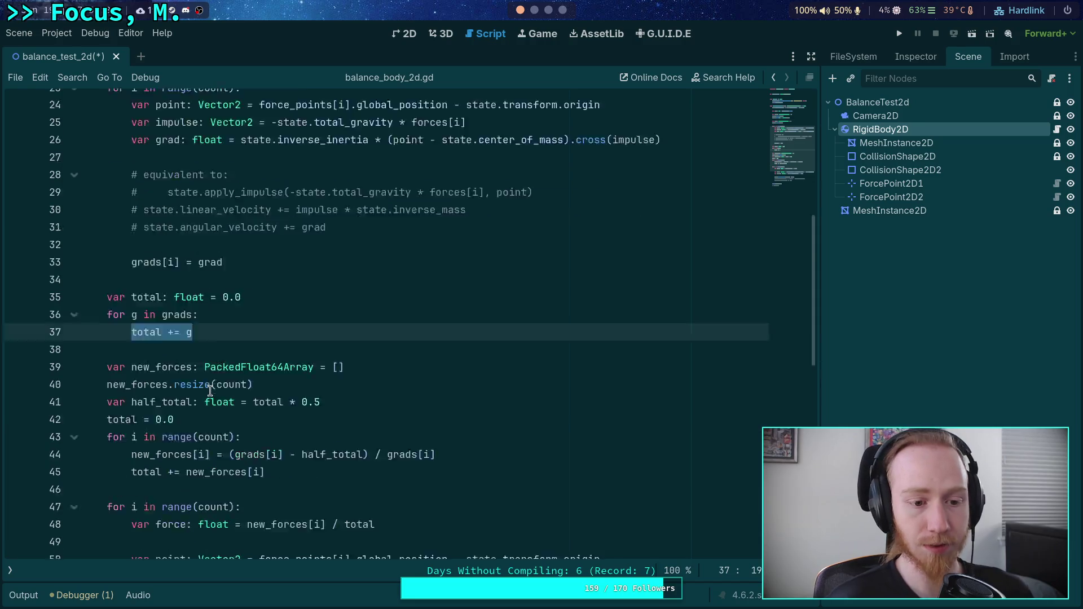
{"action": "left_click", "coordinate": [185, 368]}
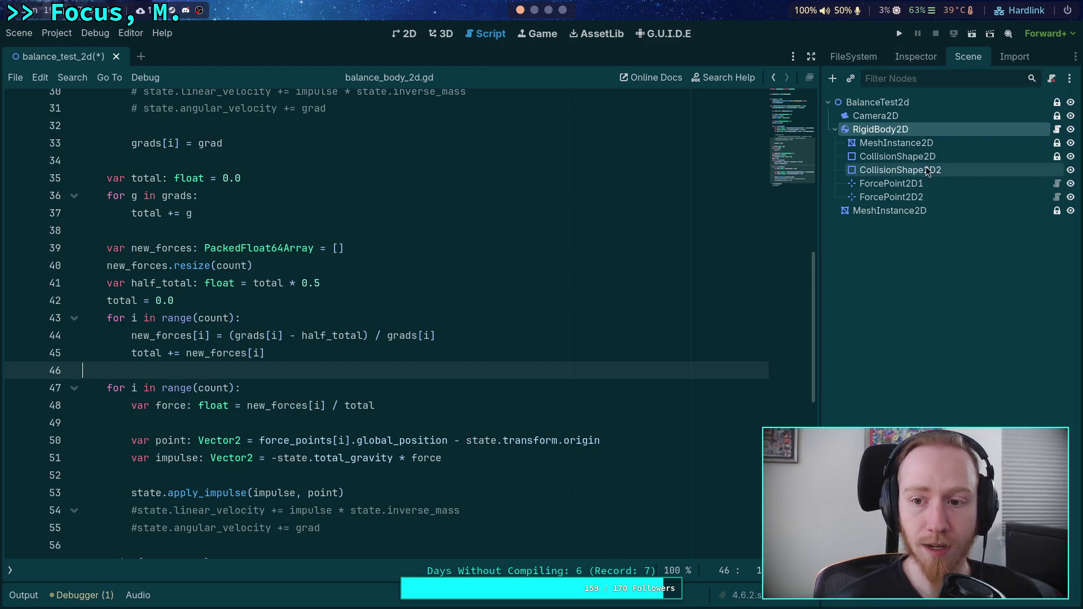
Add a ForcePoint2D child under RigidBody2D and rename it ForcePoint2D3.
{"action": "right_click", "coordinate": [881, 132]}
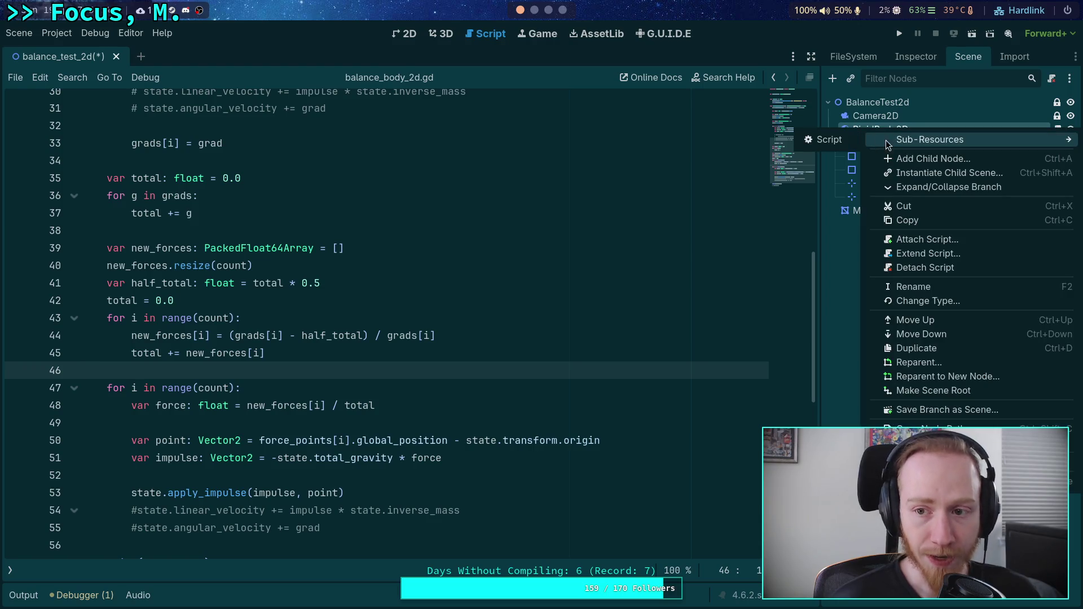
{"action": "left_click", "coordinate": [947, 162]}
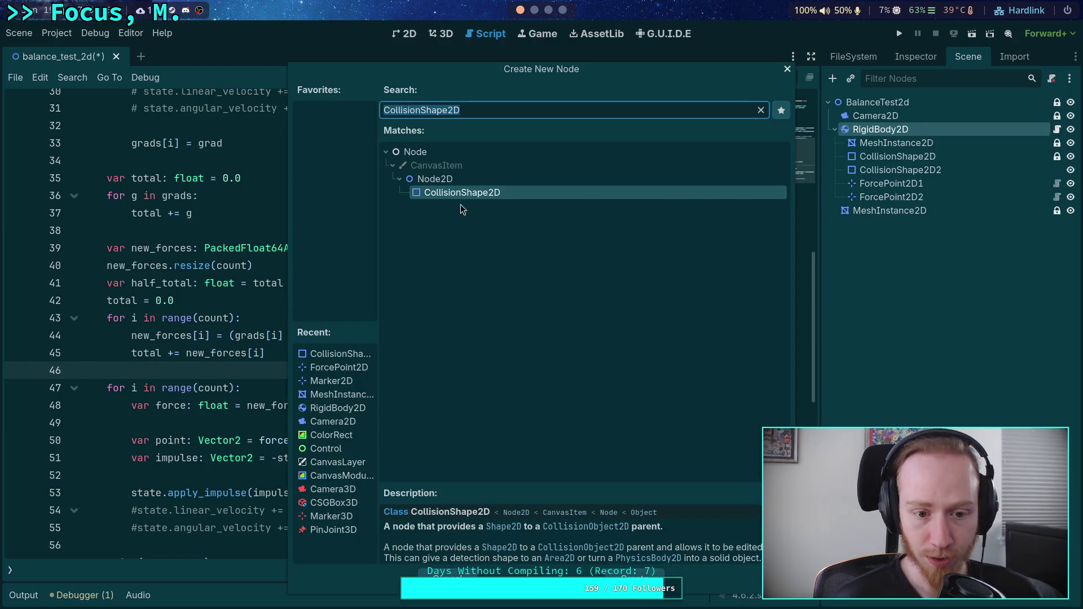
{"action": "double_click", "coordinate": [359, 365]}
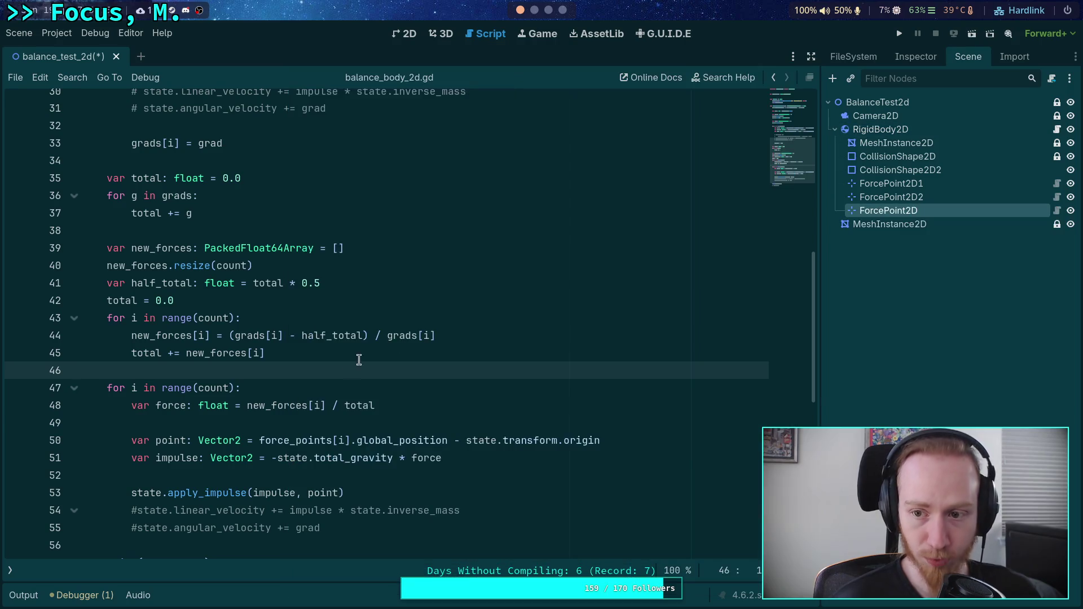
{"action": "double_click", "coordinate": [925, 211]}
{"action": "left_click", "coordinate": [928, 210]}
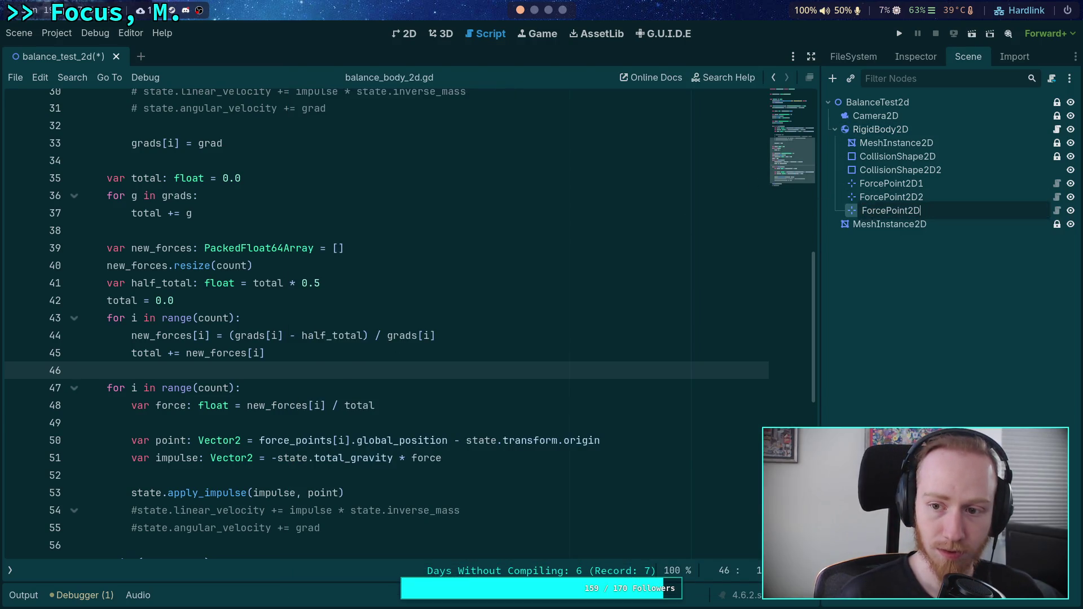
{"action": "type", "text": "3"}
{"action": "key", "text": "Return"}
{"action": "left_click", "coordinate": [432, 33]}
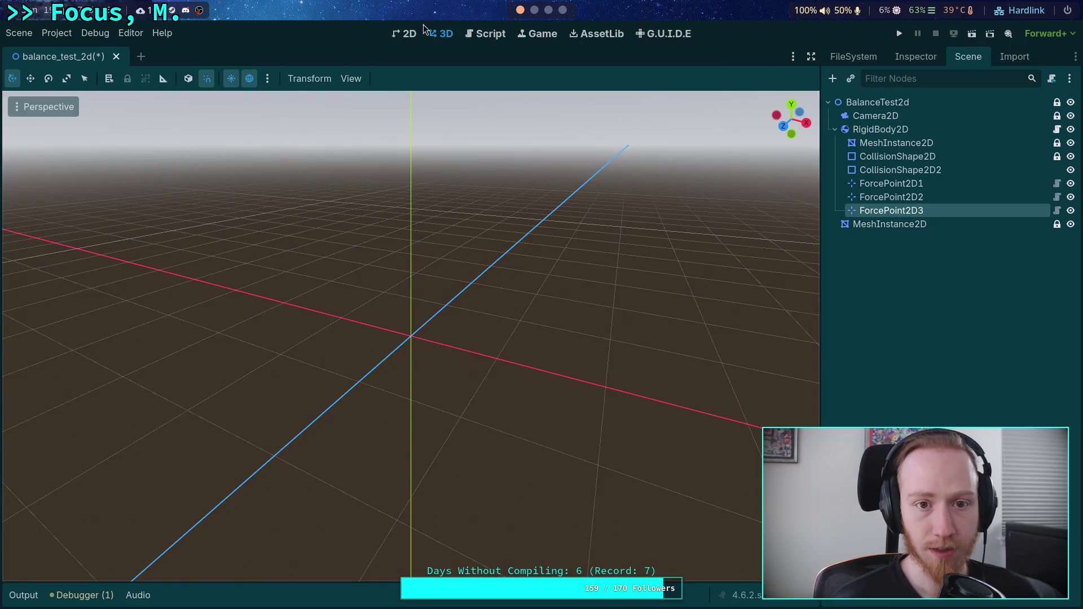
Move ForcePoint2D3 below the box and run the scene to print three-value new_forces arrays.
{"action": "left_click", "coordinate": [407, 33]}
{"action": "left_click_drag", "start_coordinate": [462, 324], "coordinate": [482, 329]}
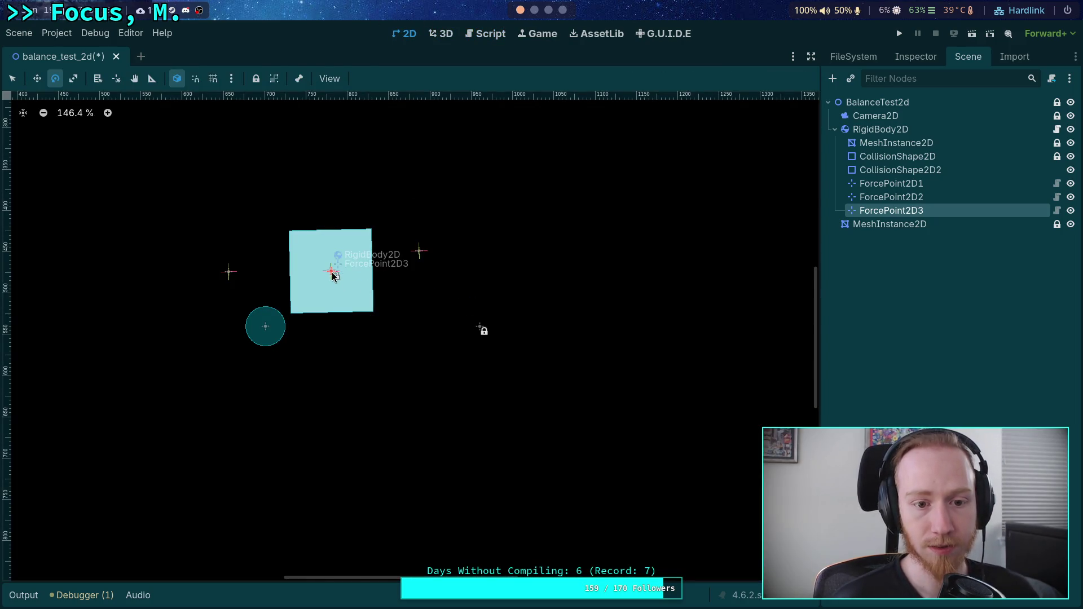
{"action": "left_click", "coordinate": [37, 78]}
{"action": "mouse_move", "coordinate": [332, 274]}
{"action": "left_mouse_down"}
{"action": "mouse_move", "coordinate": [344, 274]}
{"action": "mouse_move", "coordinate": [345, 192]}
{"action": "mouse_move", "coordinate": [364, 350]}
{"action": "left_mouse_up"}
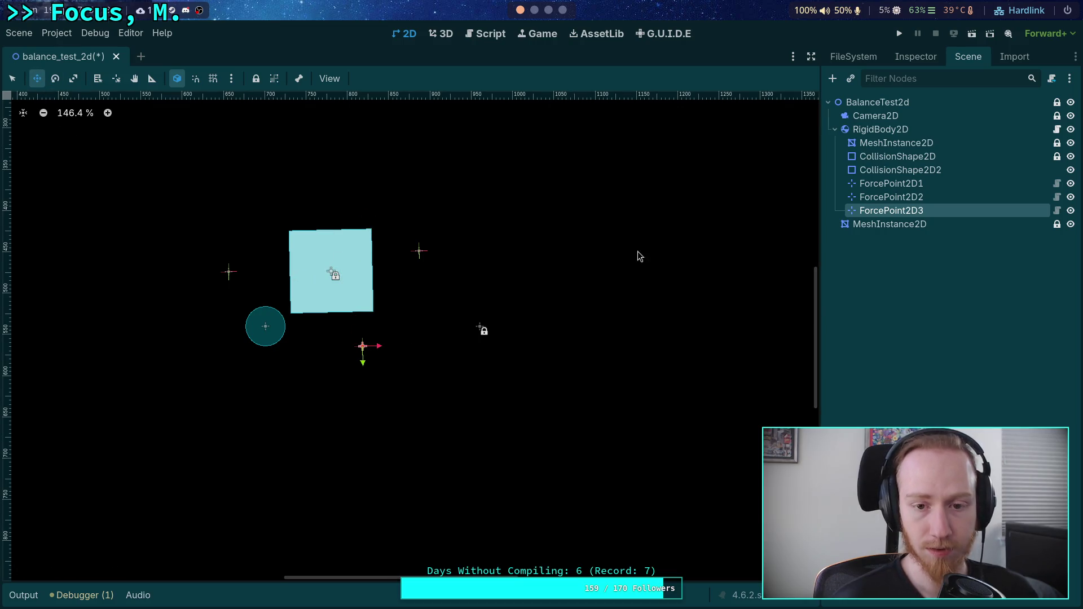
{"action": "left_click", "coordinate": [899, 33]}
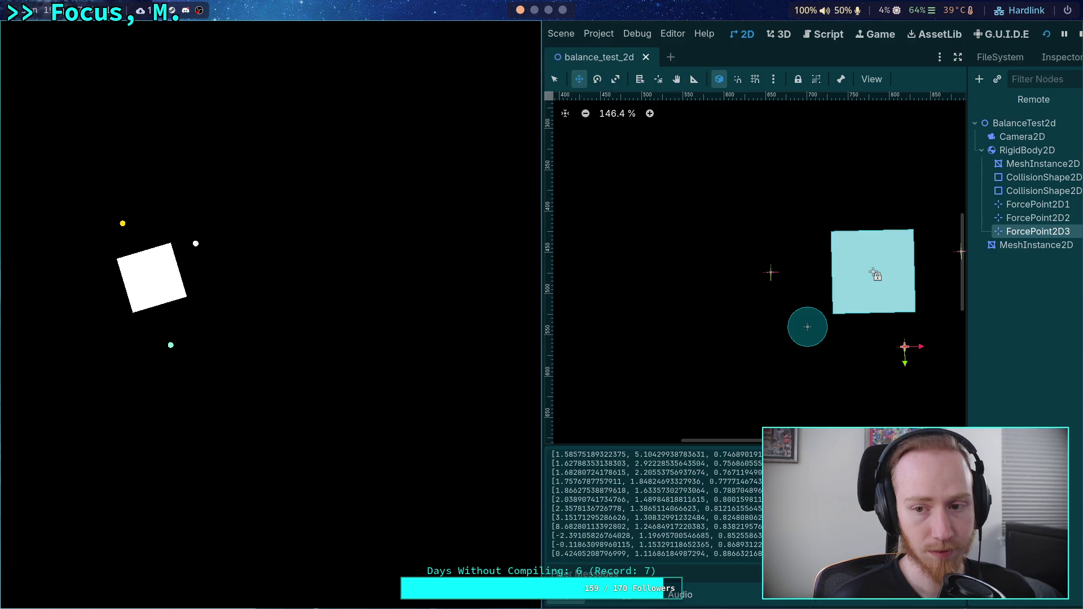
{"action": "left_click", "coordinate": [1079, 34]}
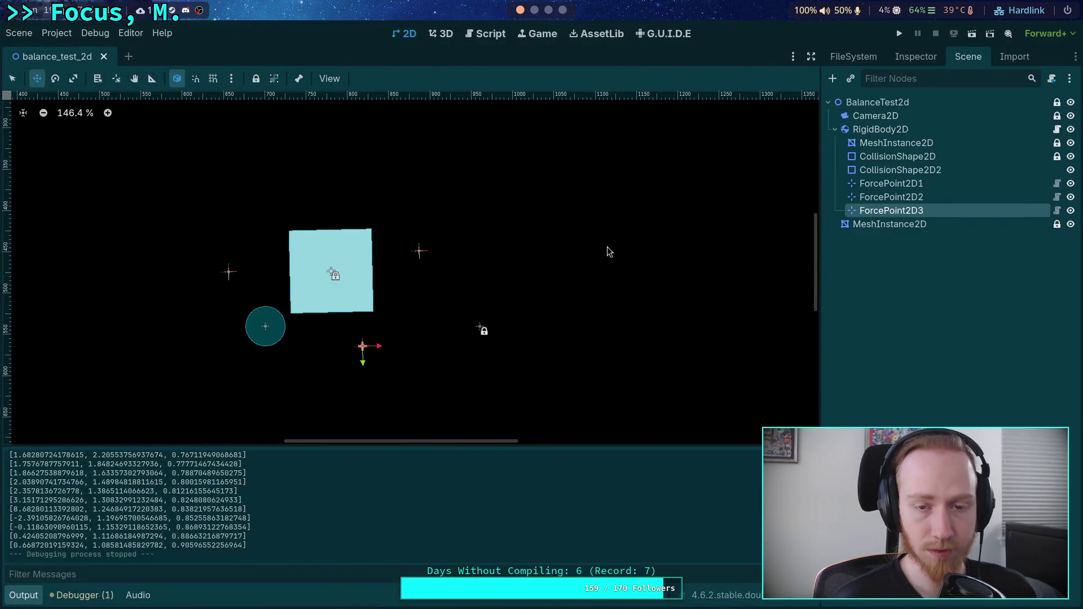
{"action": "left_click", "coordinate": [485, 34]}
Highlight the log values -2.3910582676402 and 176.755709735057 in Output, then collapse the log.
{"action": "scroll", "coordinate": [256, 282], "scroll_direction": "down", "scroll_amount": 6}
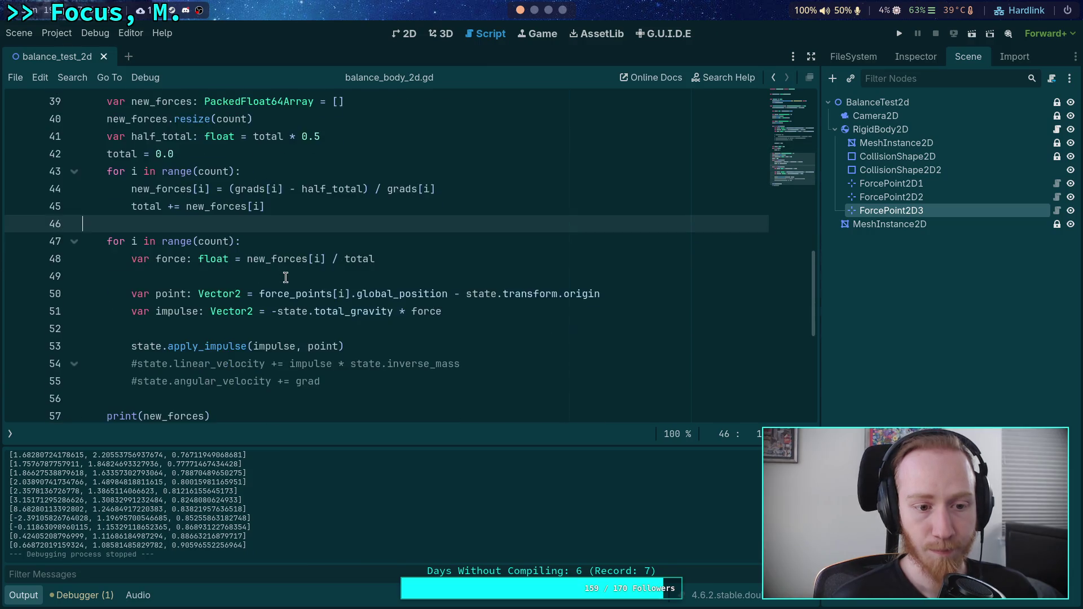
{"action": "scroll", "coordinate": [255, 282], "scroll_direction": "up", "scroll_amount": 1}
{"action": "scroll", "coordinate": [255, 282], "scroll_direction": "up", "scroll_amount": 1}
{"action": "mouse_move", "coordinate": [286, 301]}
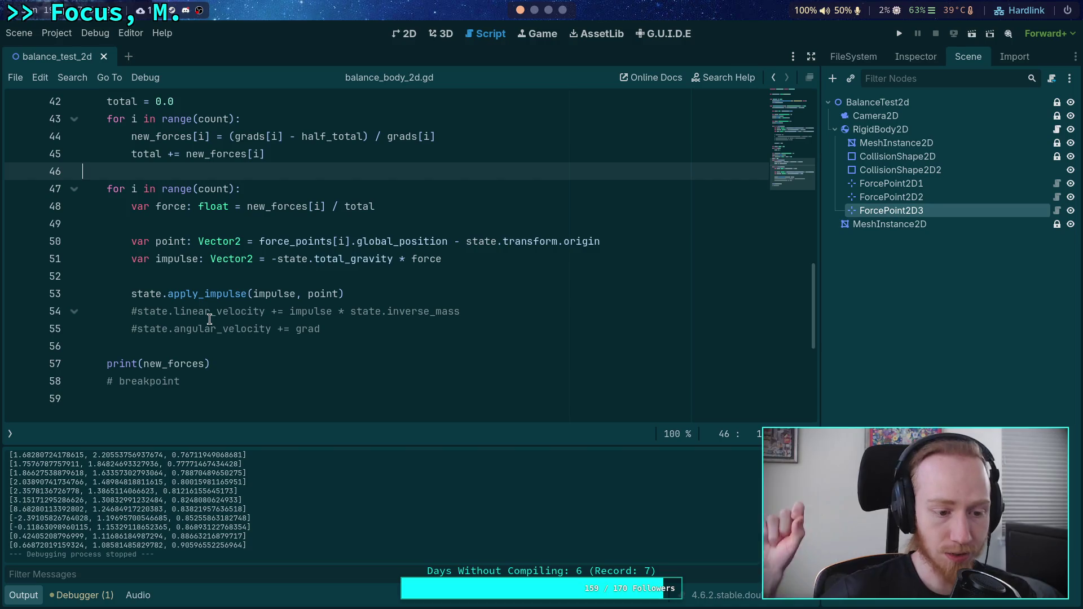
{"action": "left_click_drag", "start_coordinate": [14, 520], "coordinate": [83, 520]}
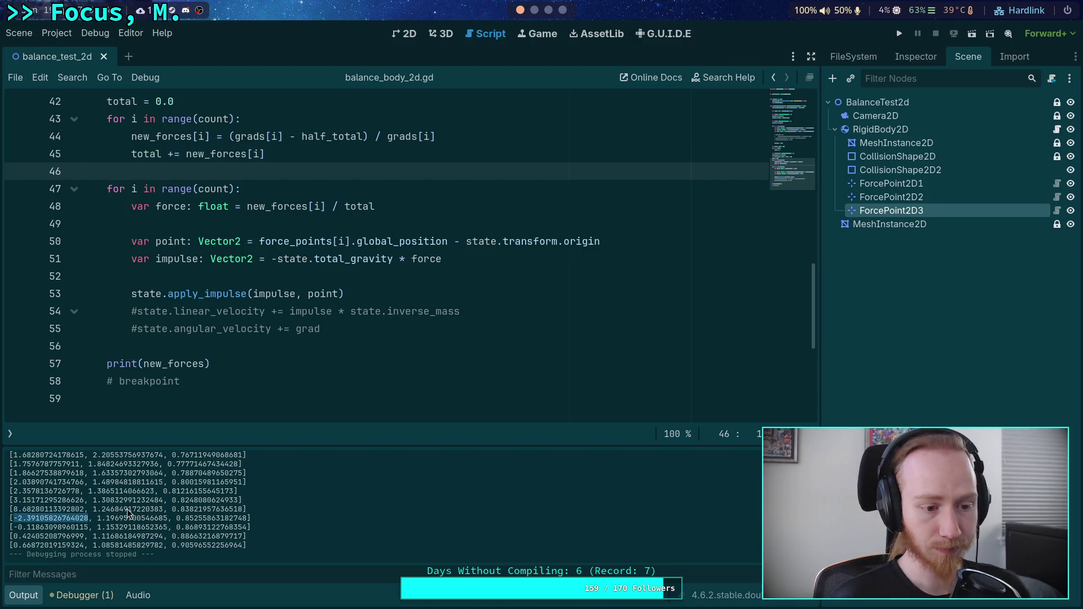
{"action": "scroll", "coordinate": [127, 509], "scroll_direction": "up", "scroll_amount": 3}
{"action": "scroll", "coordinate": [117, 511], "scroll_direction": "down", "scroll_amount": 2}
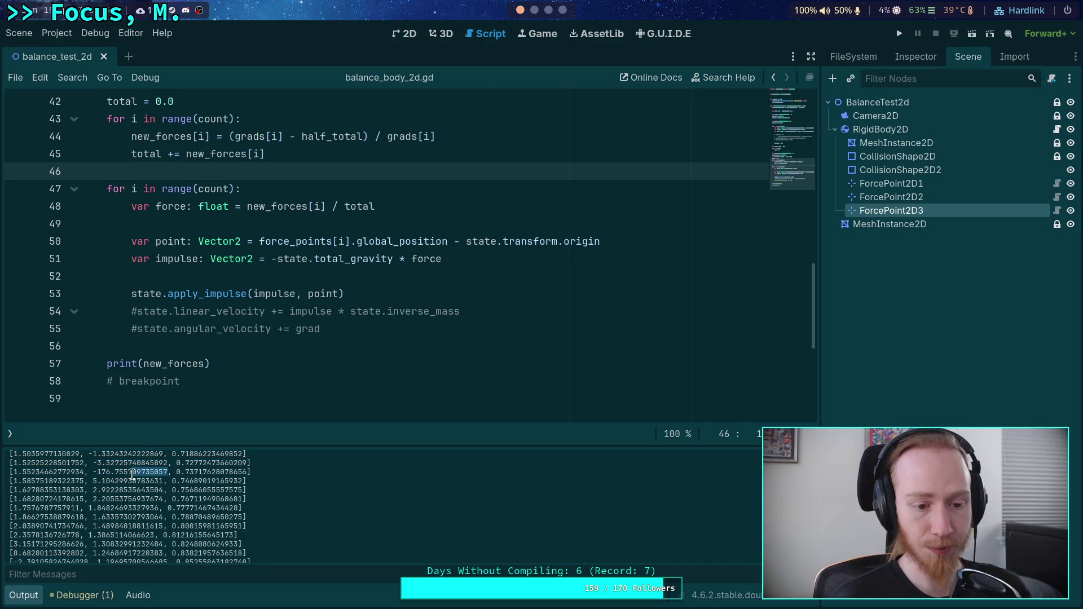
{"action": "left_click_drag", "start_coordinate": [167, 472], "coordinate": [95, 472]}
{"action": "left_click", "coordinate": [37, 604]}
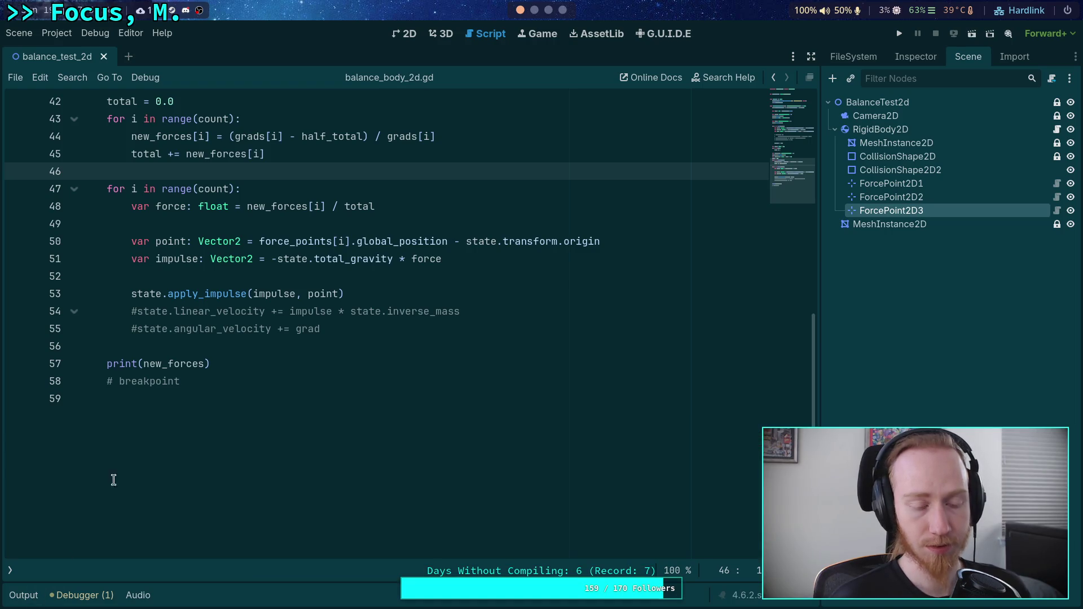
Read through the force-computation code, placing the caret on lines 56, 49 and 22.
{"action": "left_click", "coordinate": [250, 341]}
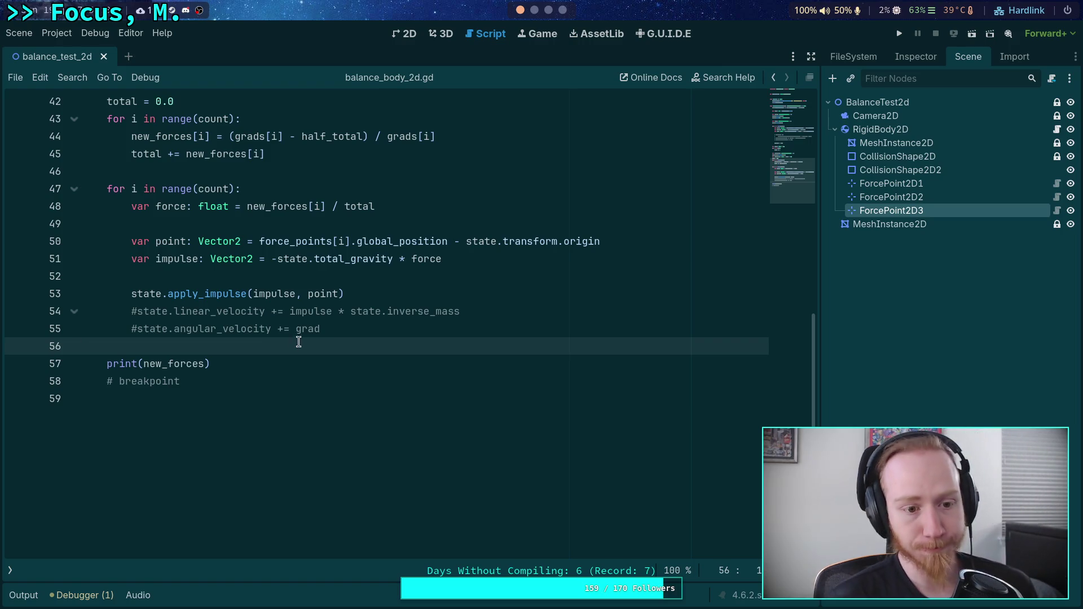
{"action": "scroll", "coordinate": [299, 342], "scroll_direction": "up", "scroll_amount": 3}
{"action": "left_click", "coordinate": [260, 377]}
{"action": "scroll", "coordinate": [249, 379], "scroll_direction": "up", "scroll_amount": 7}
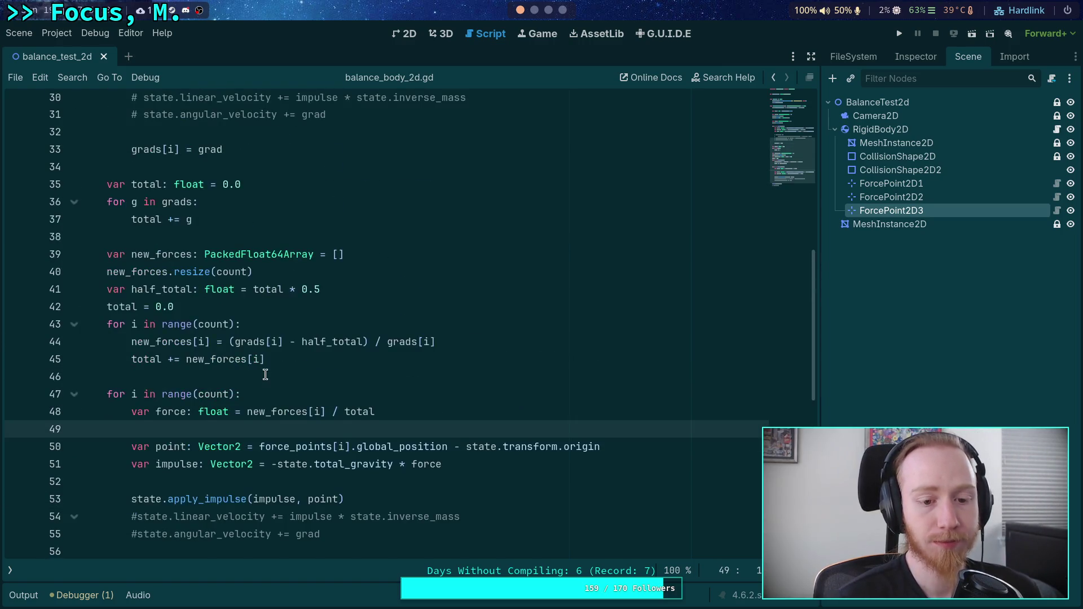
{"action": "left_click", "coordinate": [179, 277]}
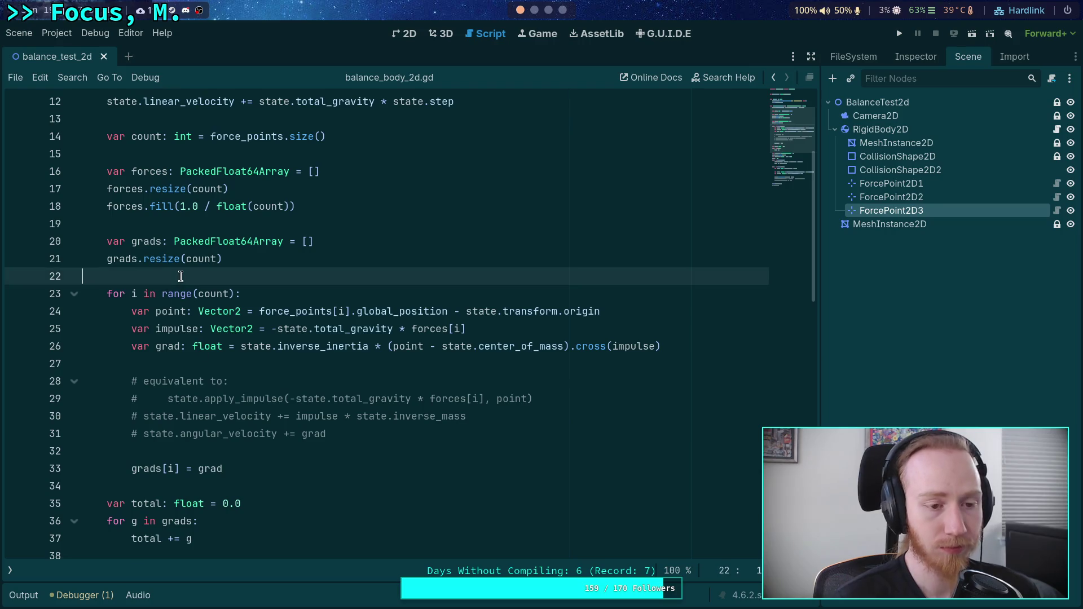
{"action": "scroll", "coordinate": [216, 295], "scroll_direction": "up", "scroll_amount": 2}
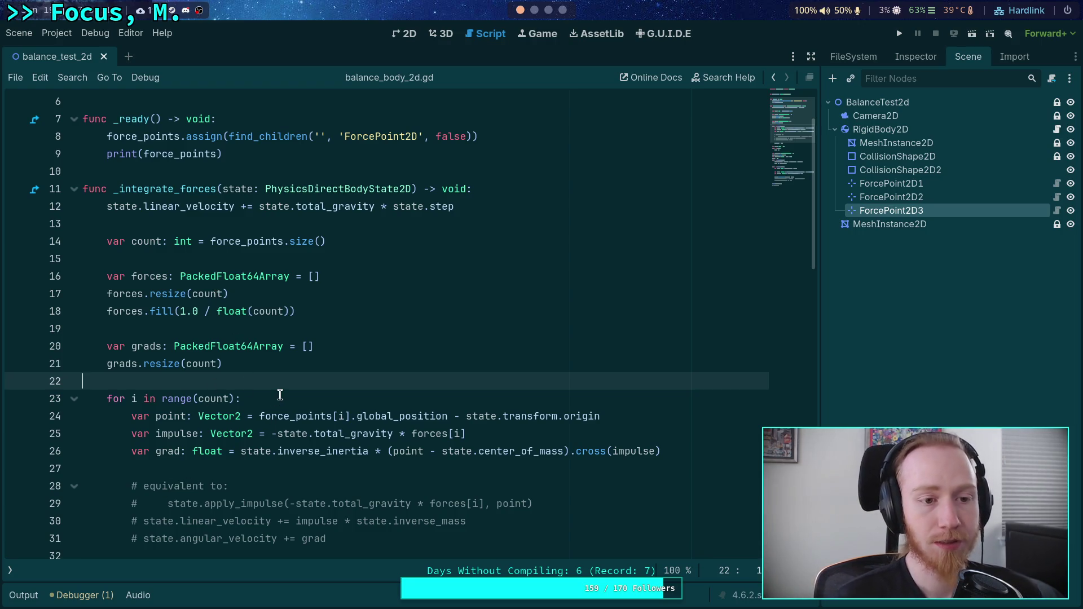
{"action": "scroll", "coordinate": [280, 395], "scroll_direction": "down", "scroll_amount": 1}
{"action": "scroll", "coordinate": [280, 395], "scroll_direction": "up", "scroll_amount": 3}
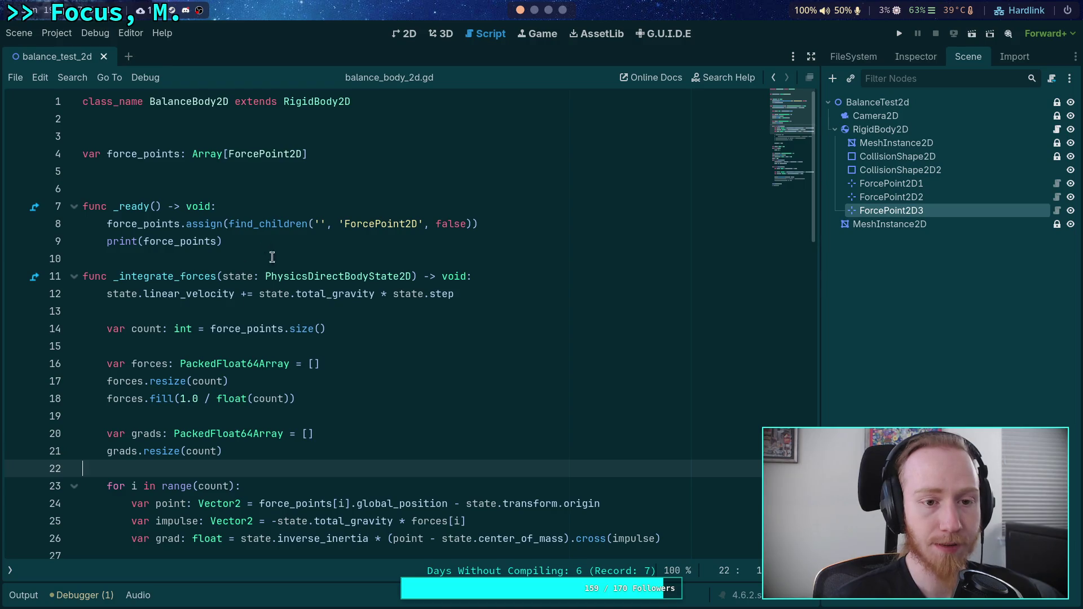
{"action": "scroll", "coordinate": [335, 334], "scroll_direction": "down", "scroll_amount": 14}
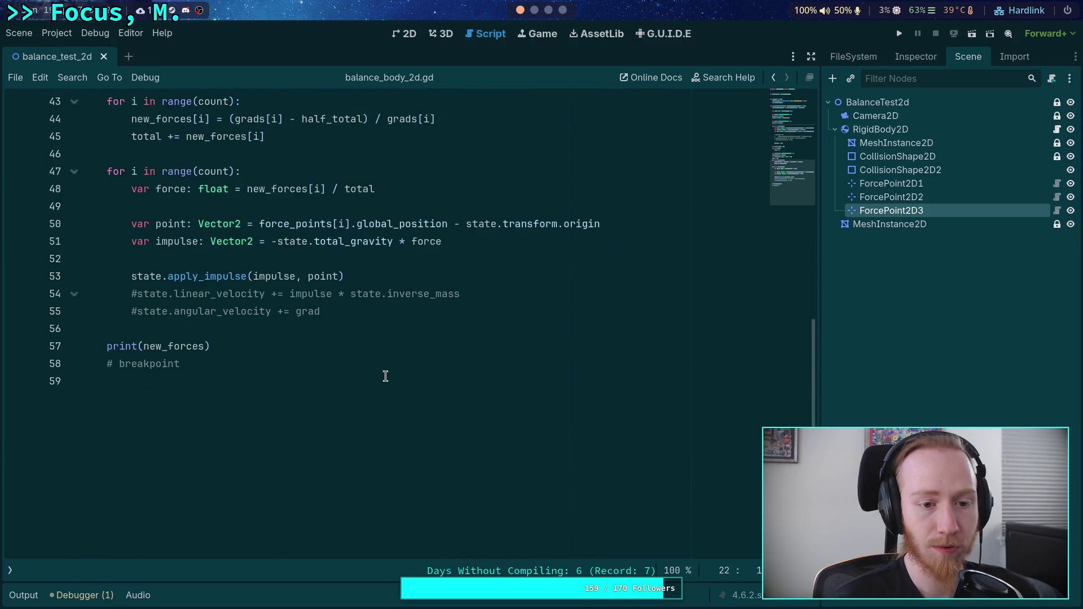
Put the caret at the end of line 59 and add an empty line 60.
{"action": "left_click", "coordinate": [383, 417]}
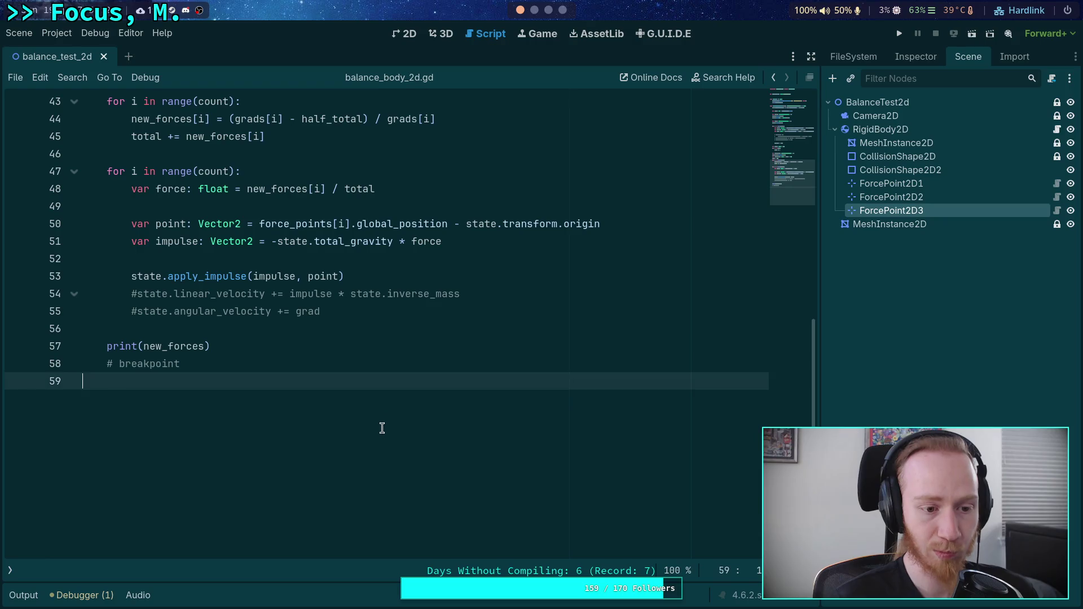
{"action": "scroll", "coordinate": [395, 416], "scroll_direction": "up", "scroll_amount": 7}
{"action": "scroll", "coordinate": [395, 417], "scroll_direction": "up", "scroll_amount": 7}
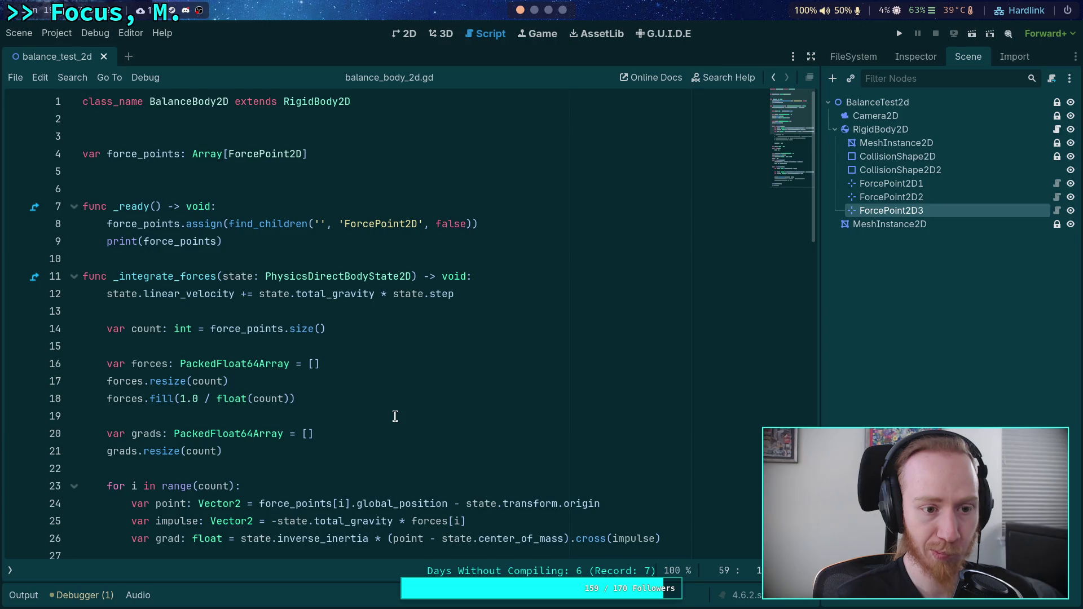
{"action": "scroll", "coordinate": [395, 416], "scroll_direction": "down", "scroll_amount": 8}
{"action": "scroll", "coordinate": [395, 414], "scroll_direction": "up", "scroll_amount": 8}
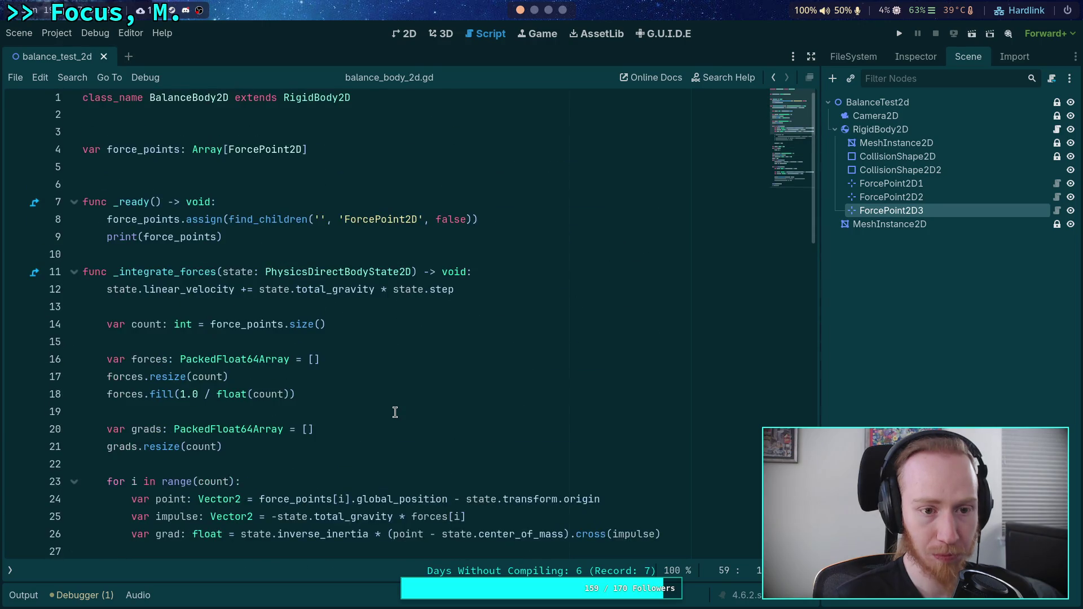
{"action": "scroll", "coordinate": [395, 412], "scroll_direction": "down", "scroll_amount": 3}
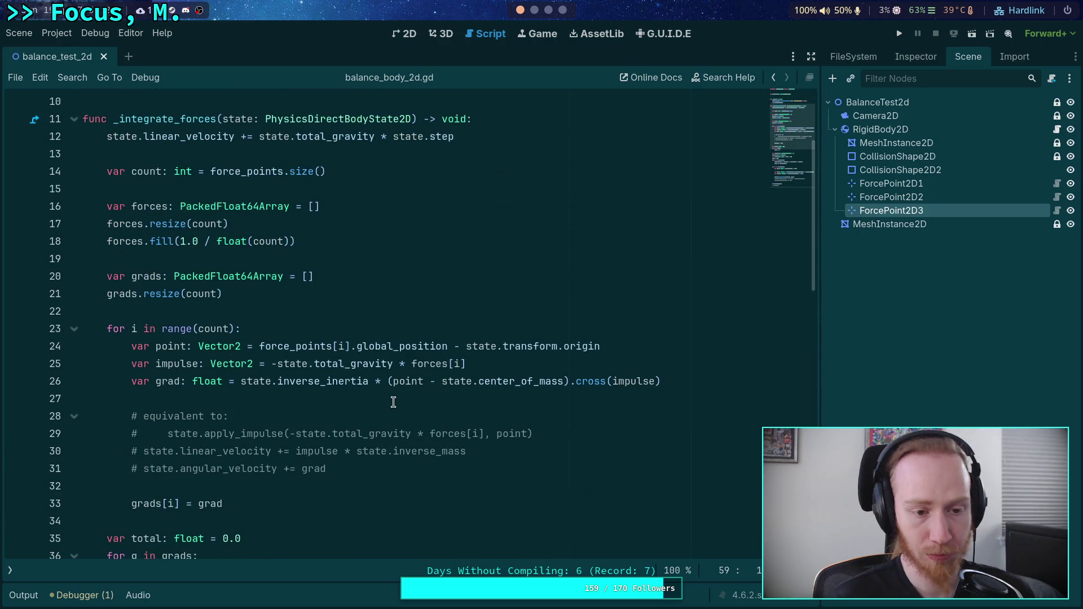
{"action": "scroll", "coordinate": [393, 402], "scroll_direction": "down", "scroll_amount": 2}
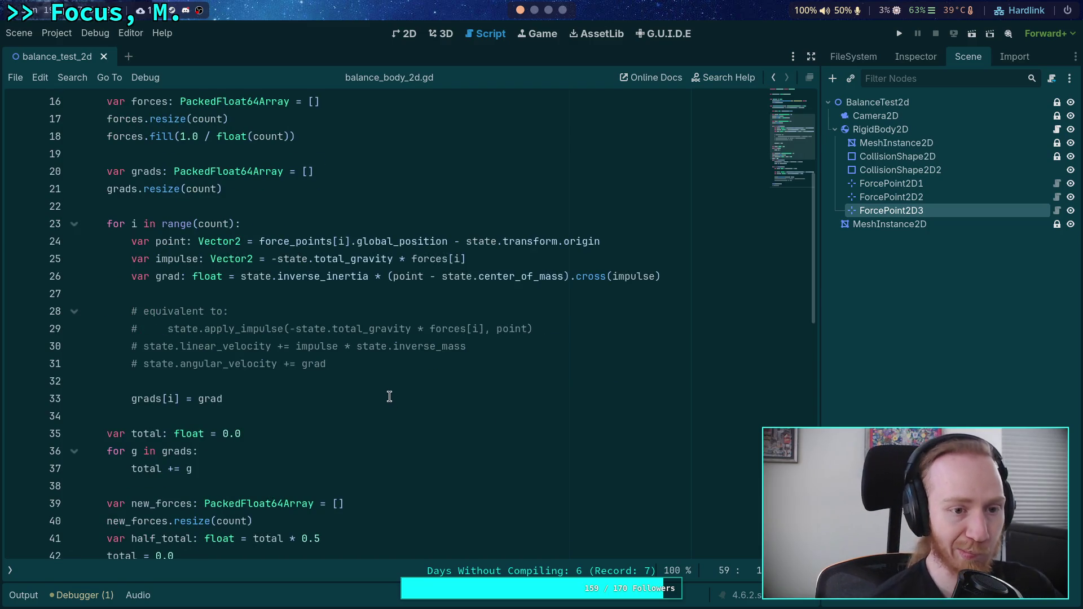
{"action": "scroll", "coordinate": [361, 380], "scroll_direction": "down", "scroll_amount": 2}
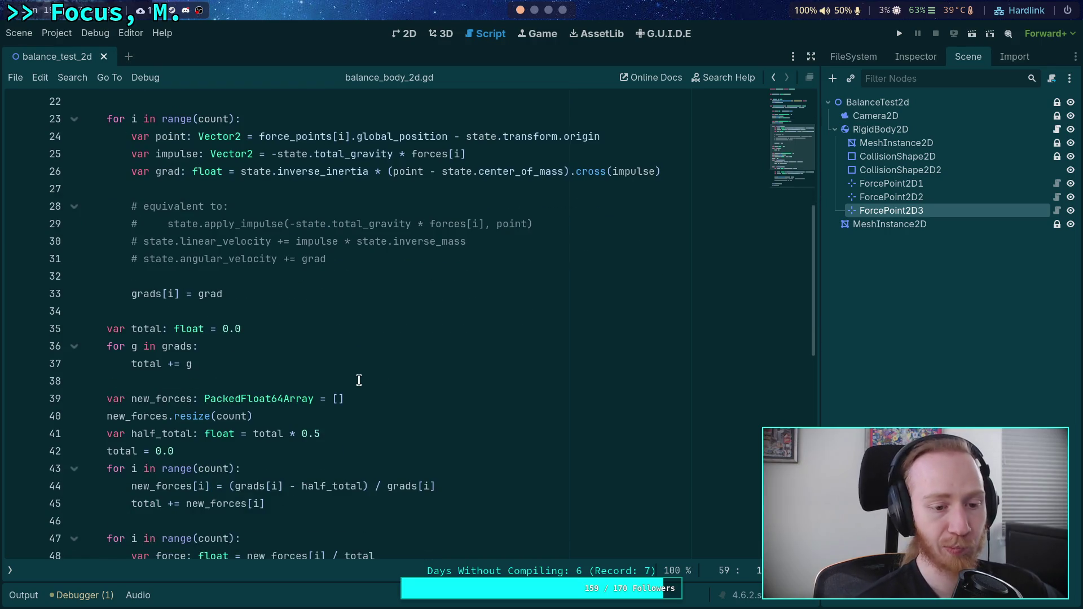
{"action": "scroll", "coordinate": [359, 380], "scroll_direction": "down", "scroll_amount": 3}
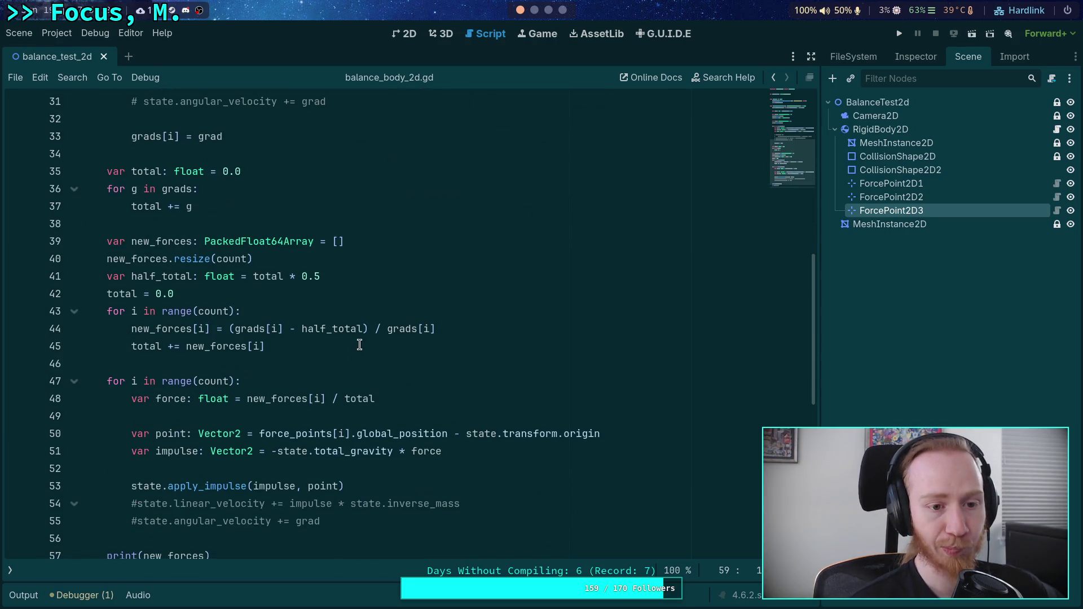
{"action": "scroll", "coordinate": [339, 285], "scroll_direction": "up", "scroll_amount": 2}
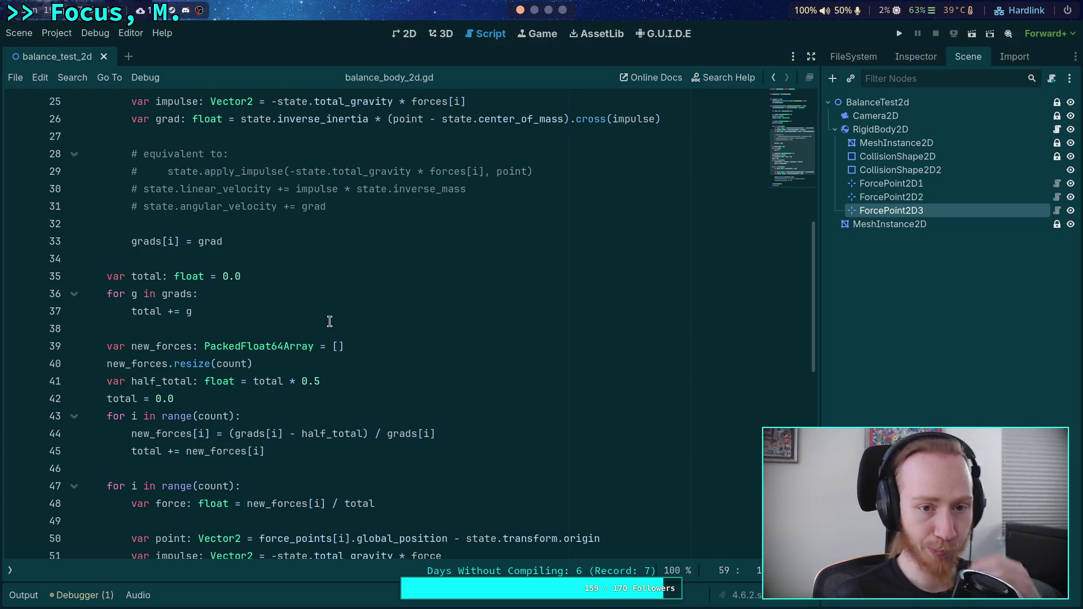
{"action": "scroll", "coordinate": [327, 322], "scroll_direction": "down", "scroll_amount": 6}
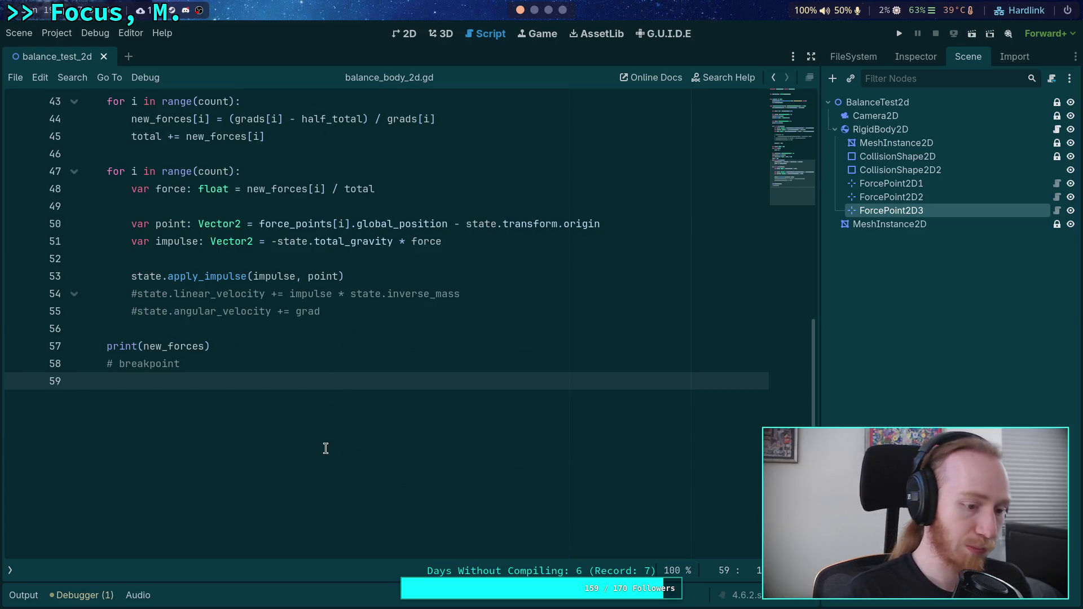
{"action": "key", "text": "Return"}
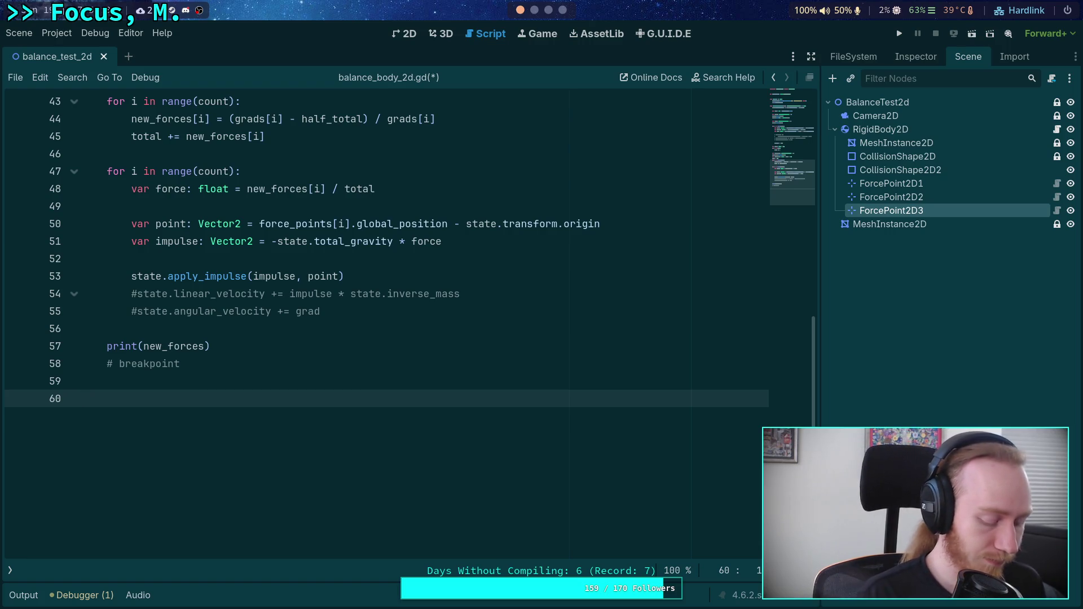
Type the func sum_arr() declaration on line 60 and right-click the PackedFloat64Array type name.
{"action": "type", "text": "va"}
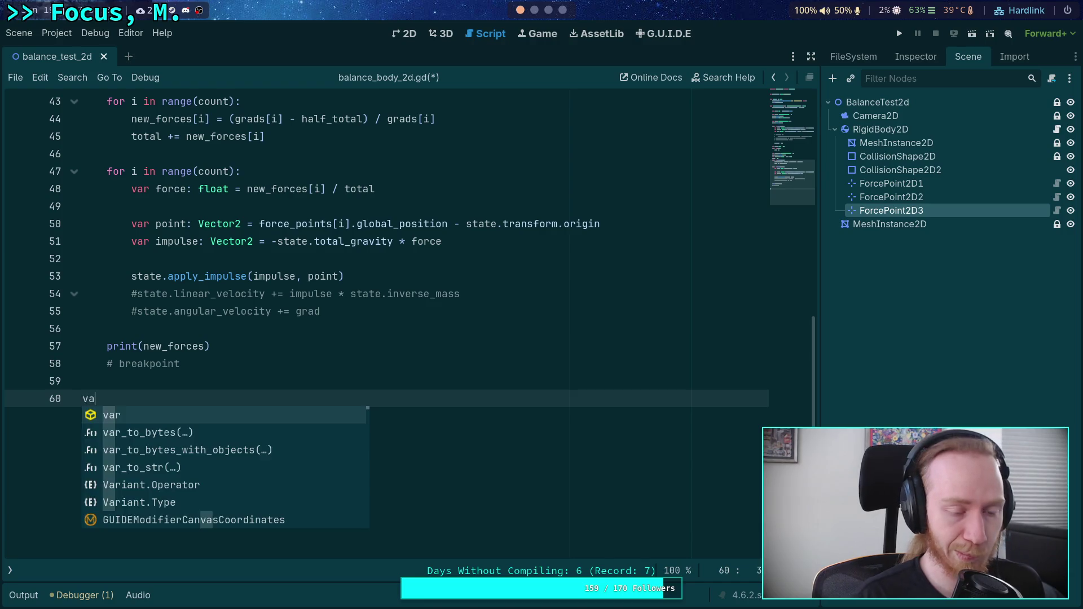
{"action": "key", "text": "BackSpace"}
{"action": "key", "text": "BackSpace"}
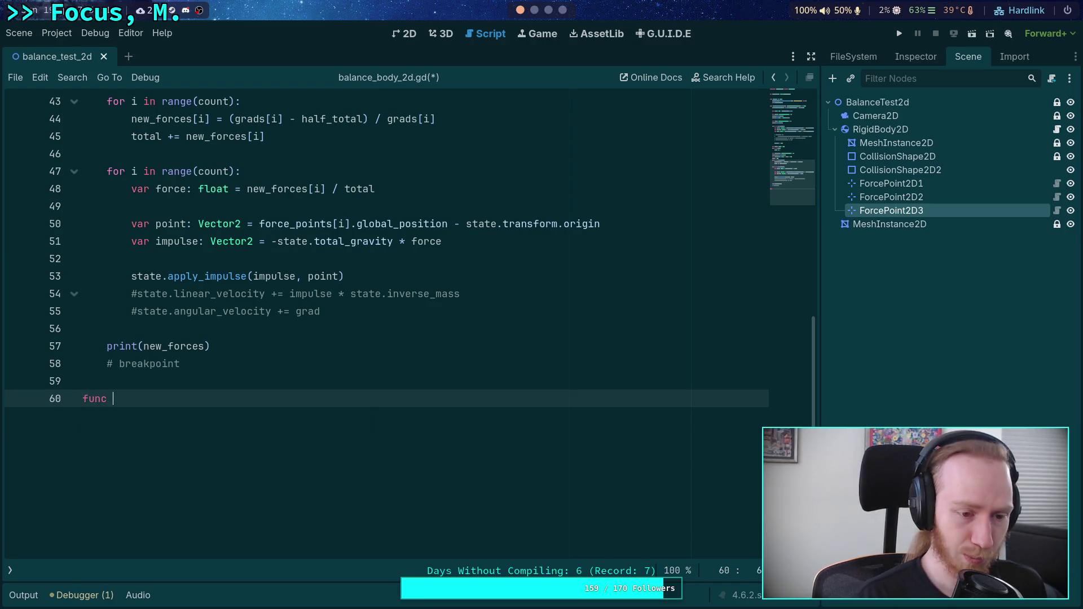
{"action": "key", "text": "BackSpace"}
{"action": "type", "text": "sum_arr("}
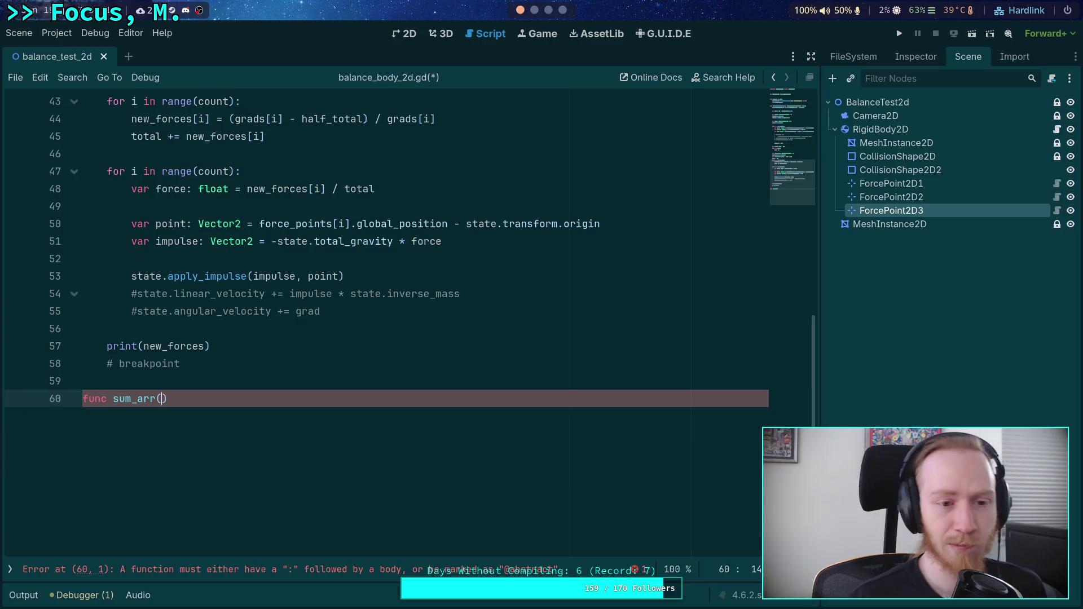
{"action": "scroll", "coordinate": [290, 353], "scroll_direction": "up", "scroll_amount": 5}
{"action": "right_click", "coordinate": [254, 294]}
Look up the PackedFloat64Array documentation, then return to balance_body_2d.gd via the script list.
{"action": "left_click", "coordinate": [306, 468]}
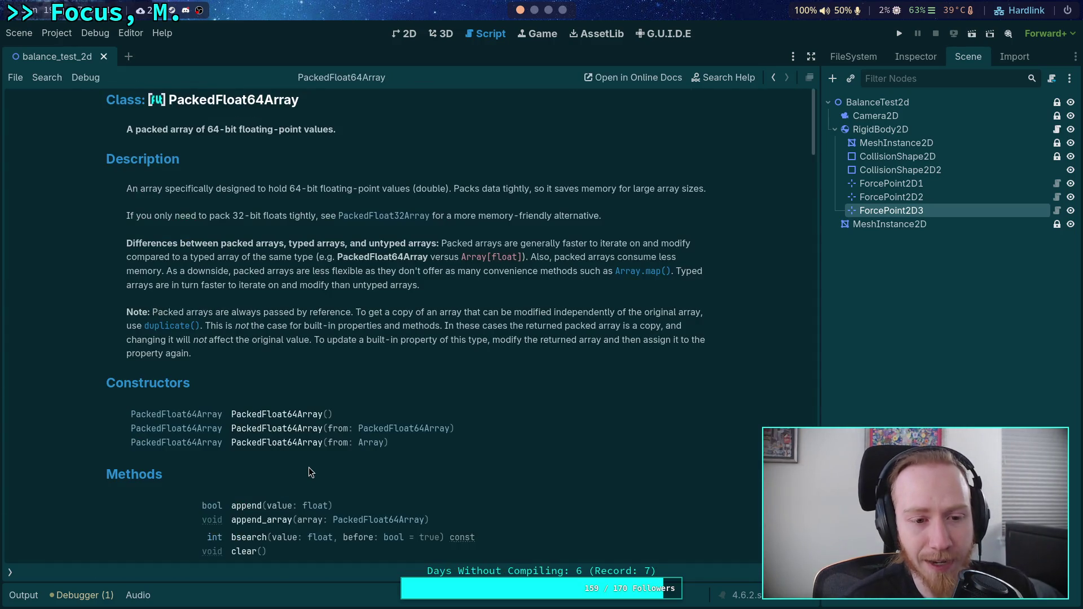
{"action": "left_click", "coordinate": [11, 572]}
{"action": "left_click", "coordinate": [61, 119]}
{"action": "left_click", "coordinate": [66, 133]}
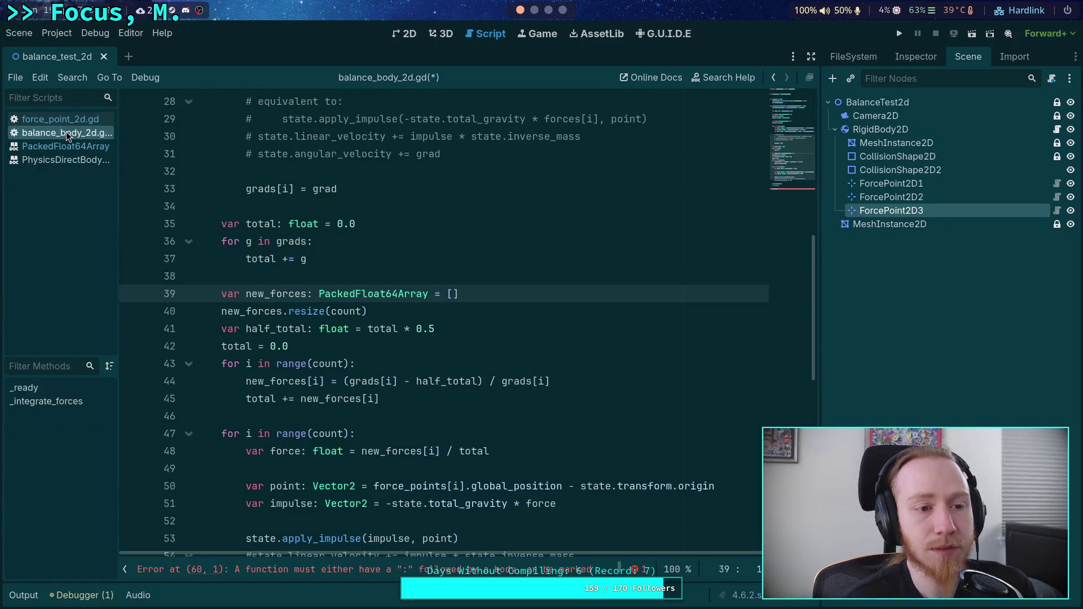
{"action": "scroll", "coordinate": [179, 268], "scroll_direction": "down", "scroll_amount": 10}
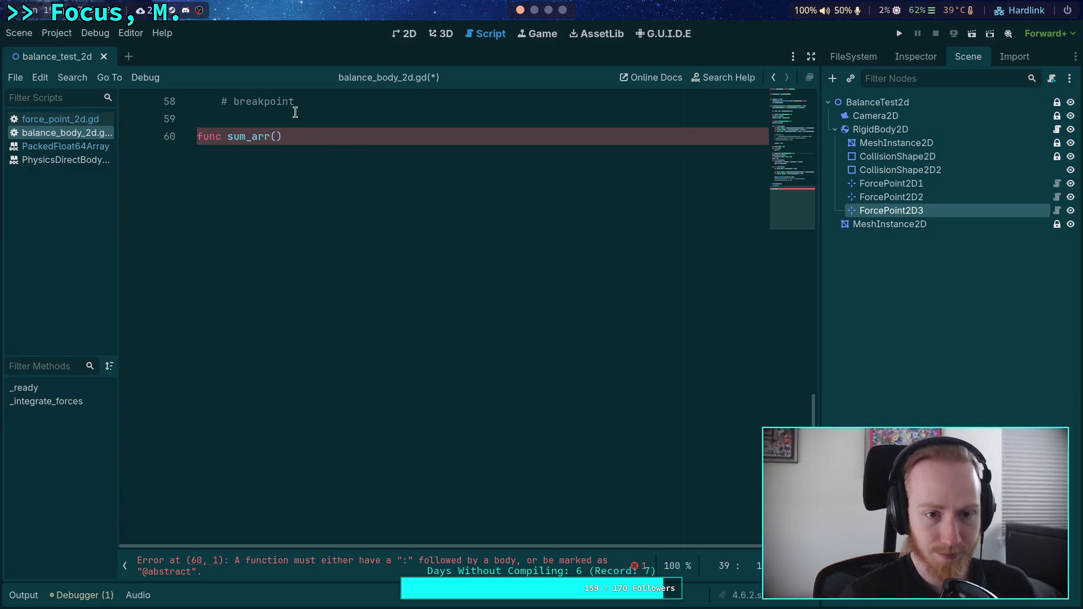
{"action": "left_click", "coordinate": [282, 137]}
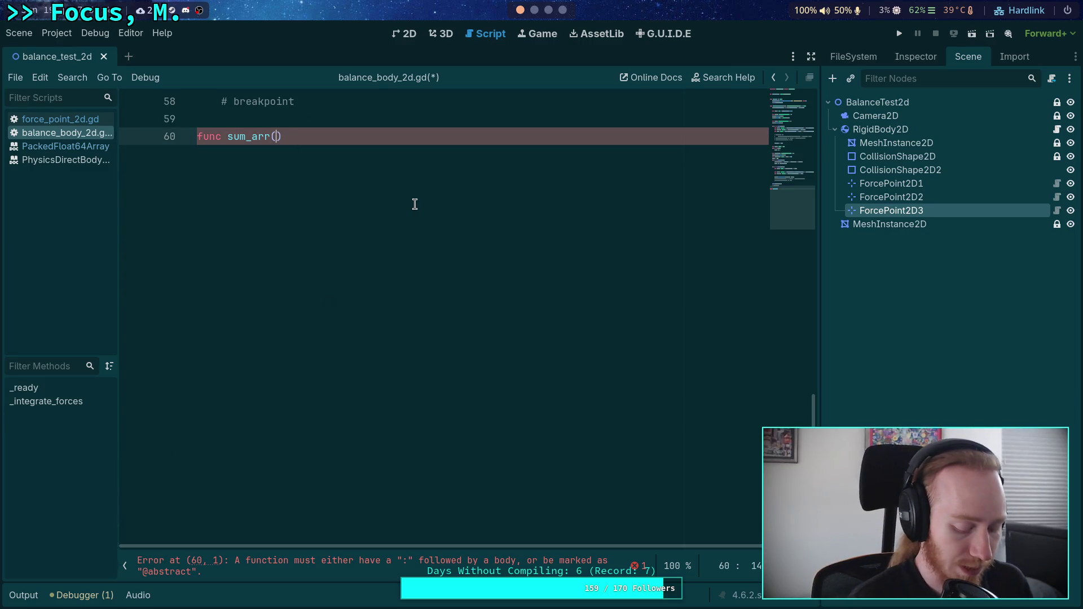
Complete line 60 as 'func sum_arr(array) -> Variant:'.
{"action": "type", "text": "array: "}
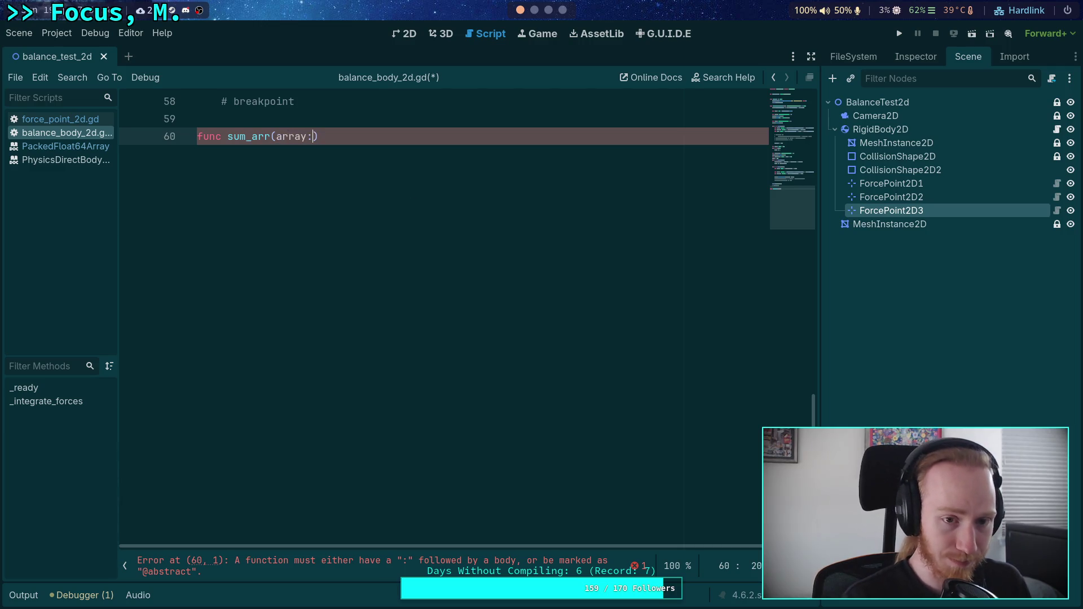
{"action": "type", "text": "Vraia"}
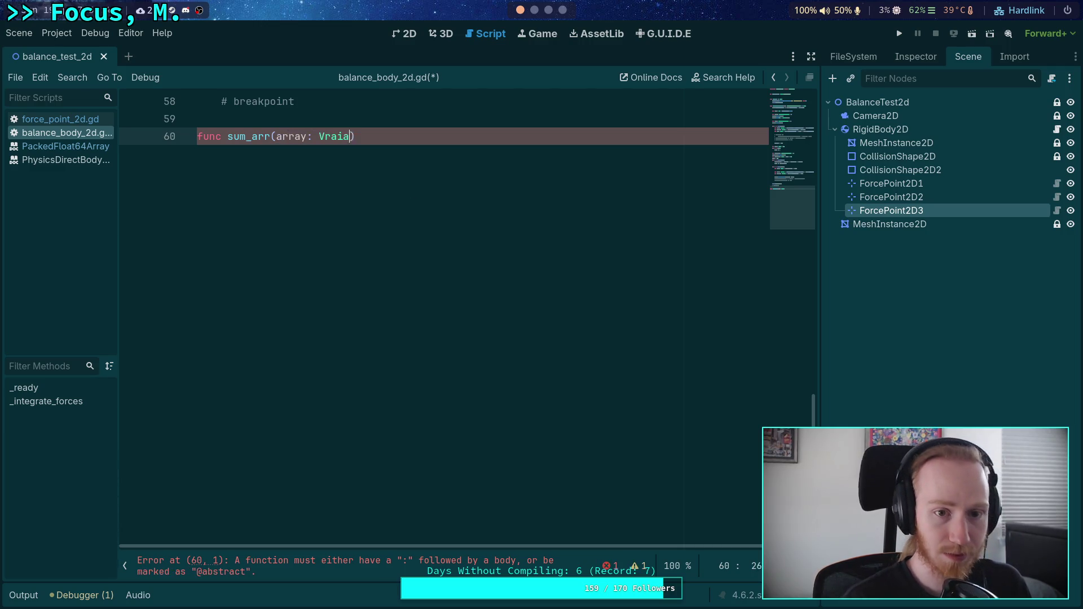
{"action": "key", "text": "BackSpace"}
{"action": "key", "text": "BackSpace"}
{"action": "key", "text": "BackSpace"}
{"action": "type", "text": "a"}
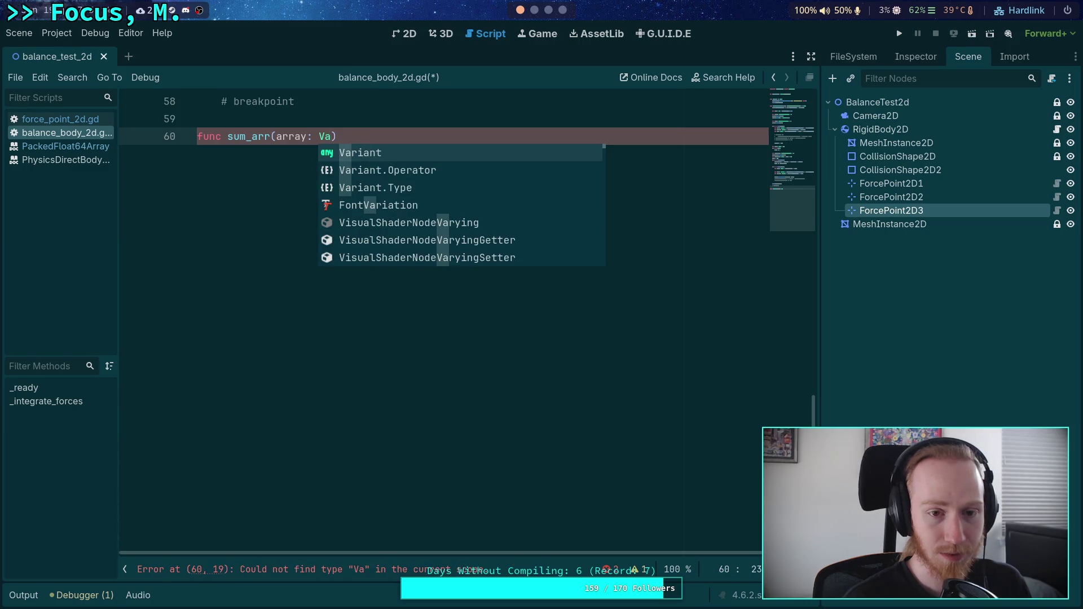
{"action": "key", "text": "BackSpace"}
{"action": "key", "text": "BackSpace"}
{"action": "type", "text": "Variant"}
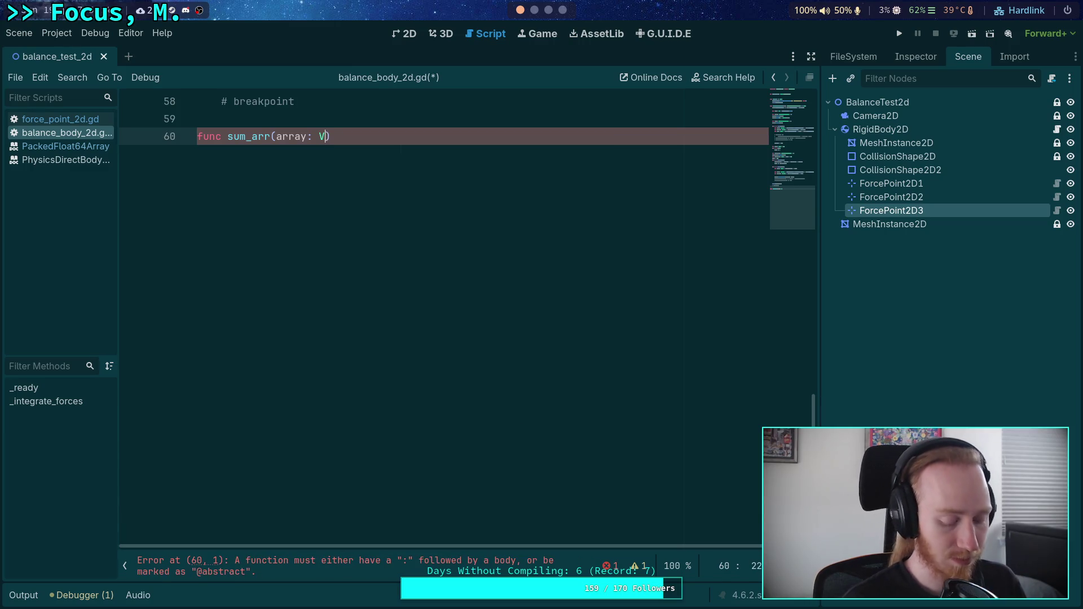
{"action": "key", "text": "BackSpace"}
{"action": "key", "text": "BackSpace"}
{"action": "key", "text": "BackSpace"}
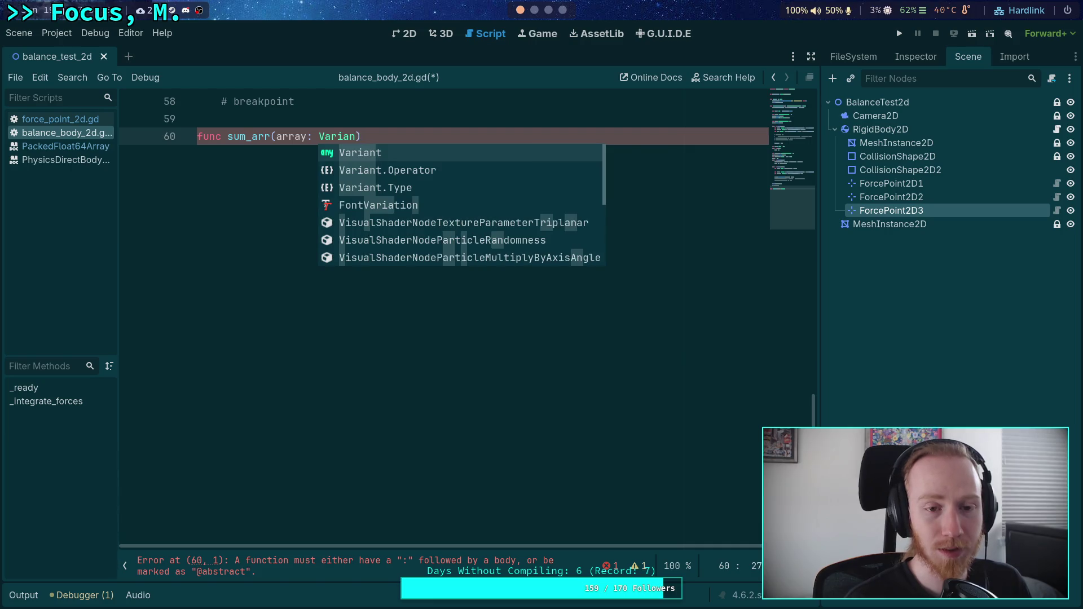
{"action": "type", "text": "0"}
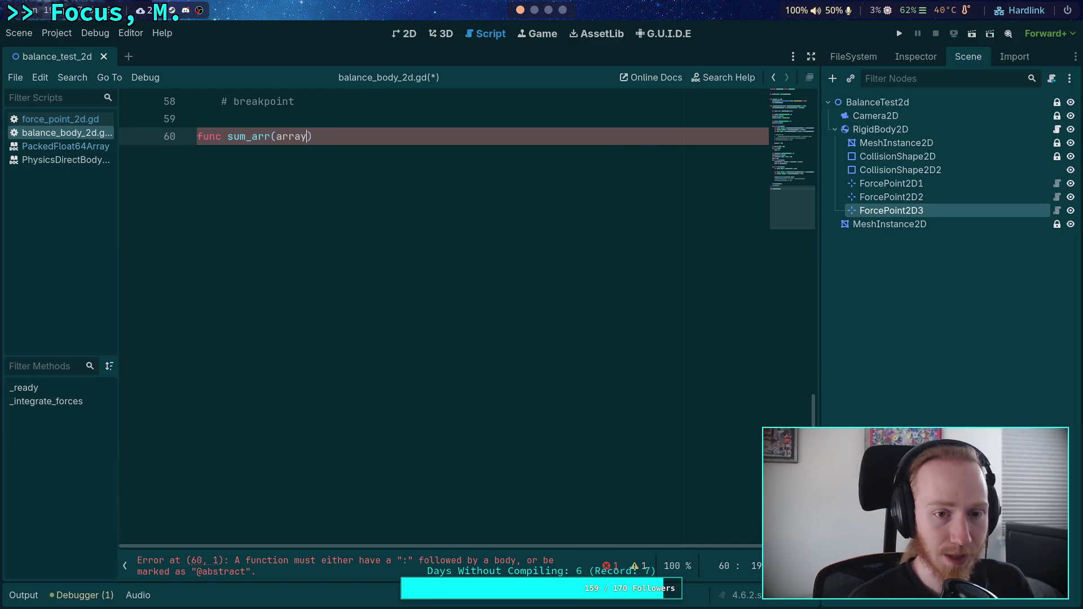
{"action": "key", "text": "BackSpace"}
{"action": "type", "text": ") -> "}
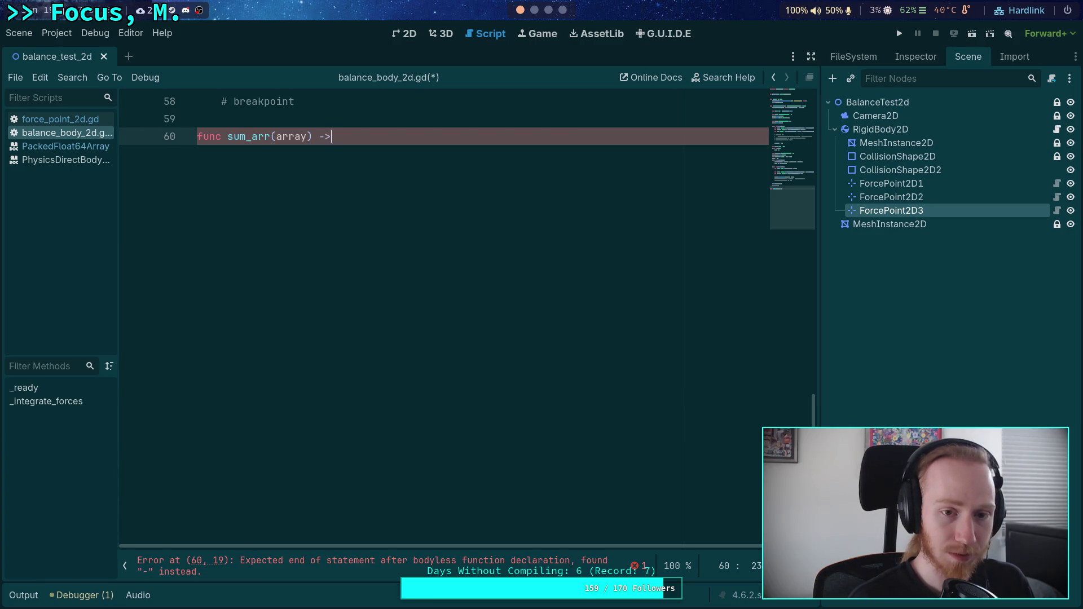
{"action": "type", "text": "Varia"}
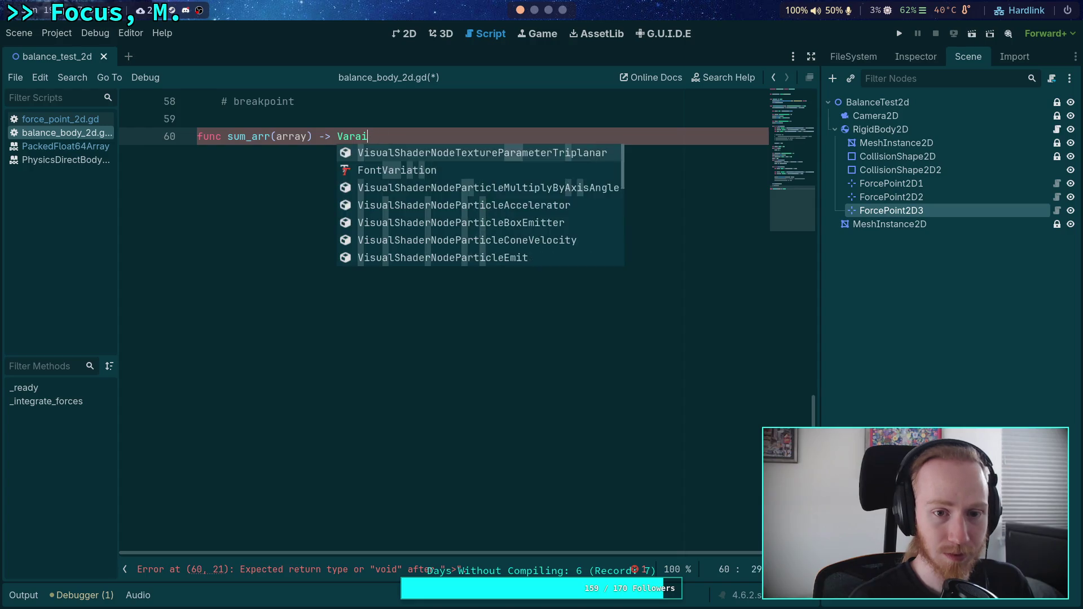
{"action": "type", "text": "nt:"}
Open a body line beneath the declaration and begin typing 'if'.
{"action": "scroll", "coordinate": [461, 343], "scroll_direction": "up", "scroll_amount": 3}
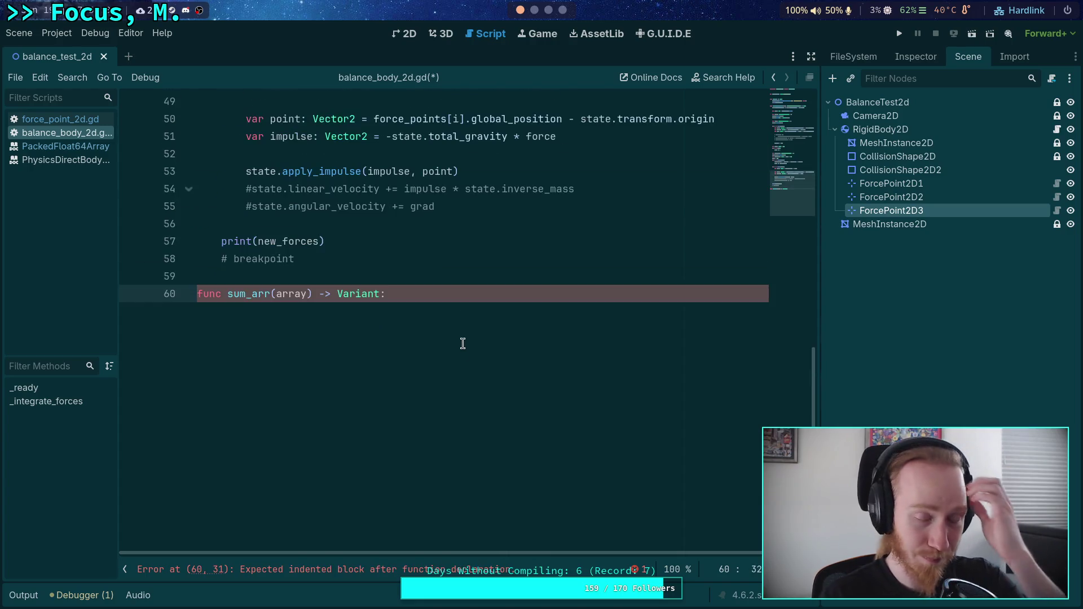
{"action": "scroll", "coordinate": [479, 389], "scroll_direction": "up", "scroll_amount": 2}
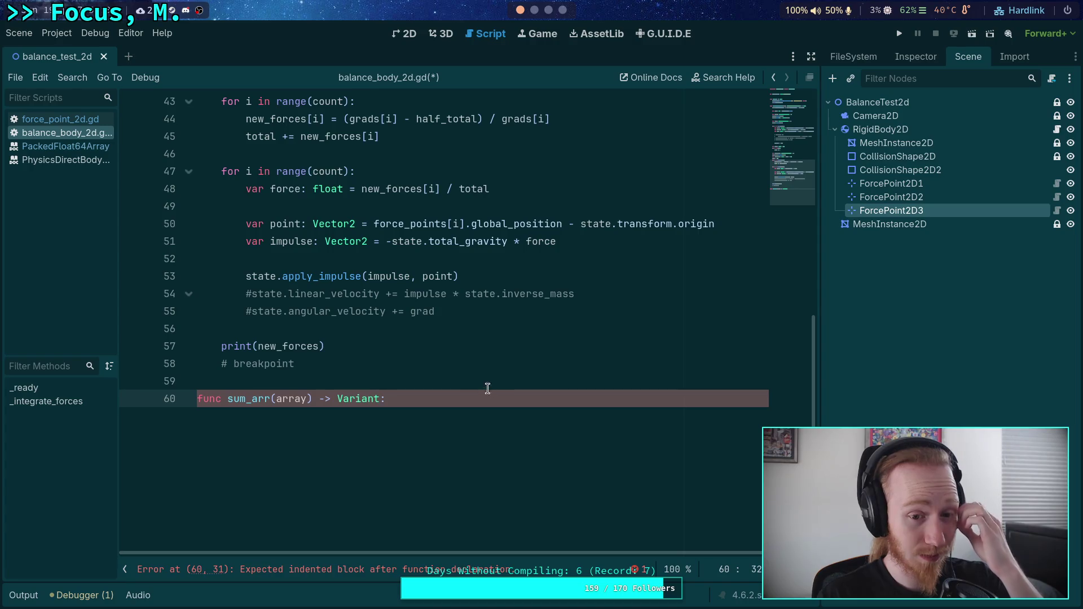
{"action": "key", "text": "Return"}
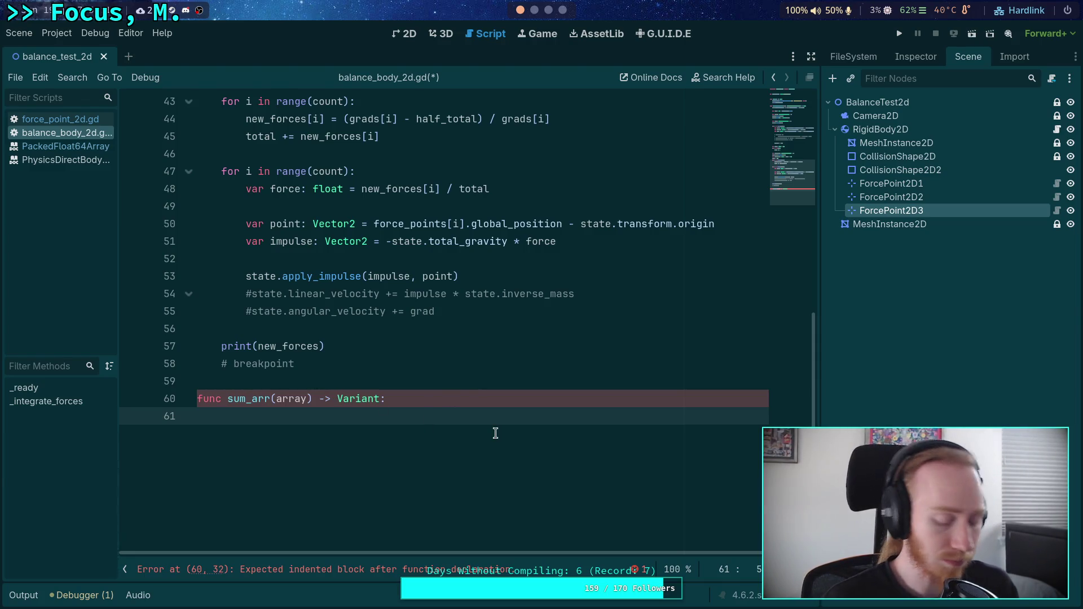
{"action": "type", "text": "if"}
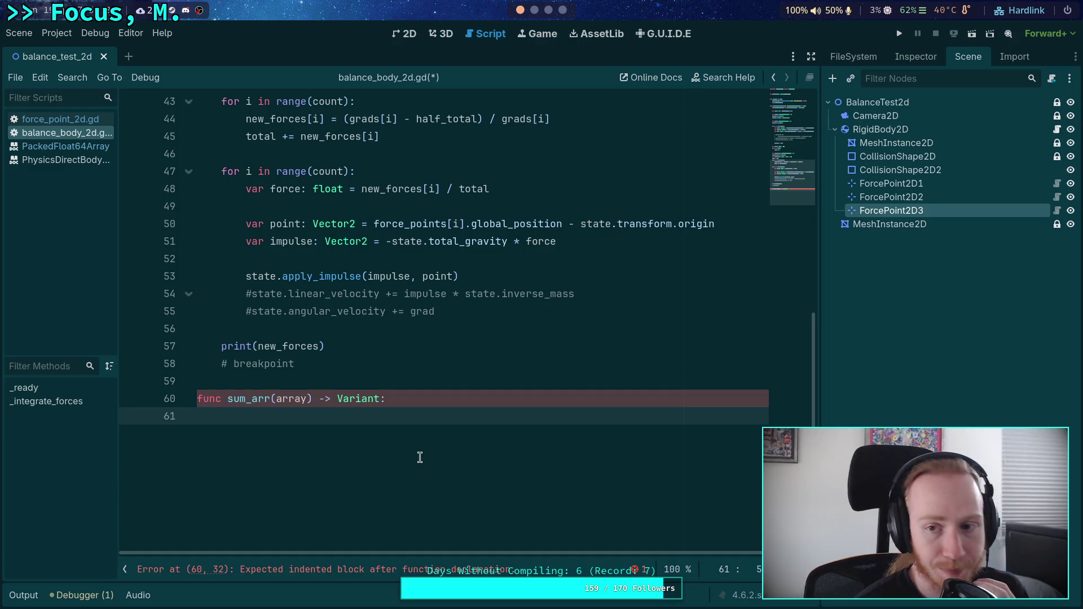
{"action": "scroll", "coordinate": [437, 434], "scroll_direction": "up", "scroll_amount": 7}
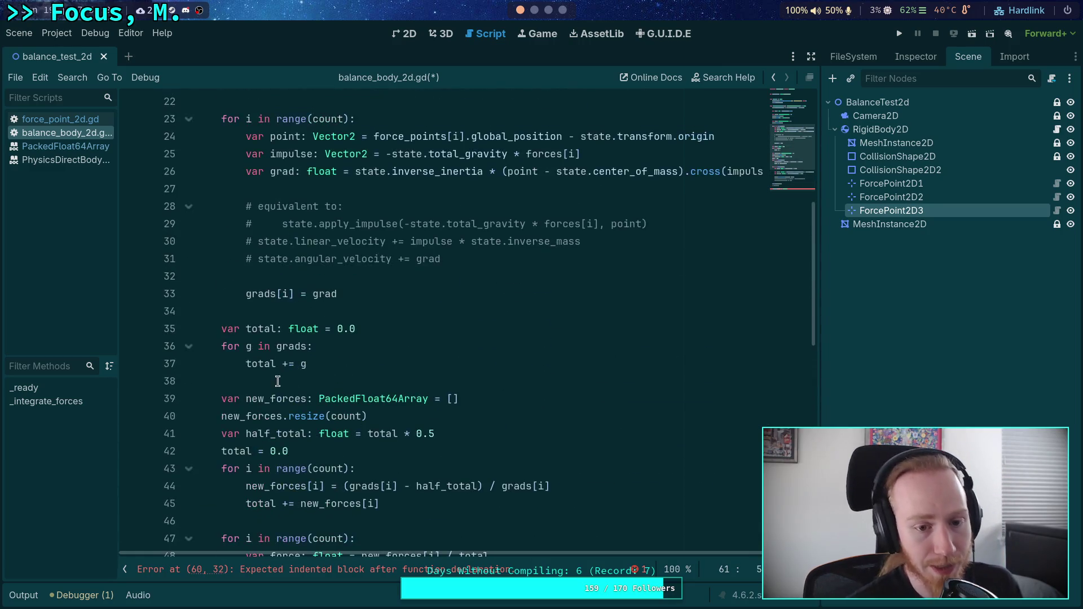
Select the PackedFloat64Array type on line 39, glance at the Python session, then open the Crawler Bot notes.
{"action": "left_click", "coordinate": [307, 381]}
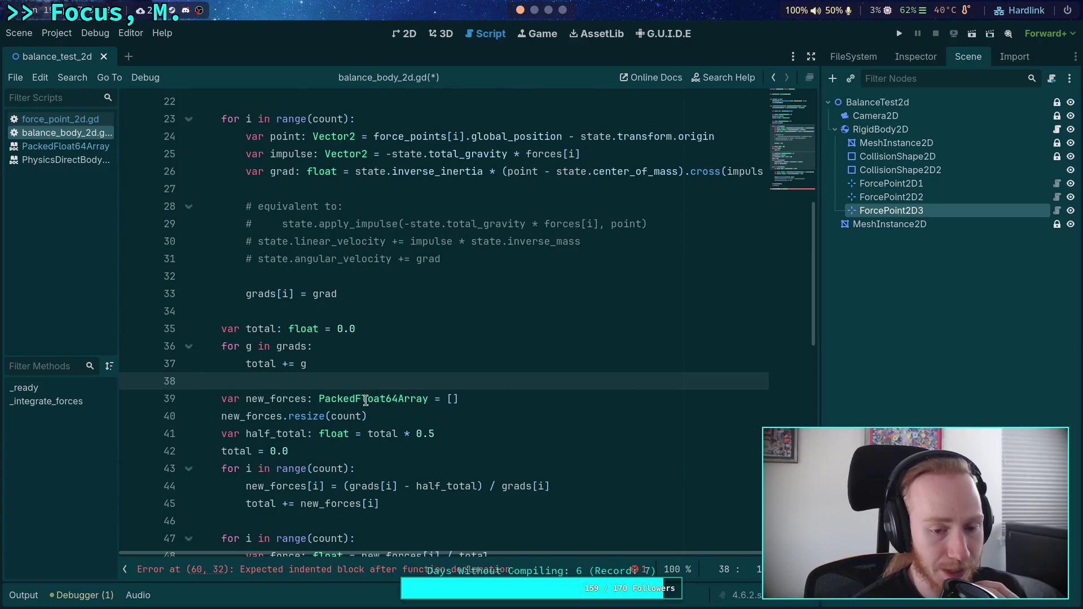
{"action": "double_click", "coordinate": [365, 401]}
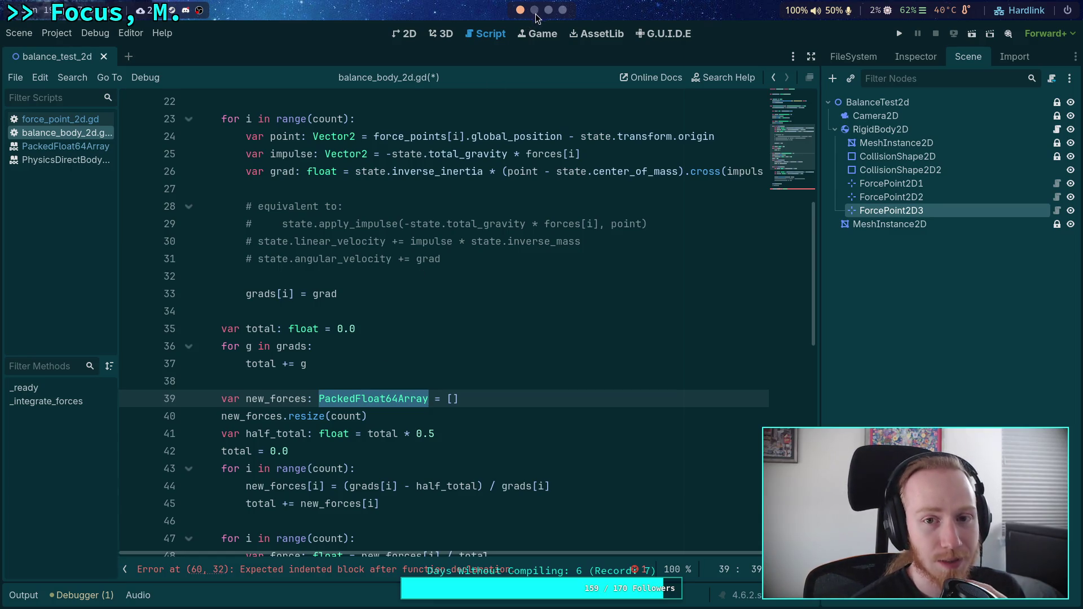
{"action": "left_click", "coordinate": [553, 11]}
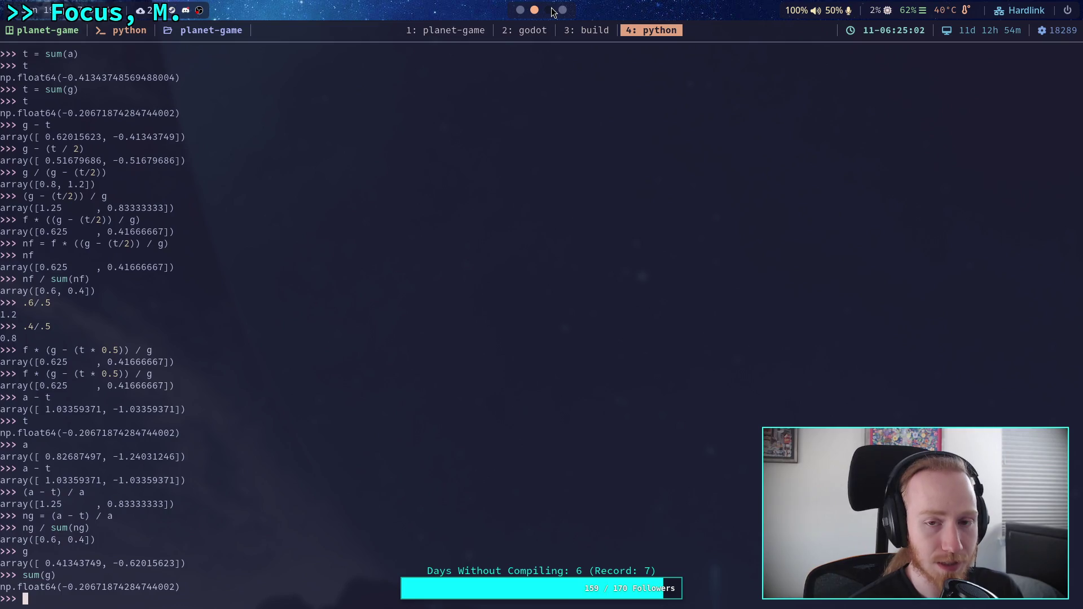
{"action": "key", "text": "super+1"}
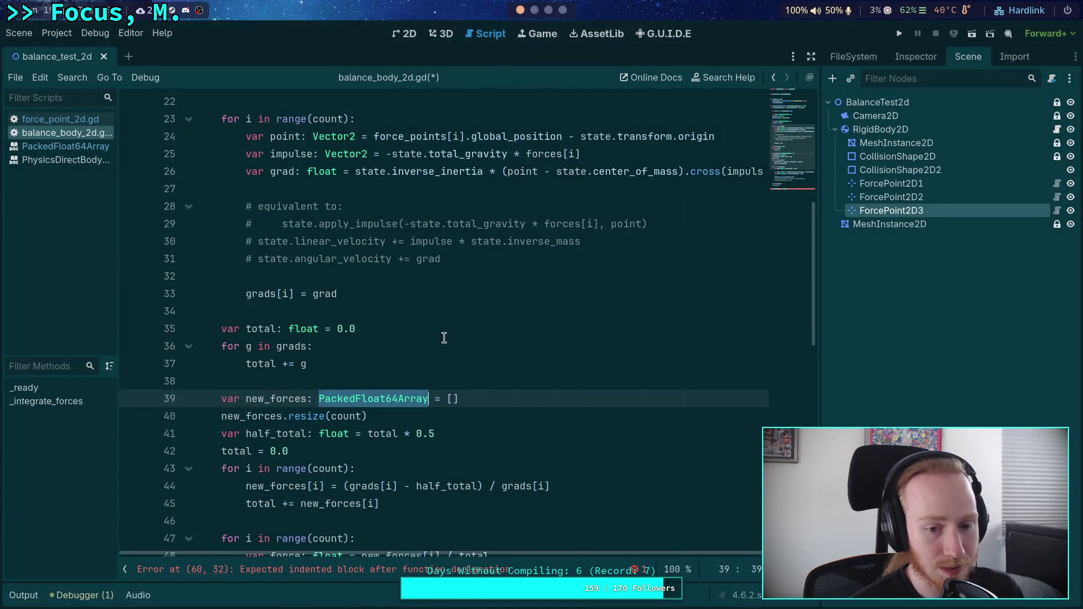
{"action": "key", "text": "super+3"}
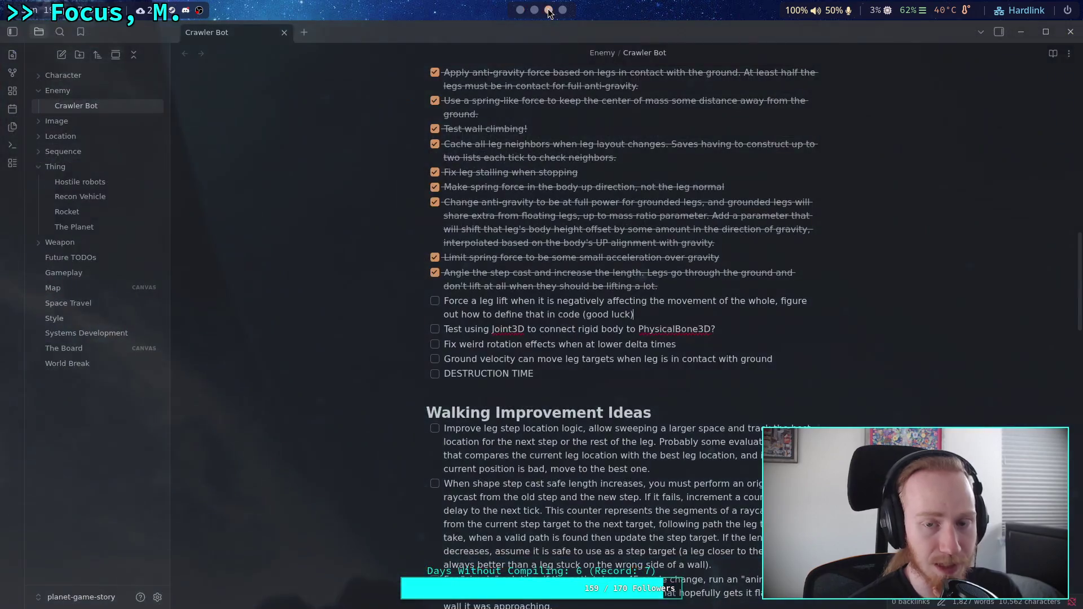
Check the Wolfram Alpha result that x / (y / z) simplifies to xz/y, then return to Godot.
{"action": "left_click", "coordinate": [566, 9]}
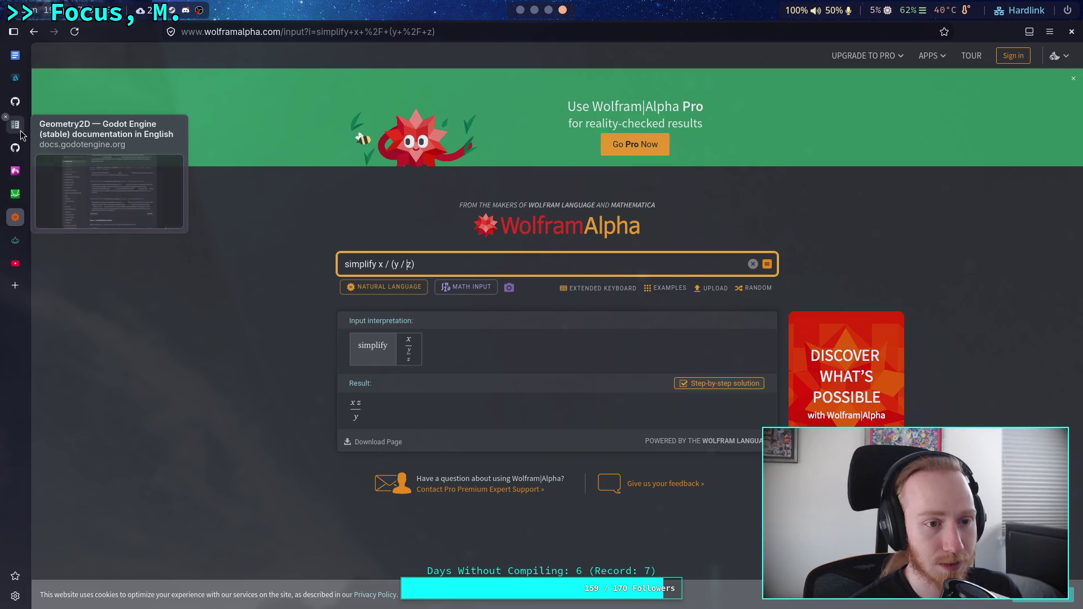
{"action": "mouse_move", "coordinate": [16, 148]}
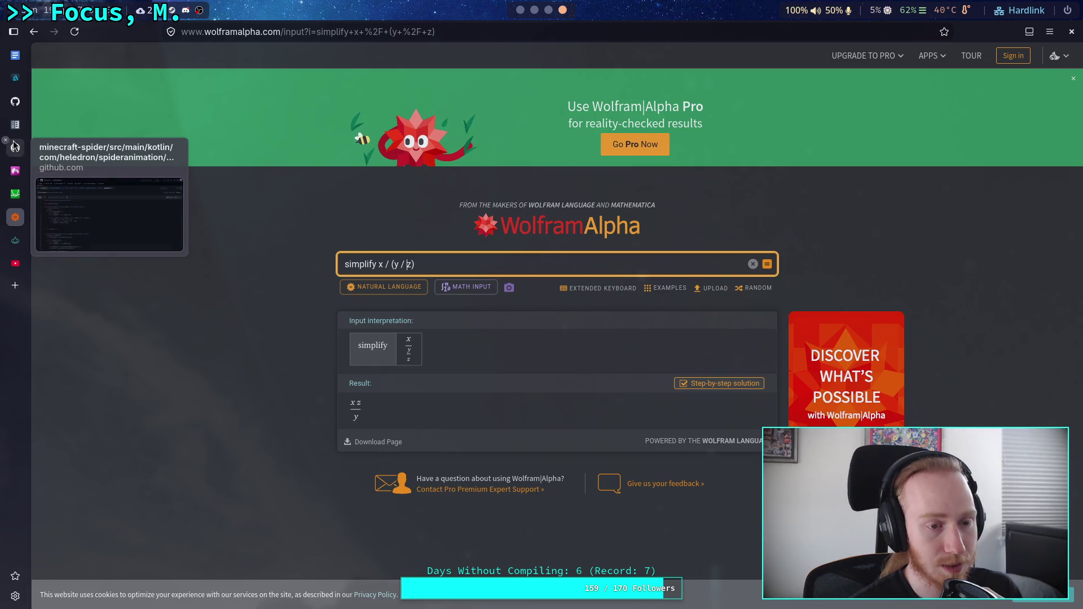
{"action": "mouse_move", "coordinate": [16, 102]}
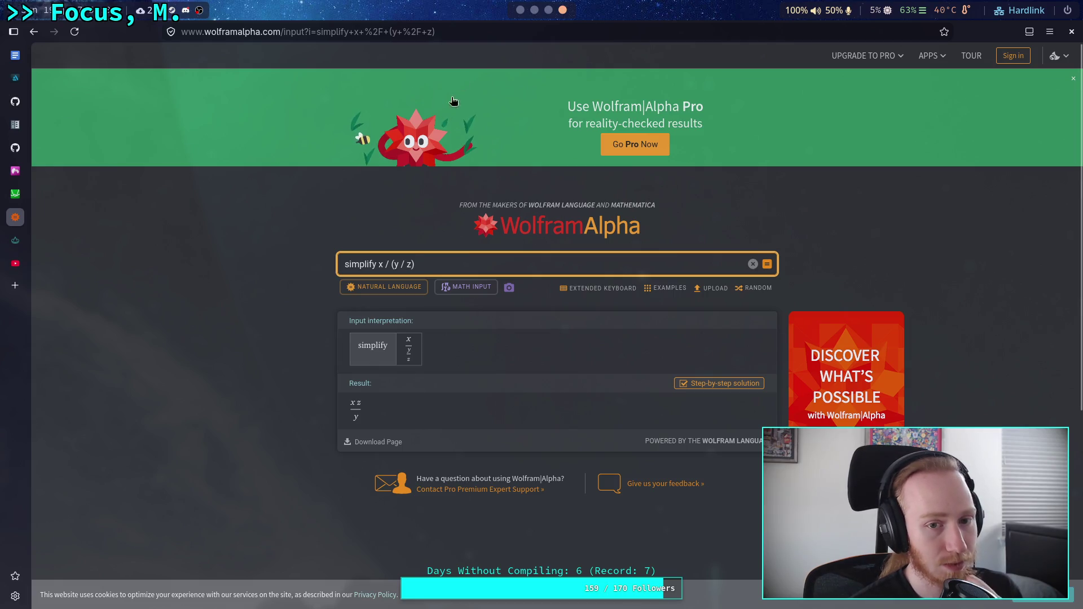
{"action": "left_click", "coordinate": [519, 10]}
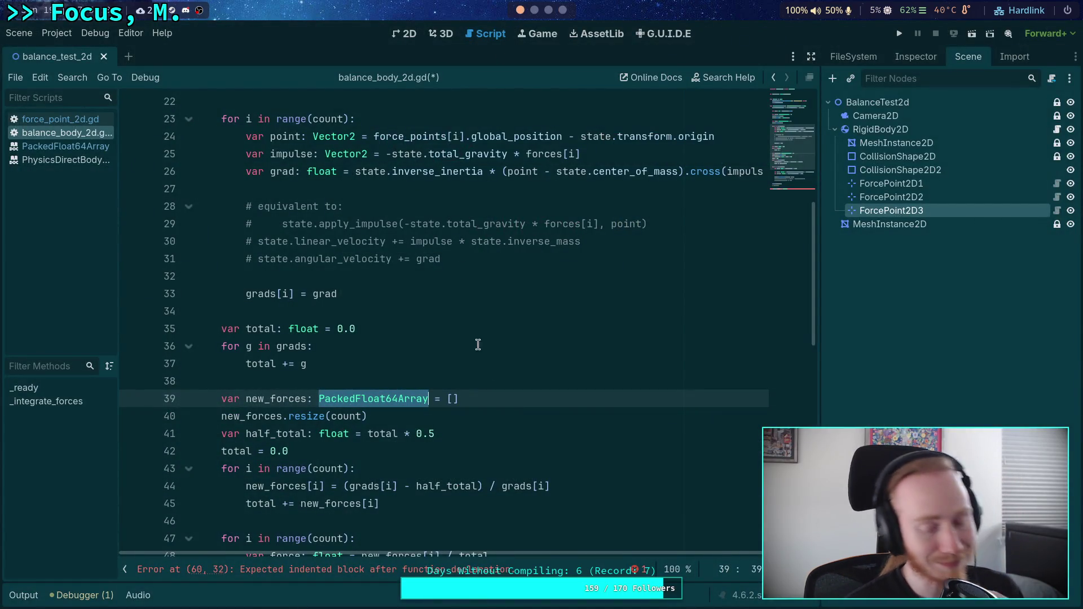
{"action": "left_click", "coordinate": [520, 410]}
{"action": "left_click", "coordinate": [501, 391]}
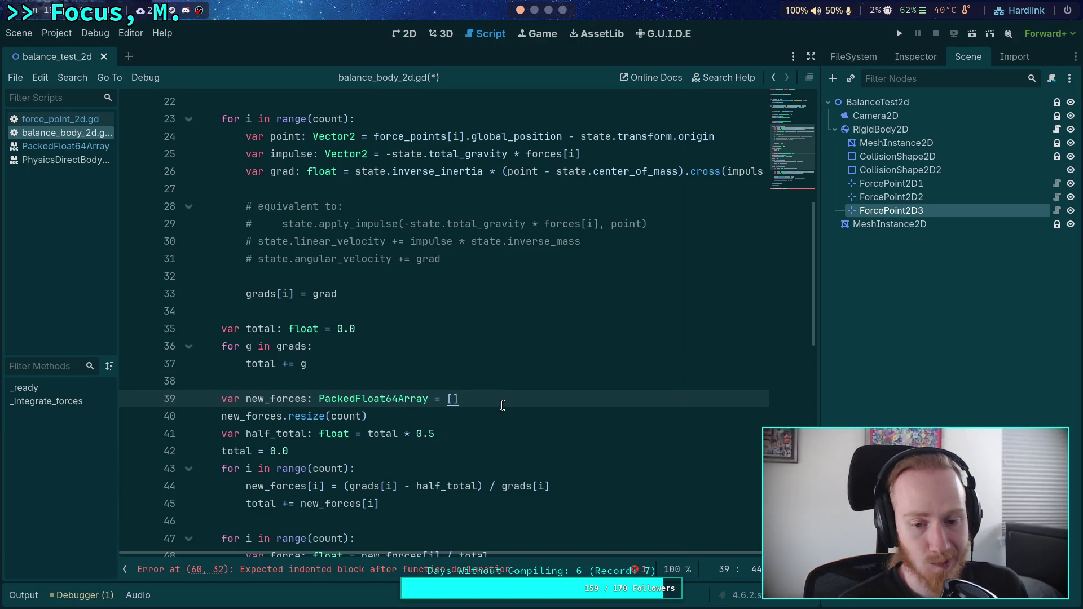
{"action": "scroll", "coordinate": [501, 411], "scroll_direction": "up", "scroll_amount": 3}
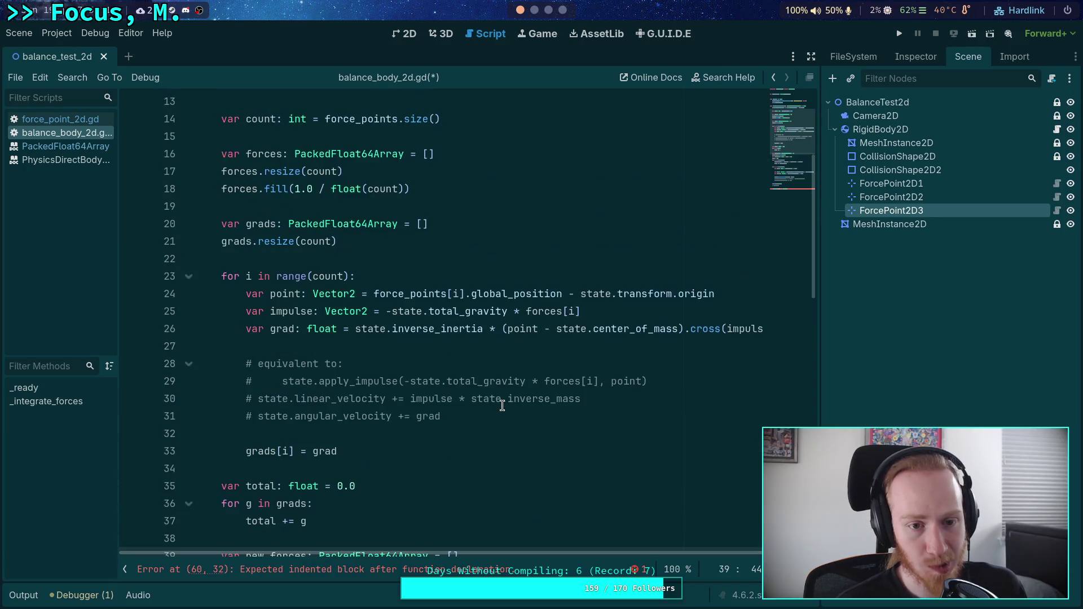
{"action": "scroll", "coordinate": [496, 415], "scroll_direction": "down", "scroll_amount": 9}
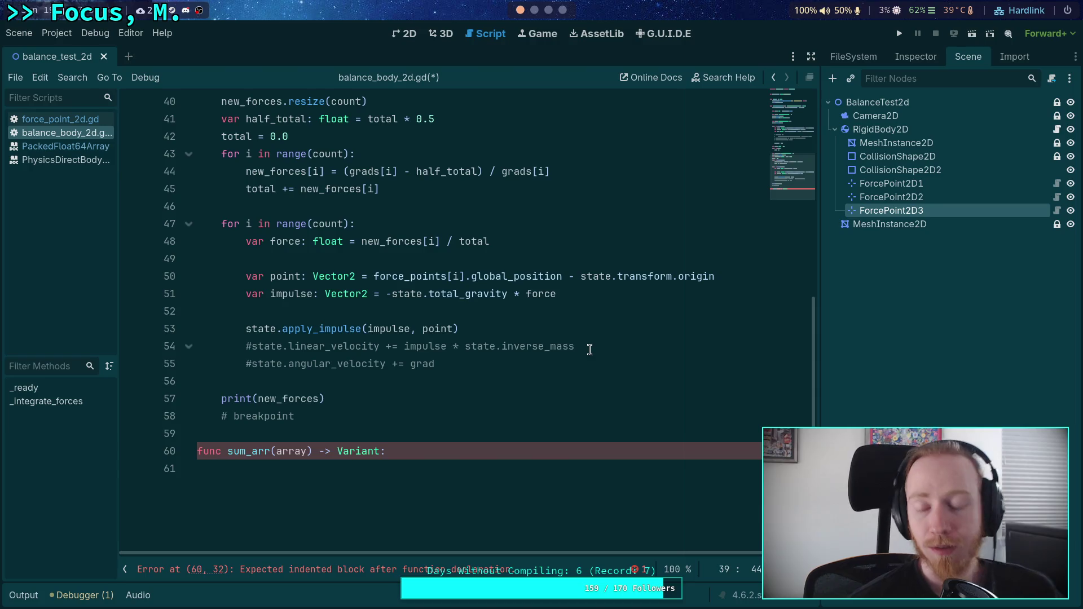
{"action": "left_click", "coordinate": [337, 383]}
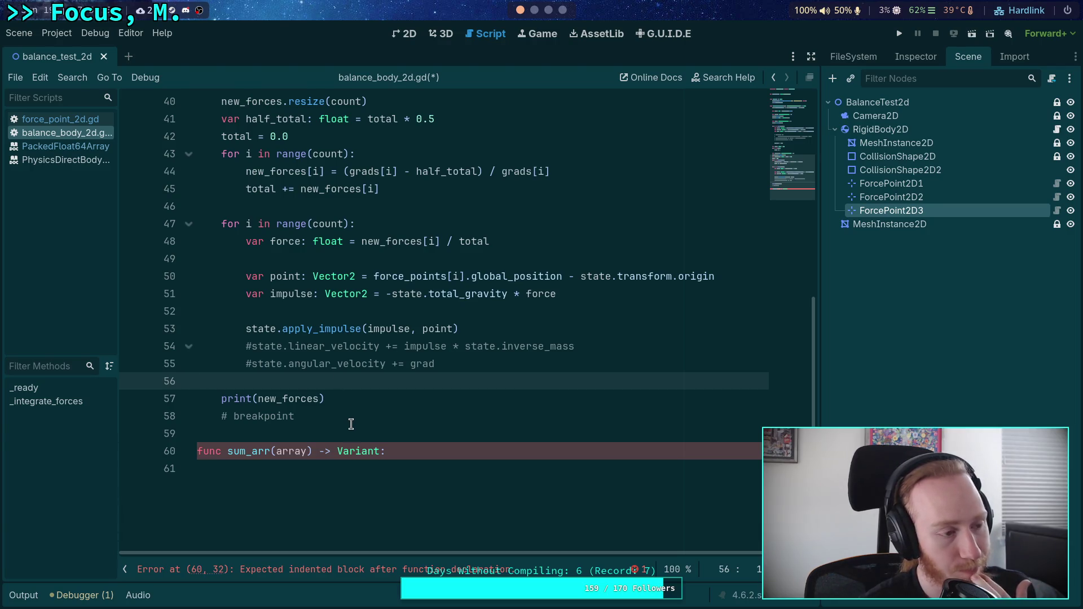
{"action": "left_click", "coordinate": [386, 470]}
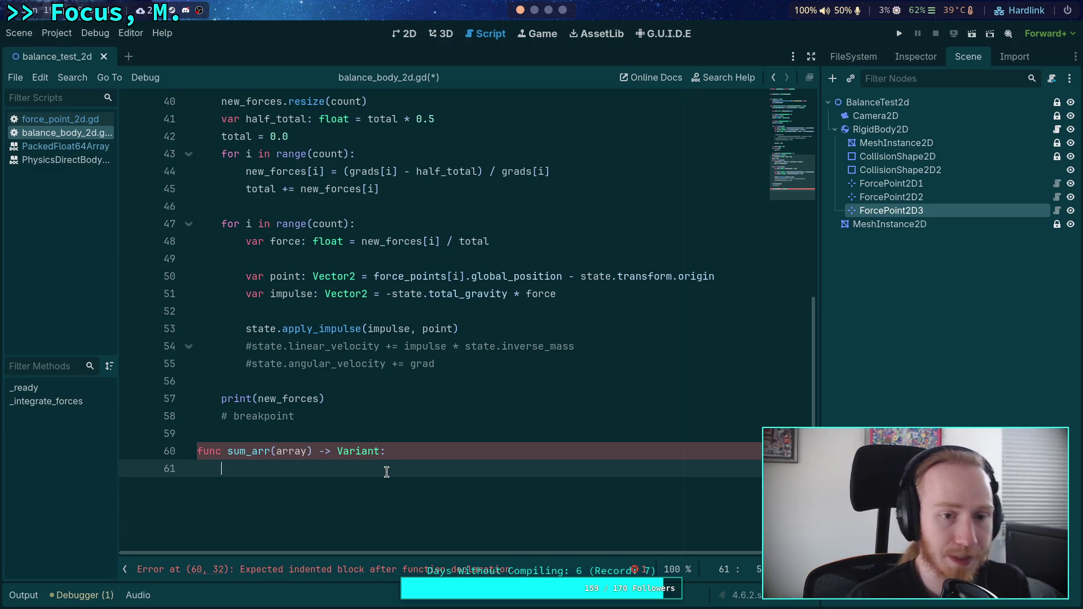
{"action": "scroll", "coordinate": [386, 471], "scroll_direction": "up", "scroll_amount": 5}
{"action": "scroll", "coordinate": [393, 416], "scroll_direction": "down", "scroll_amount": 5}
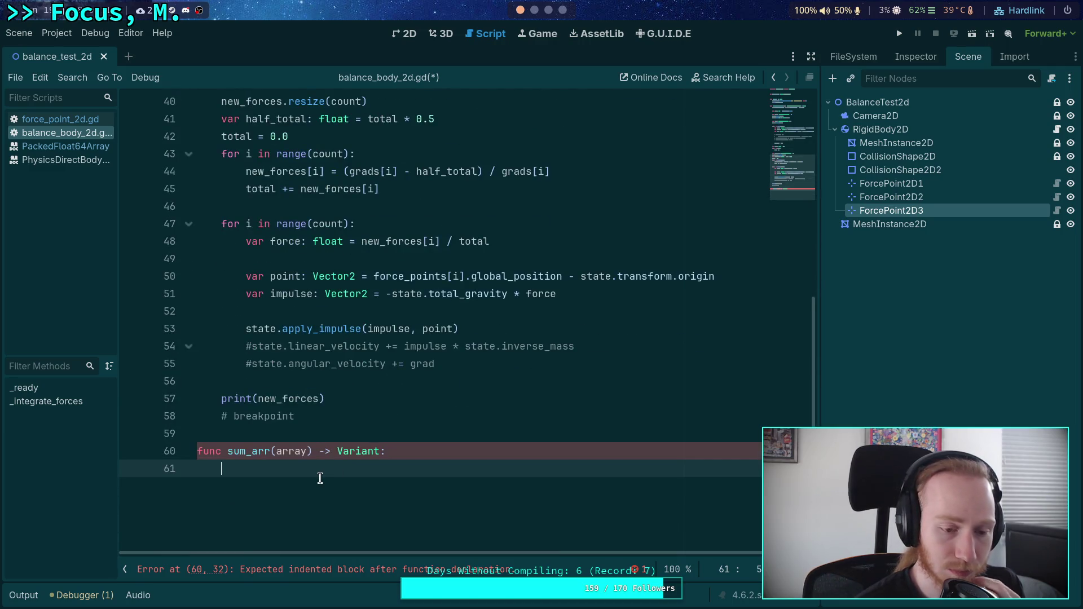
{"action": "scroll", "coordinate": [320, 476], "scroll_direction": "up", "scroll_amount": 7}
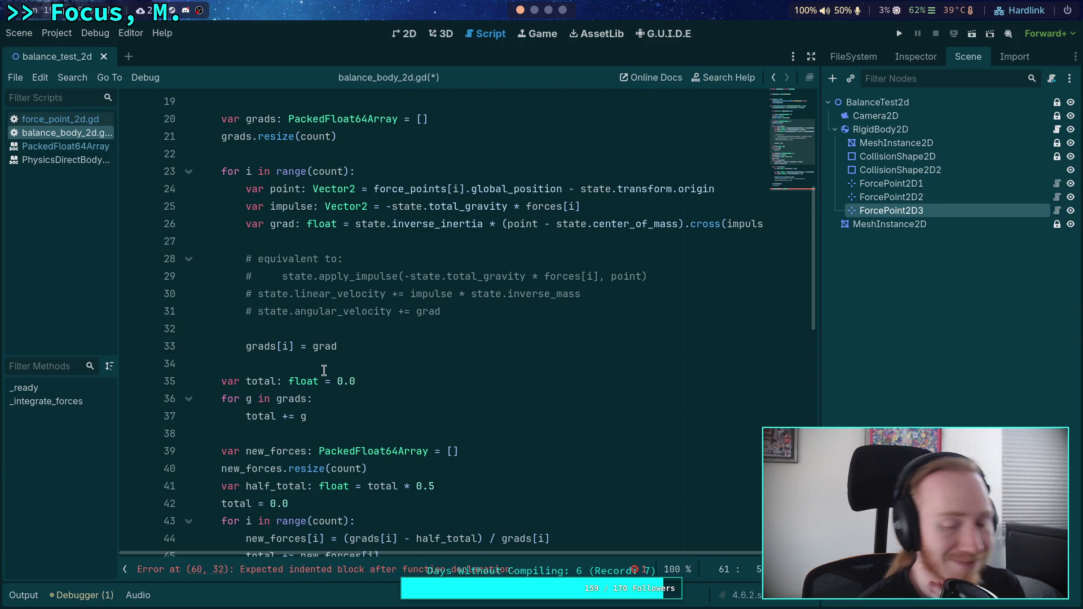
{"action": "scroll", "coordinate": [331, 357], "scroll_direction": "down", "scroll_amount": 7}
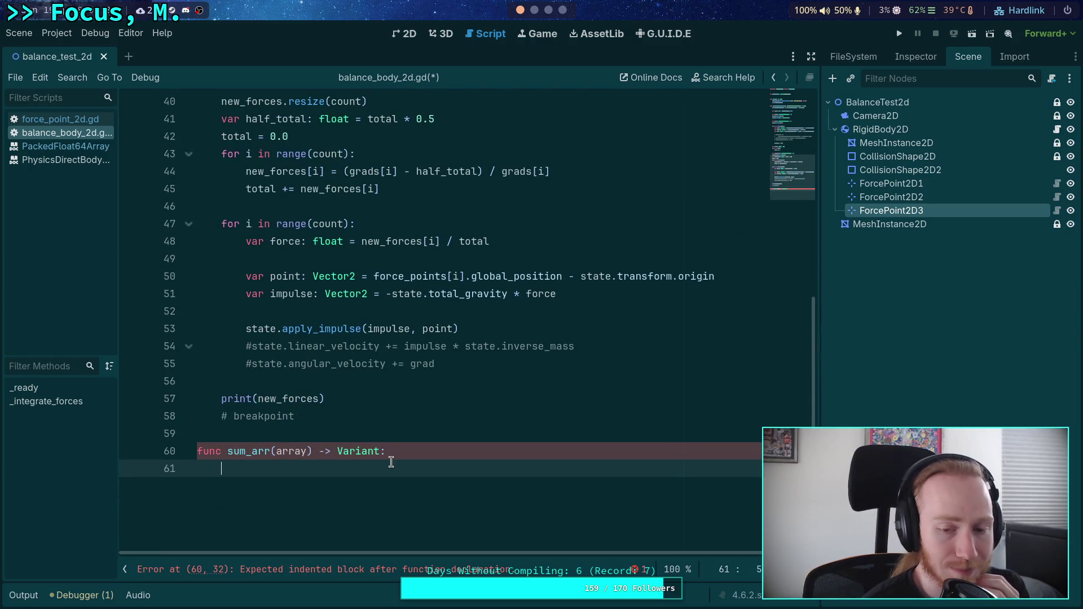
Delete the unfinished sum_arr function on lines 60–61 and review the script above it.
{"action": "key", "text": "shift+Up"}
{"action": "key", "text": "shift+Up"}
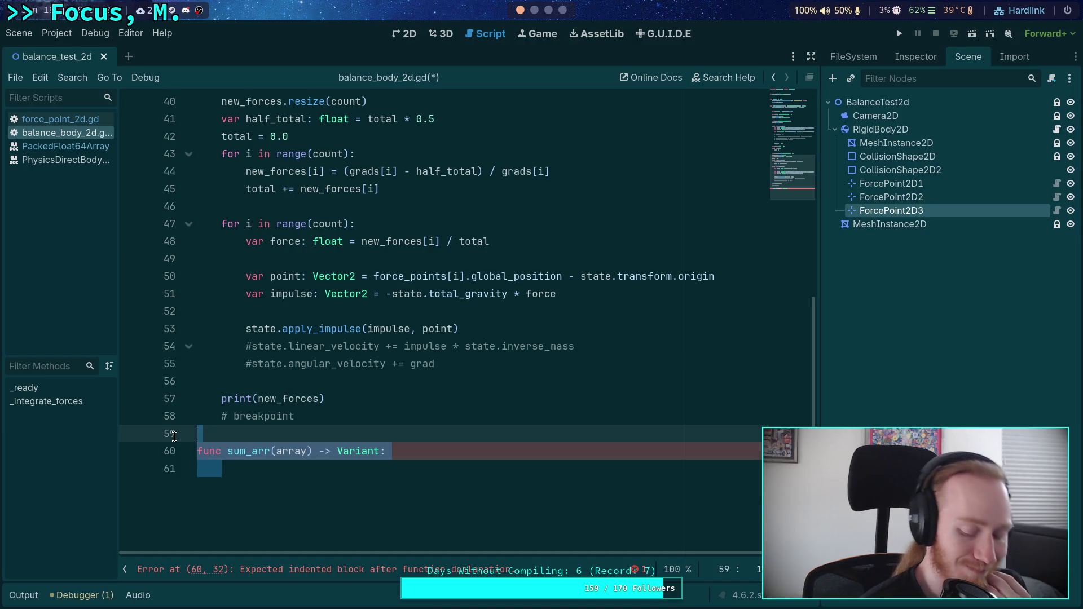
{"action": "key", "text": "BackSpace"}
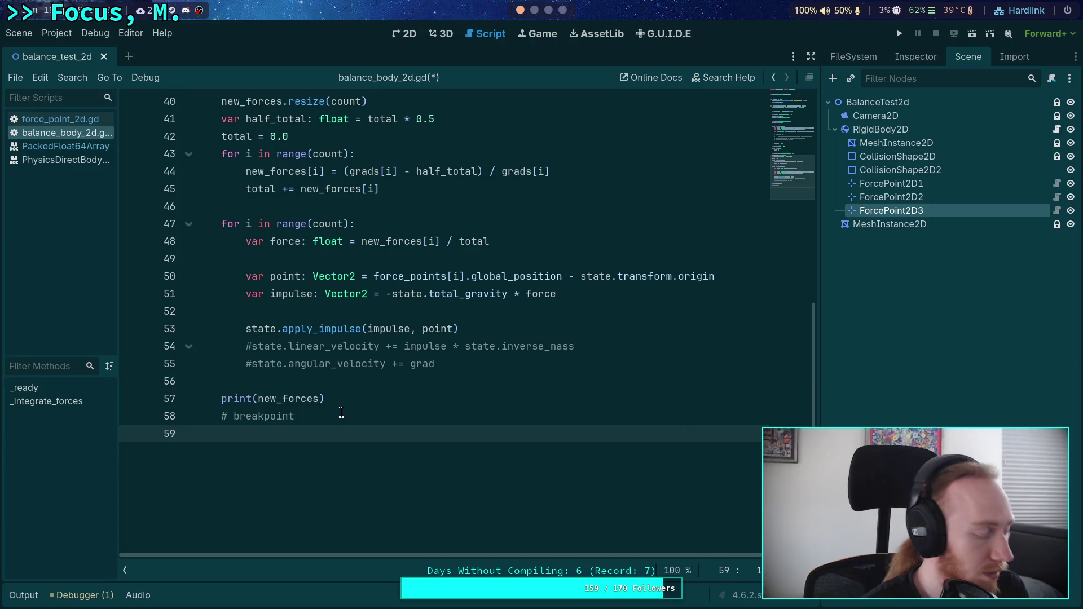
{"action": "scroll", "coordinate": [341, 409], "scroll_direction": "up", "scroll_amount": 4}
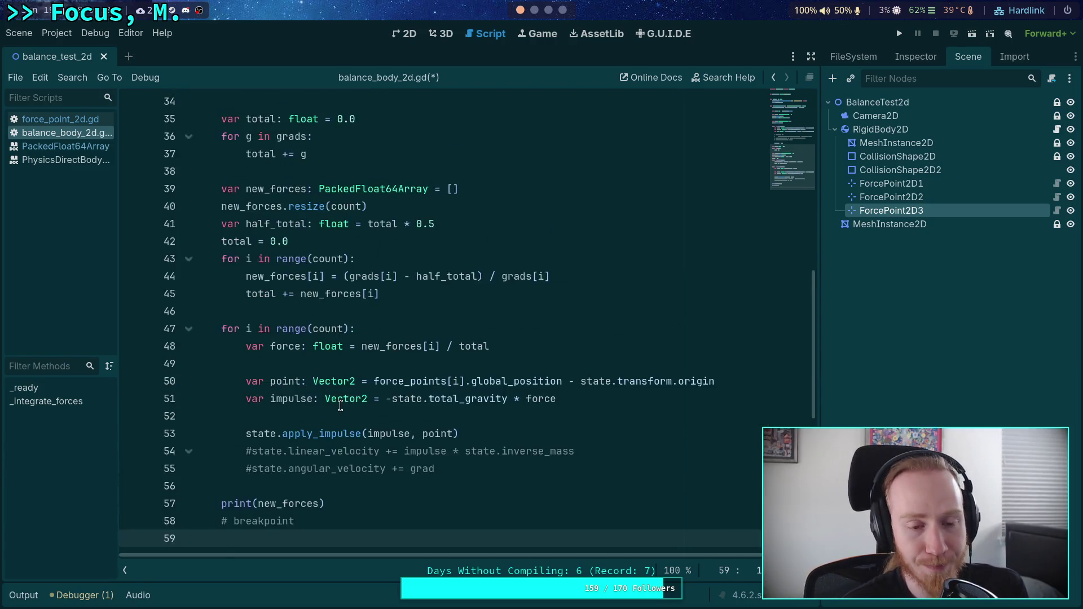
{"action": "scroll", "coordinate": [341, 406], "scroll_direction": "up", "scroll_amount": 2}
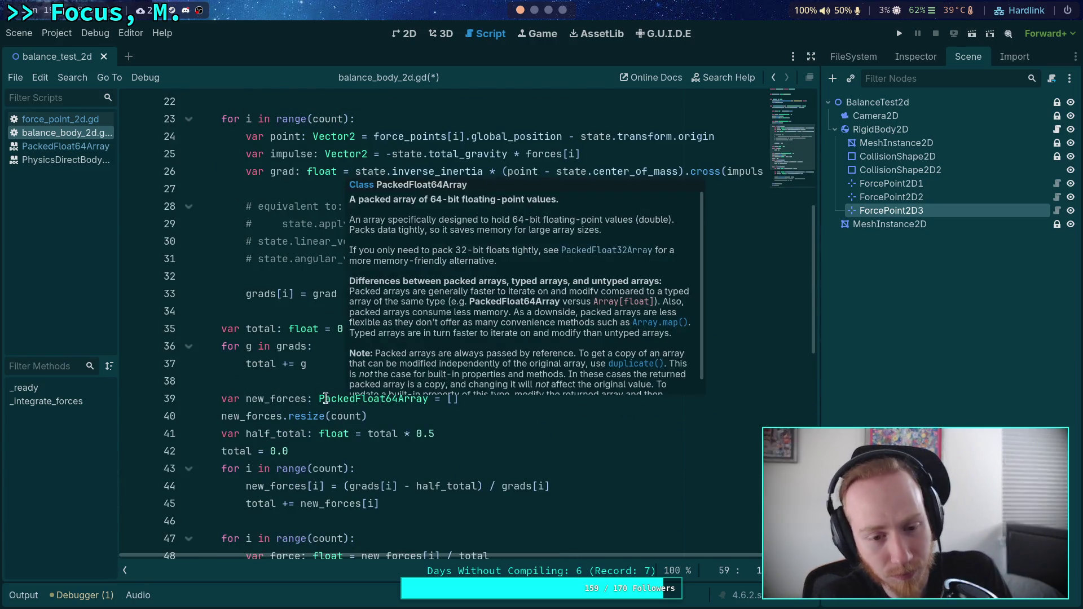
{"action": "left_click", "coordinate": [289, 379]}
{"action": "scroll", "coordinate": [287, 379], "scroll_direction": "up", "scroll_amount": 2}
{"action": "scroll", "coordinate": [276, 350], "scroll_direction": "down", "scroll_amount": 1}
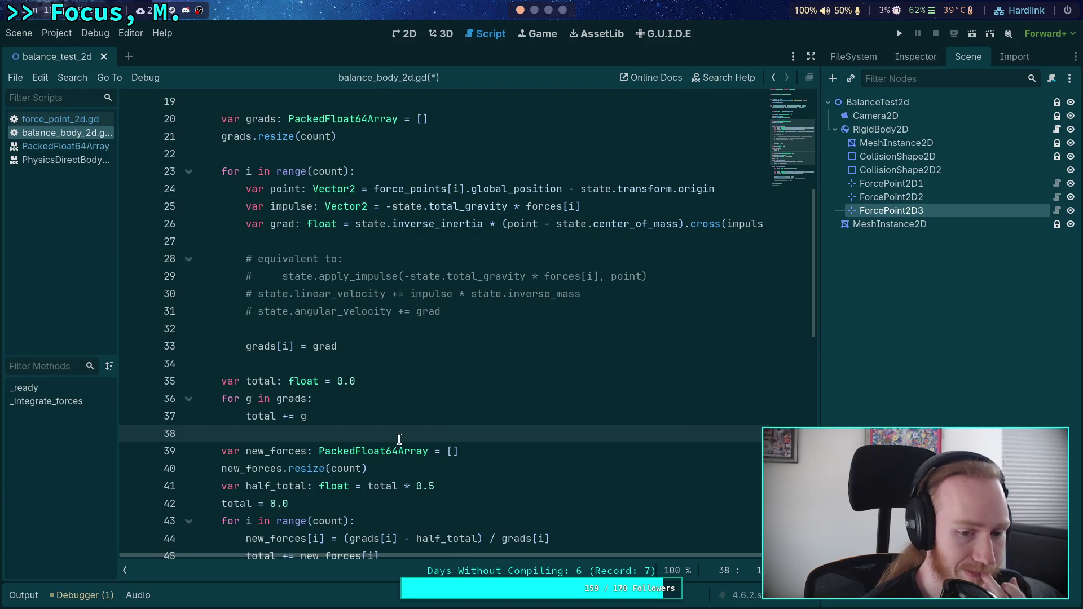
{"action": "scroll", "coordinate": [398, 434], "scroll_direction": "down", "scroll_amount": 3}
{"action": "scroll", "coordinate": [399, 433], "scroll_direction": "down", "scroll_amount": 5}
{"action": "scroll", "coordinate": [399, 429], "scroll_direction": "up", "scroll_amount": 9}
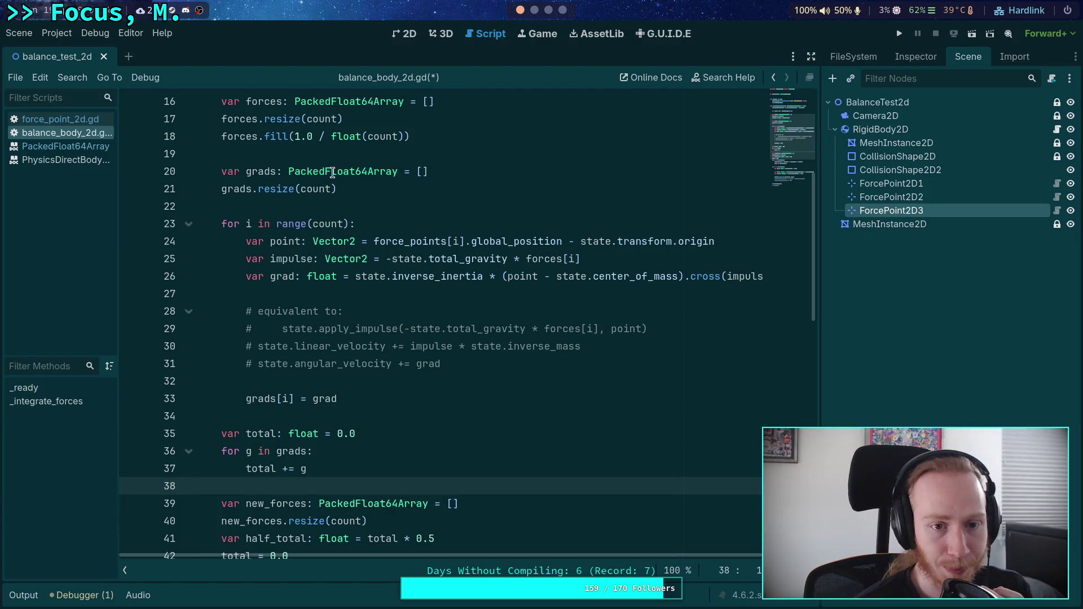
{"action": "double_click", "coordinate": [287, 171]}
{"action": "left_click", "coordinate": [276, 171]}
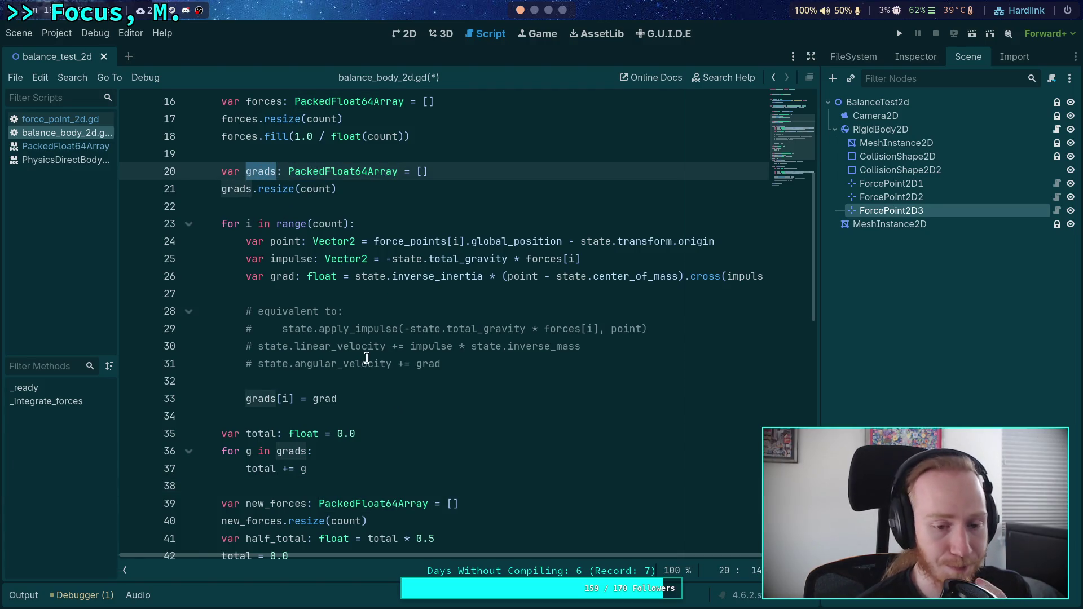
{"action": "scroll", "coordinate": [375, 412], "scroll_direction": "down", "scroll_amount": 1}
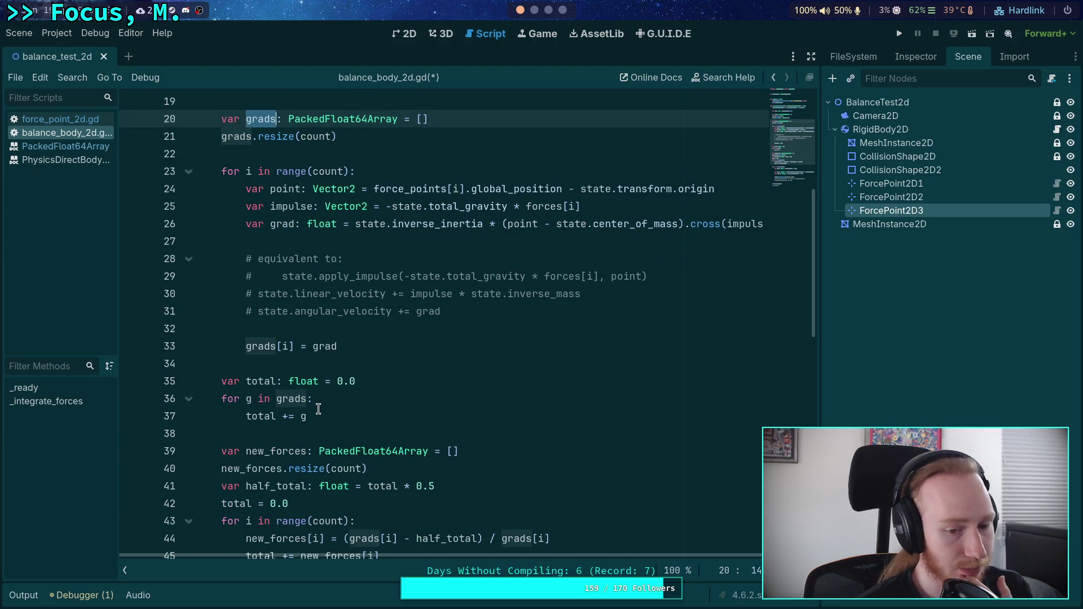
{"action": "left_click", "coordinate": [239, 418]}
{"action": "double_click", "coordinate": [252, 416]}
{"action": "scroll", "coordinate": [407, 416], "scroll_direction": "down", "scroll_amount": 4}
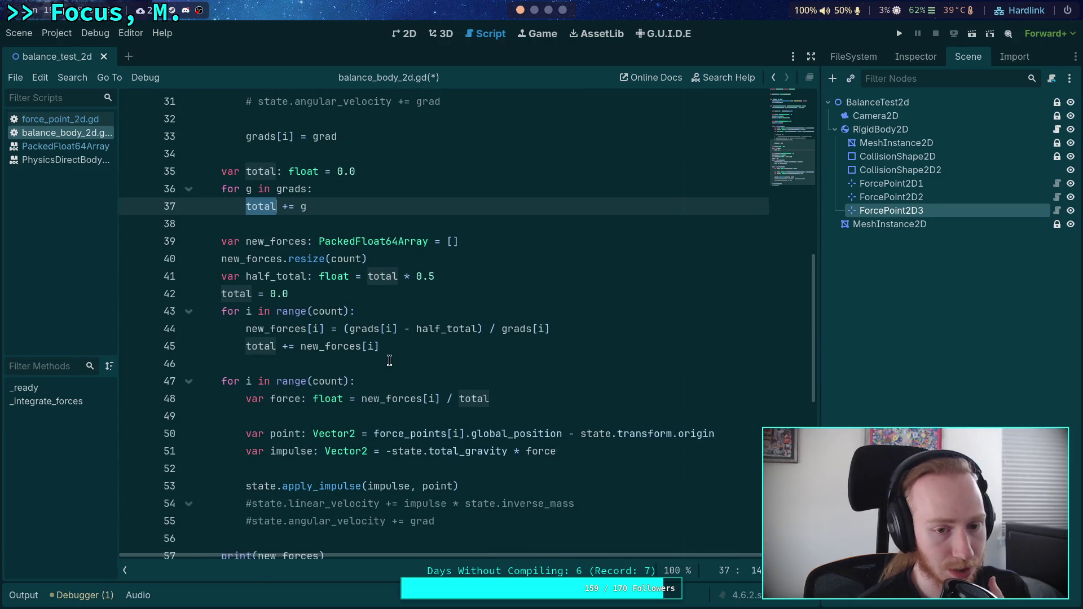
{"action": "scroll", "coordinate": [379, 336], "scroll_direction": "up", "scroll_amount": 2}
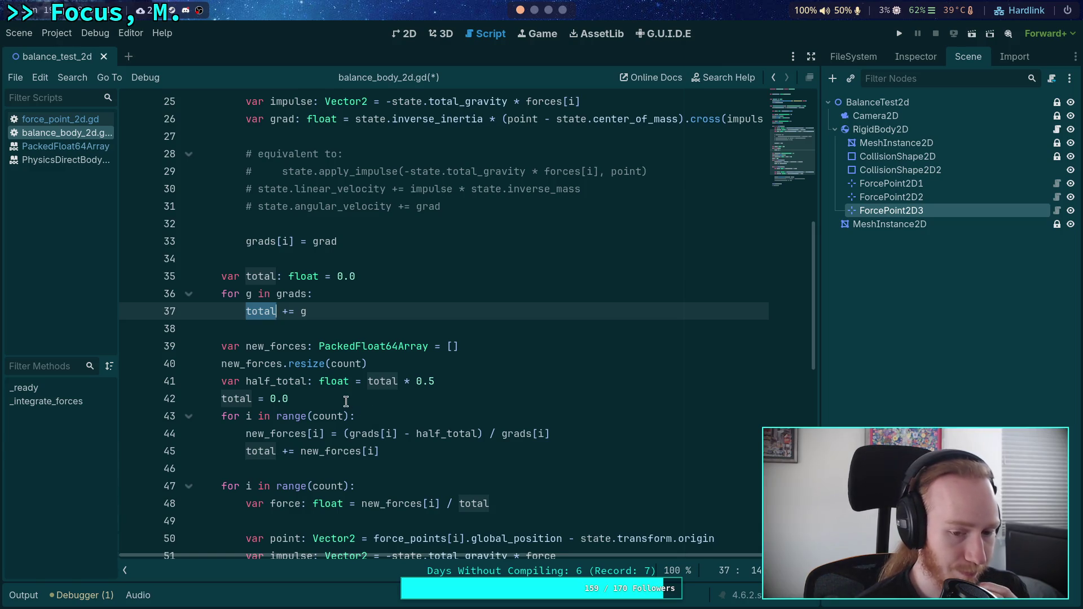
{"action": "scroll", "coordinate": [288, 458], "scroll_direction": "down", "scroll_amount": 2}
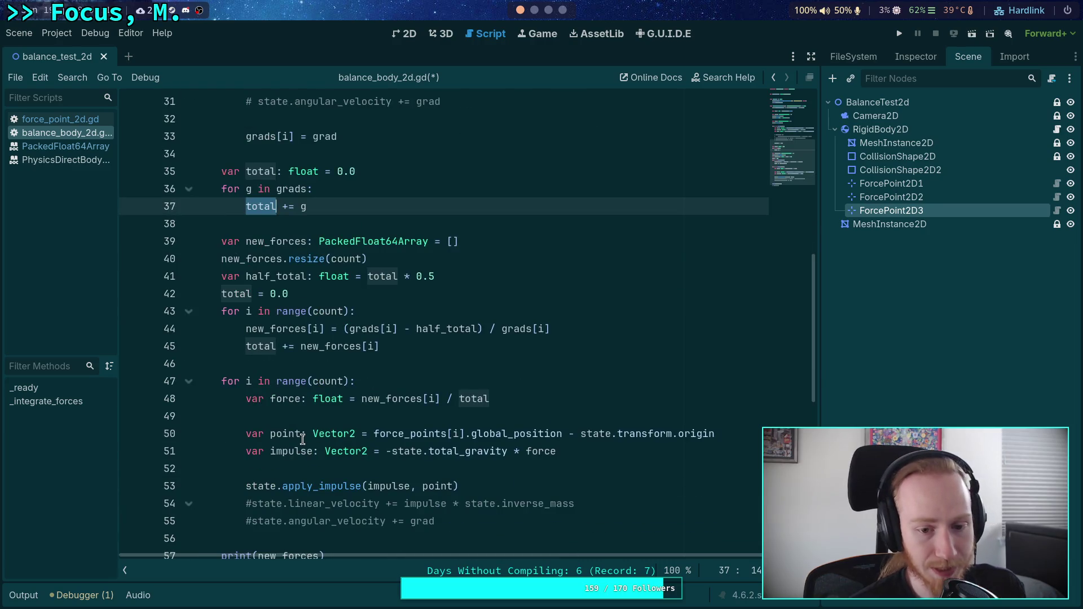
{"action": "double_click", "coordinate": [370, 405]}
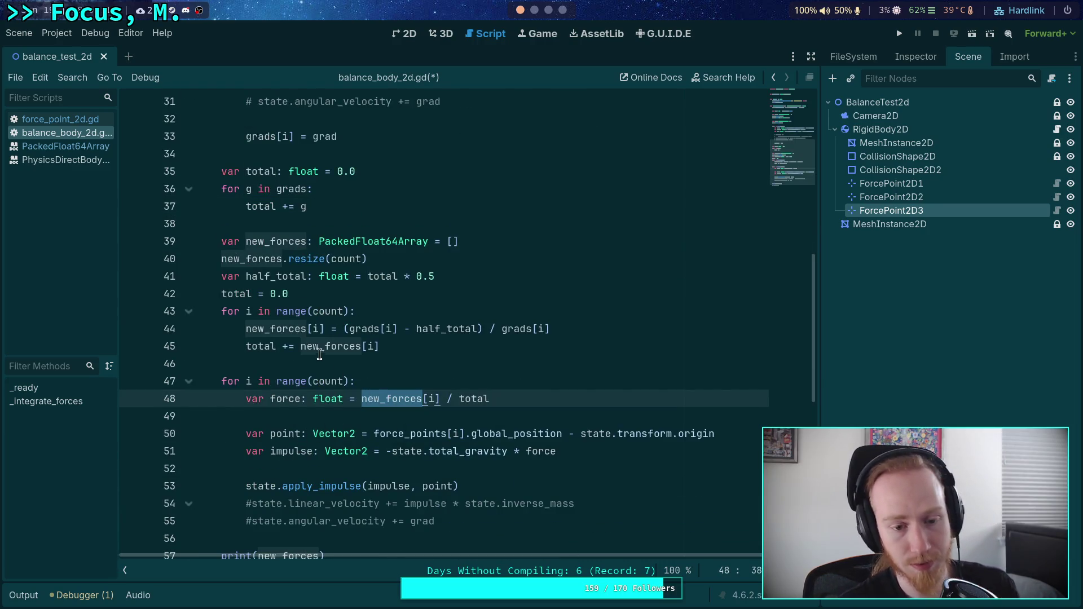
{"action": "scroll", "coordinate": [391, 347], "scroll_direction": "up", "scroll_amount": 1}
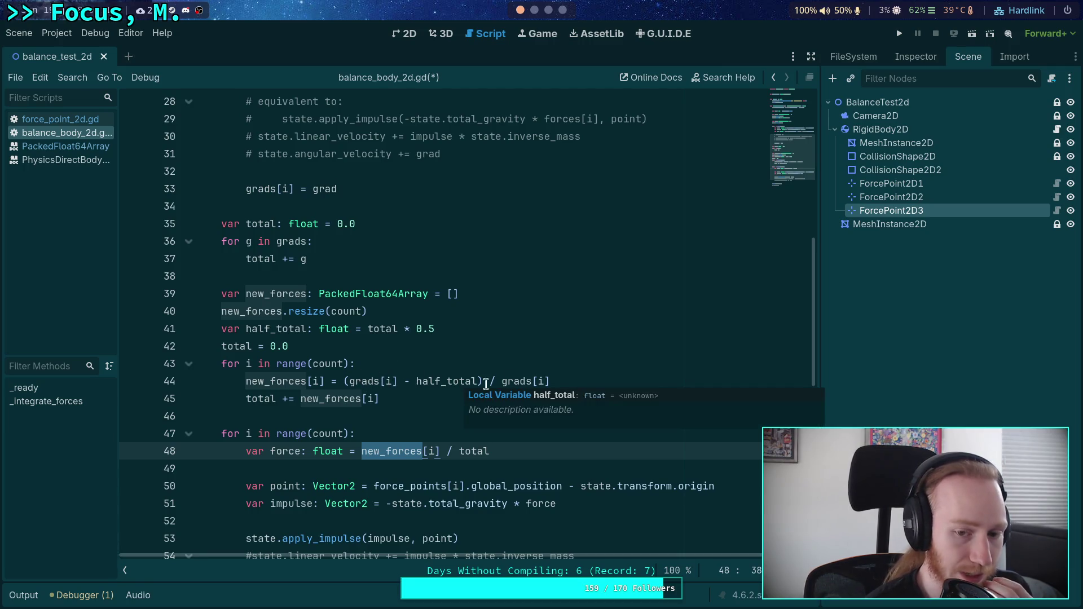
{"action": "mouse_move", "coordinate": [508, 381]}
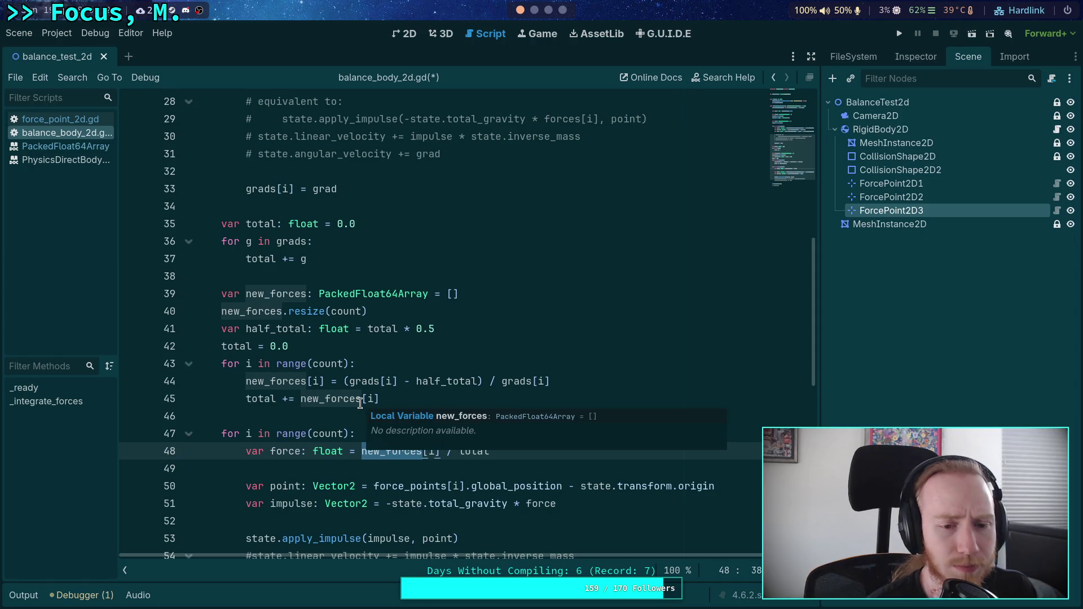
{"action": "left_click", "coordinate": [354, 382]}
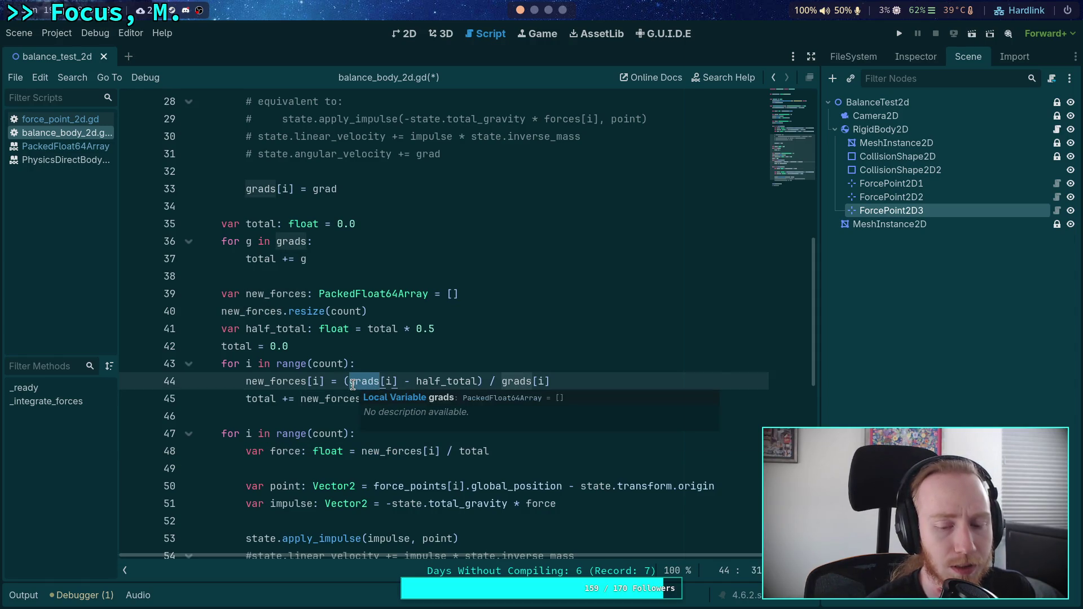
{"action": "double_click", "coordinate": [275, 382]}
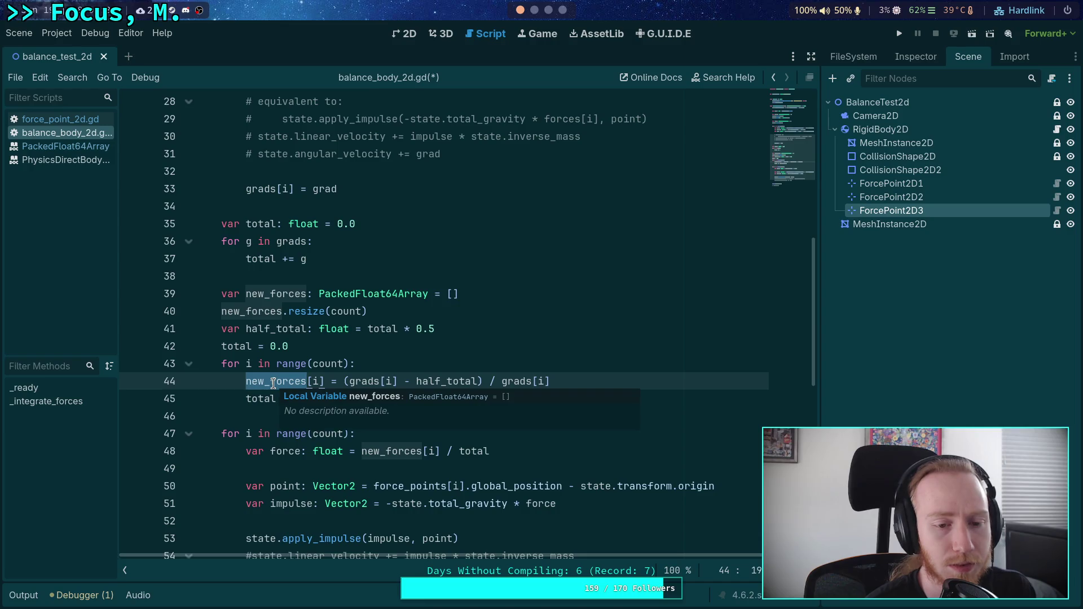
{"action": "double_click", "coordinate": [444, 382]}
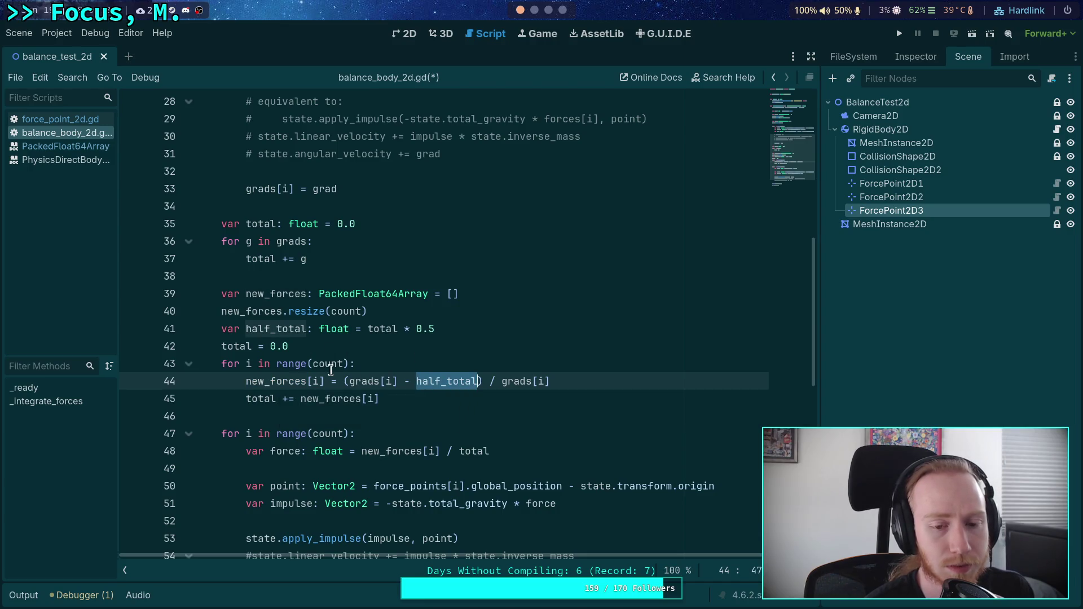
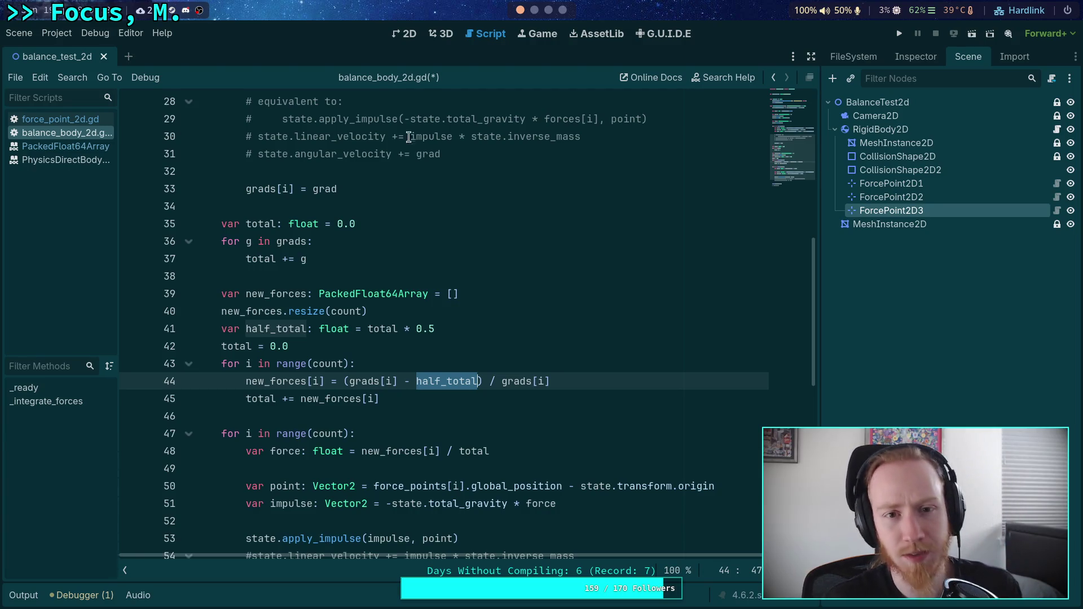
In the 2D view, select the RigidBody2D and review its physics properties in the Inspector.
{"action": "left_click", "coordinate": [404, 34]}
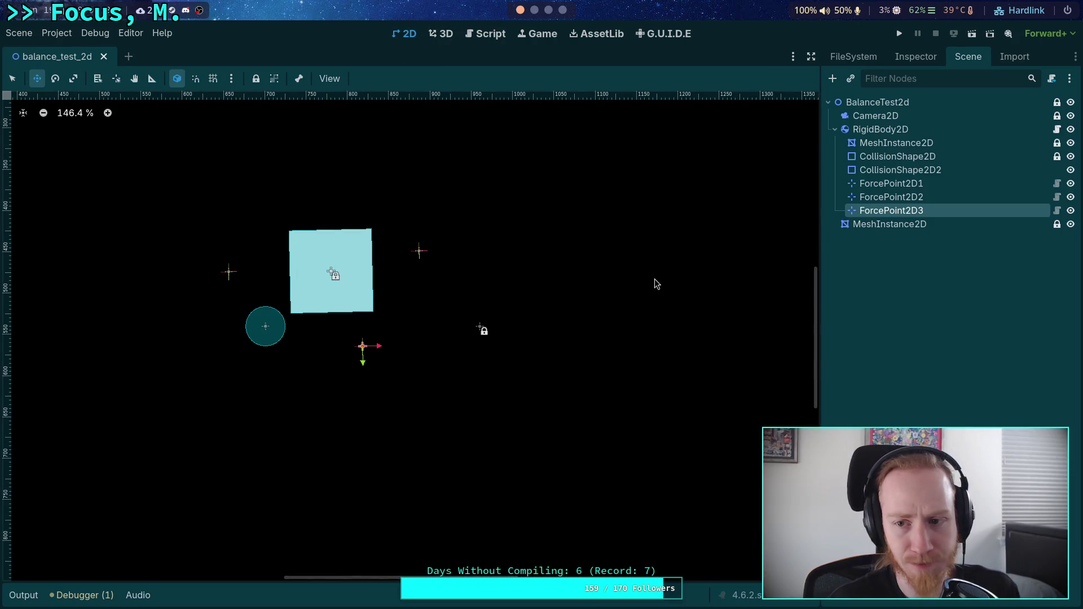
{"action": "left_click", "coordinate": [882, 130]}
{"action": "left_click", "coordinate": [919, 57]}
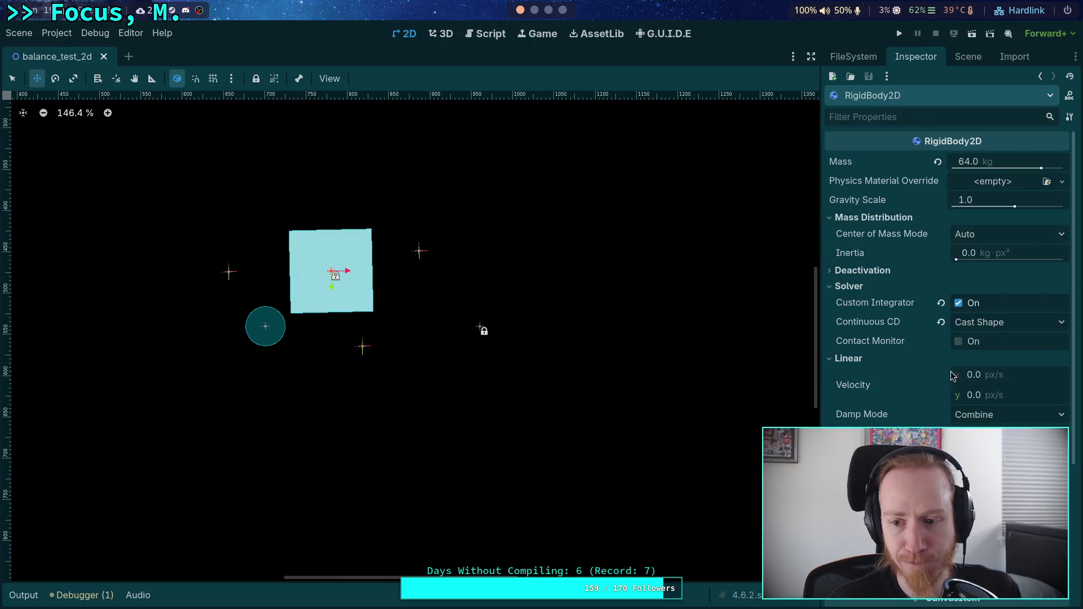
{"action": "scroll", "coordinate": [922, 386], "scroll_direction": "down", "scroll_amount": 4}
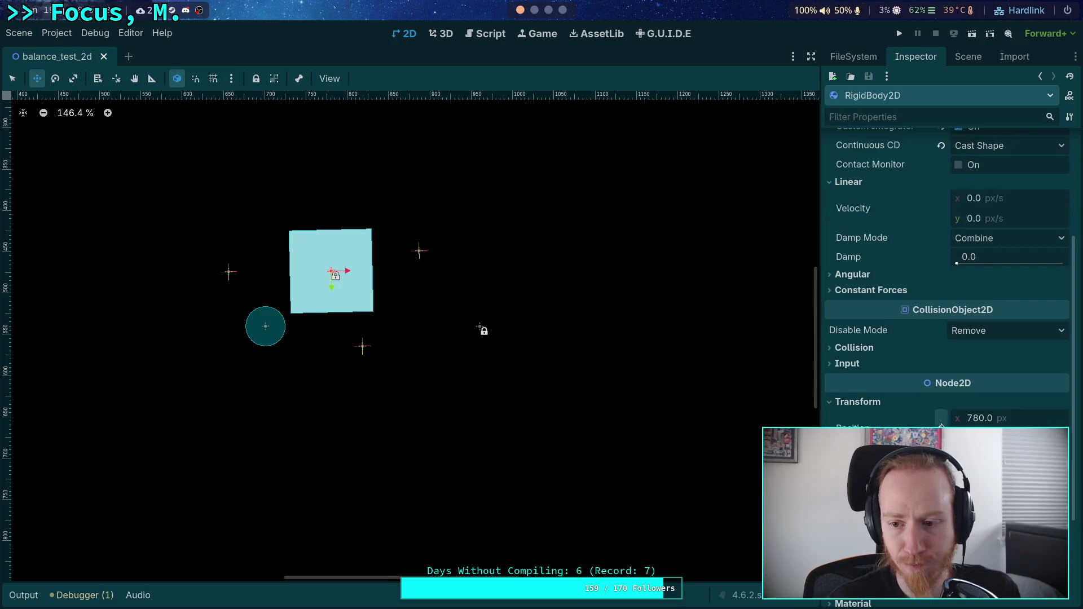
{"action": "scroll", "coordinate": [858, 404], "scroll_direction": "up", "scroll_amount": 4}
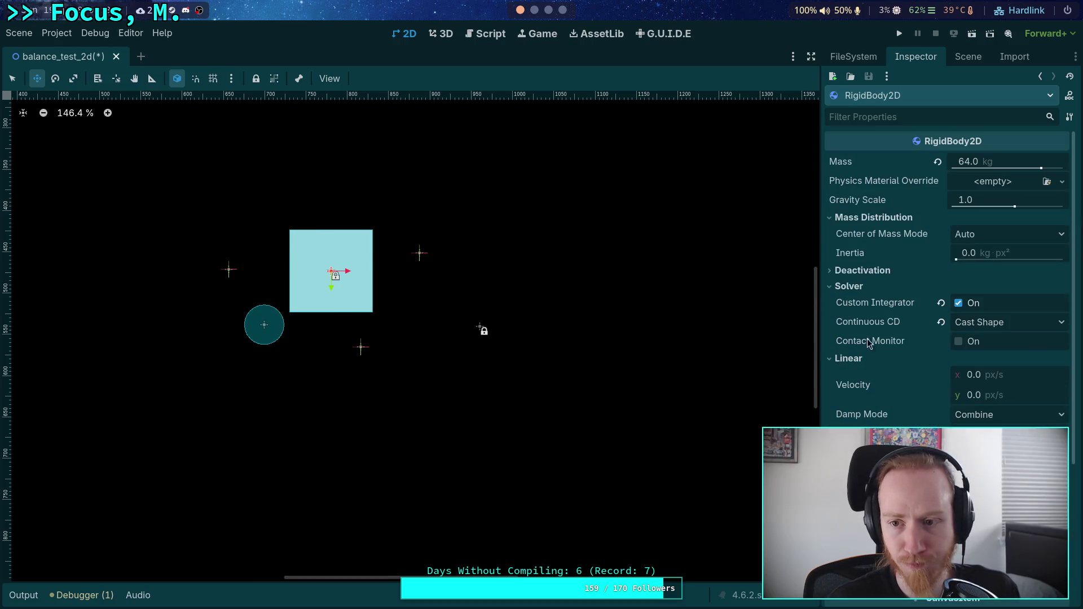
{"action": "left_click", "coordinate": [968, 56]}
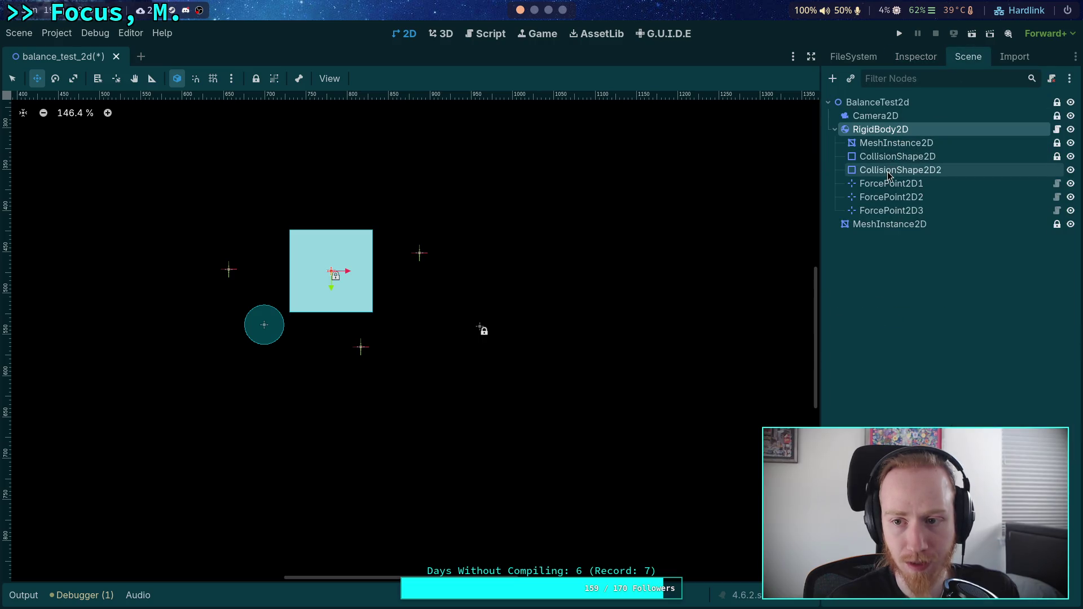
Delete the circular CollisionShape2D2 from the rigid body.
{"action": "left_click", "coordinate": [888, 172]}
{"action": "key", "text": "Delete"}
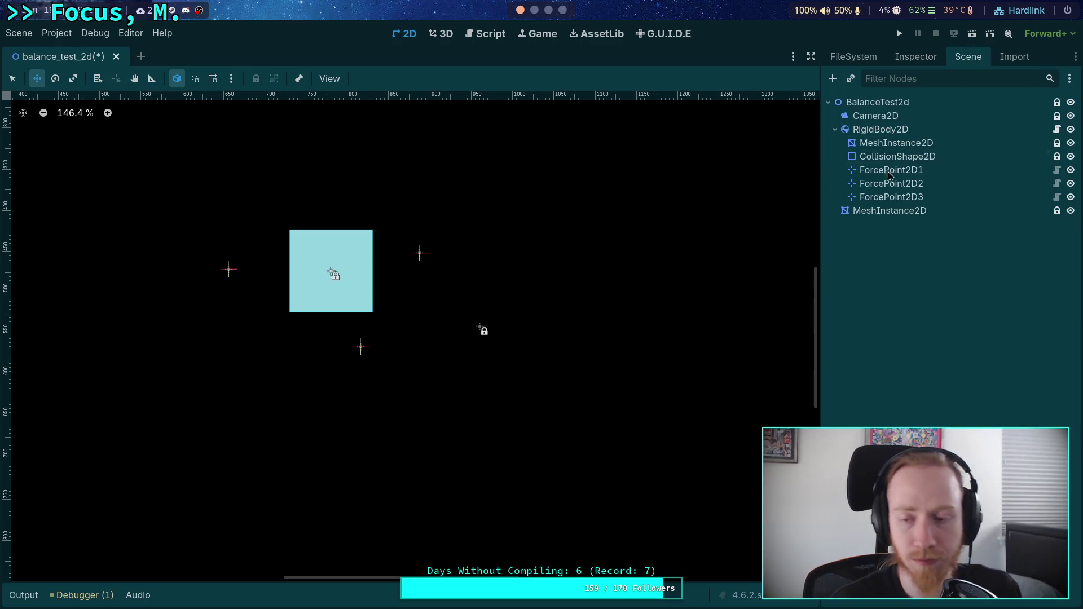
{"action": "left_click", "coordinate": [922, 171]}
Set the y position of ForcePoint2D1 and ForcePoint2D2 to 0.
{"action": "left_click", "coordinate": [916, 56]}
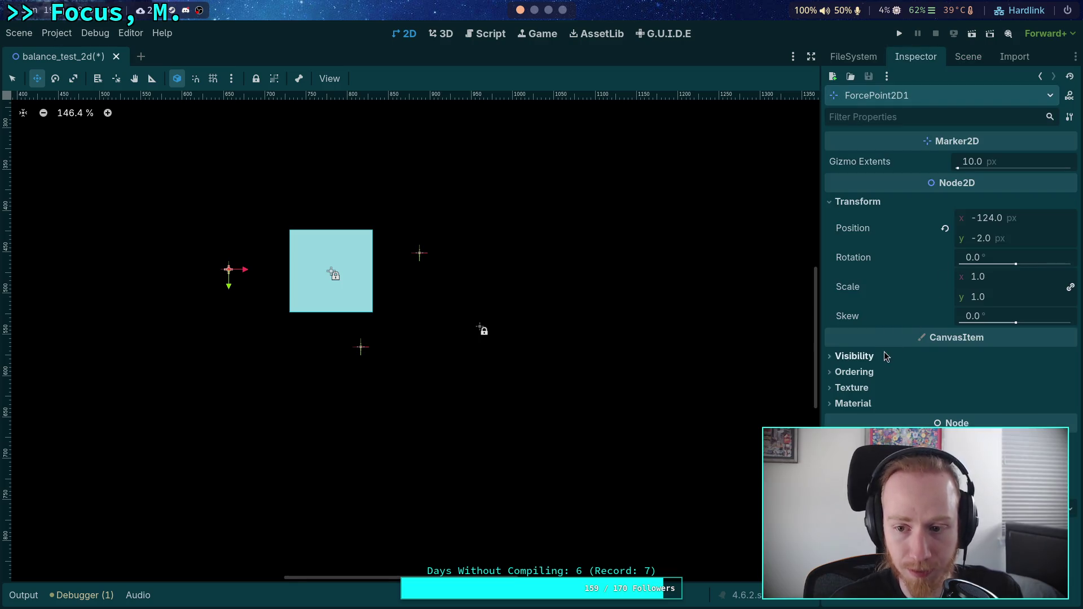
{"action": "left_click", "coordinate": [997, 239]}
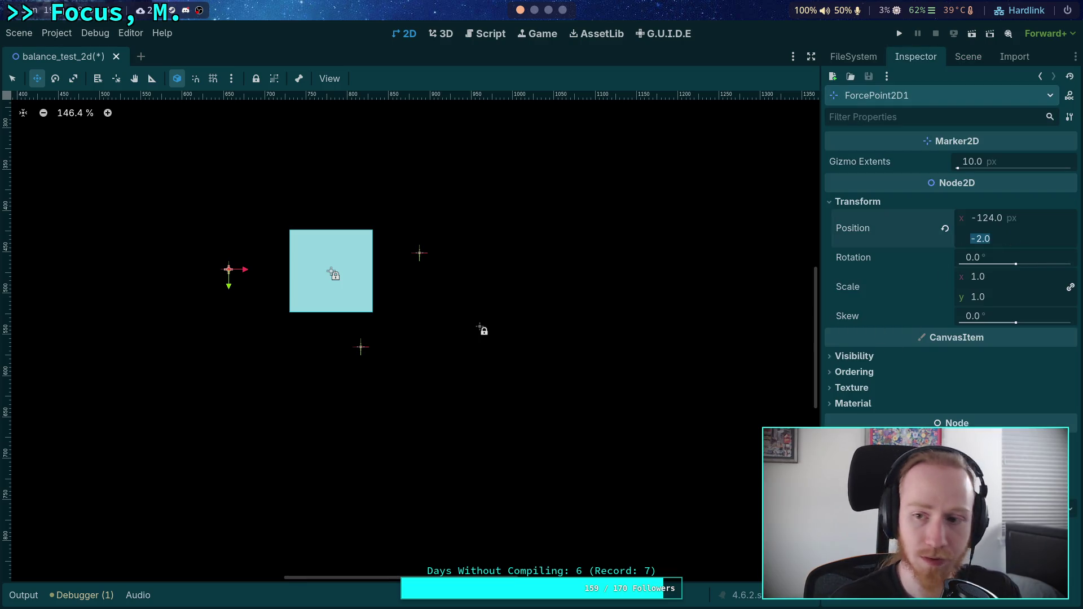
{"action": "type", "text": "0"}
{"action": "key", "text": "Return"}
{"action": "left_click", "coordinate": [968, 56]}
{"action": "left_click", "coordinate": [919, 183]}
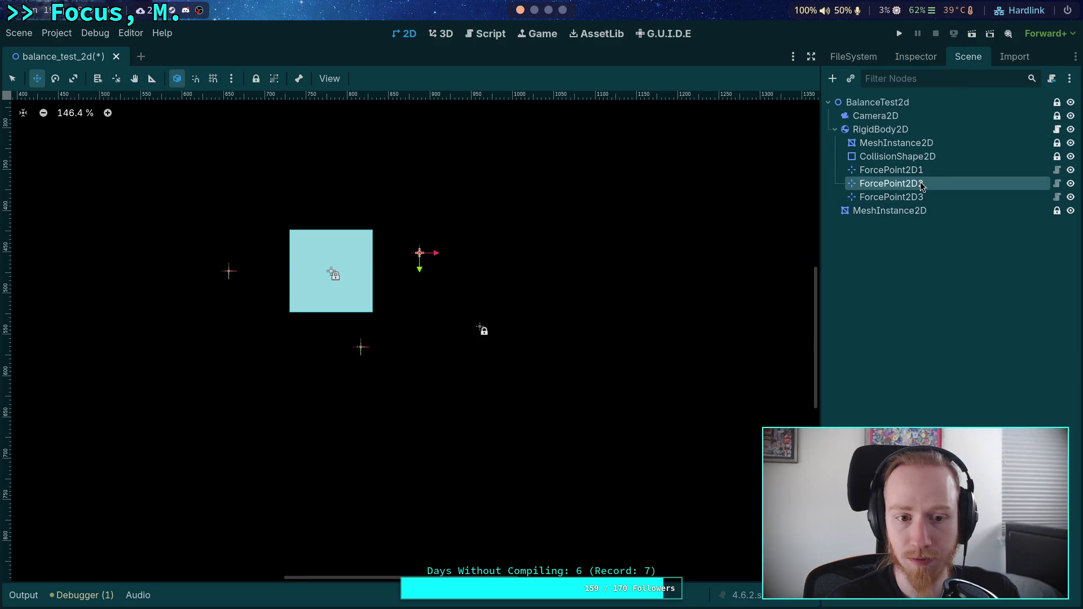
{"action": "left_click", "coordinate": [910, 57]}
{"action": "left_click", "coordinate": [997, 239]}
{"action": "type", "text": "0"}
{"action": "key", "text": "Return"}
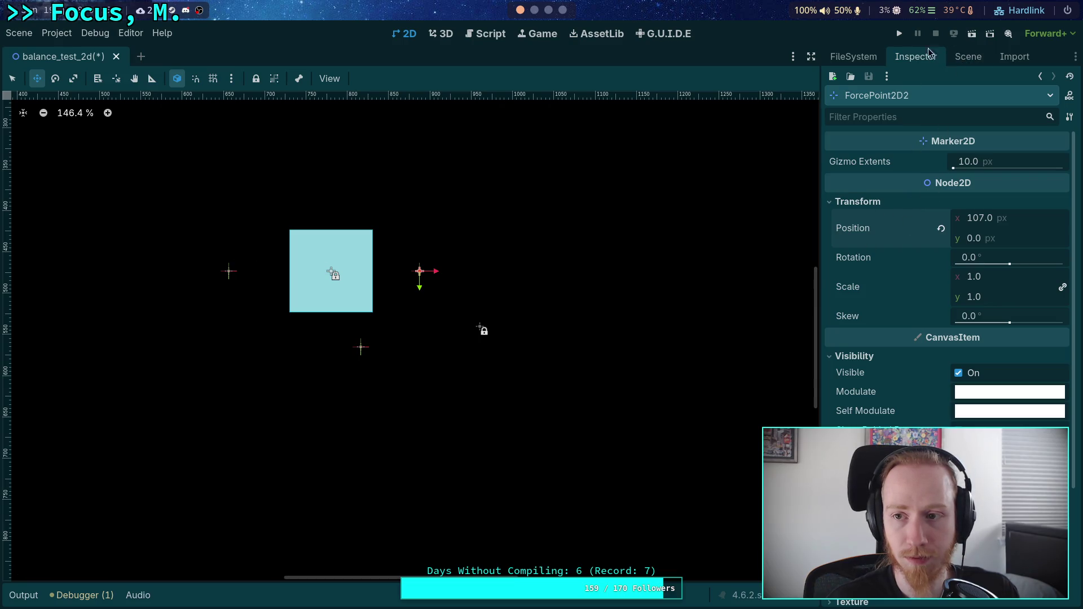
Set ForcePoint2D1's x position to -90 and ForcePoint2D2's x position to 135.
{"action": "left_click", "coordinate": [966, 57]}
{"action": "left_click", "coordinate": [891, 169]}
{"action": "left_click", "coordinate": [916, 57]}
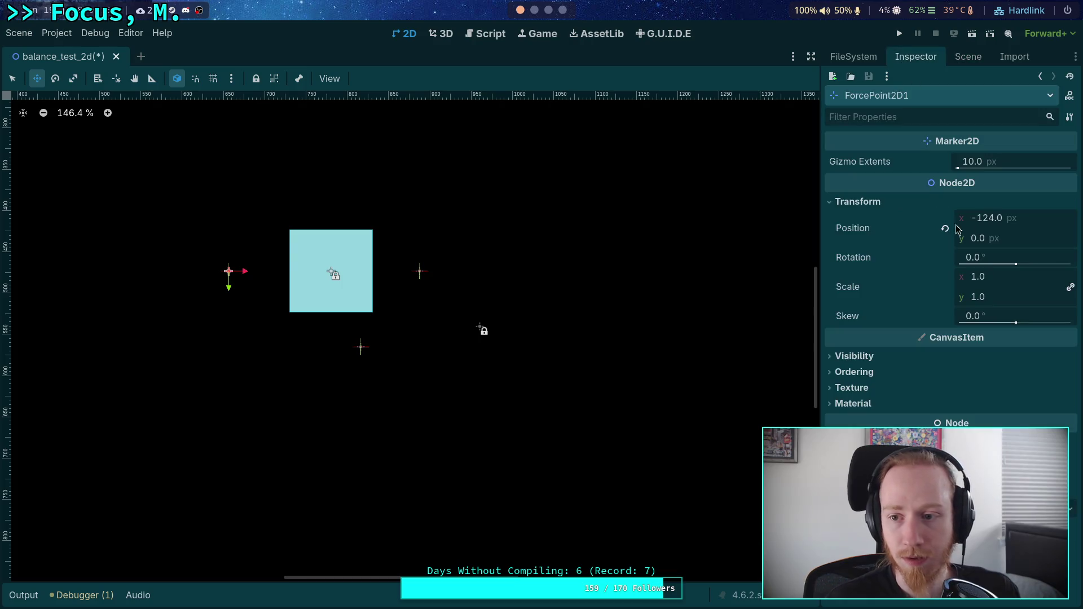
{"action": "left_click", "coordinate": [1019, 219]}
{"action": "type", "text": "-8"}
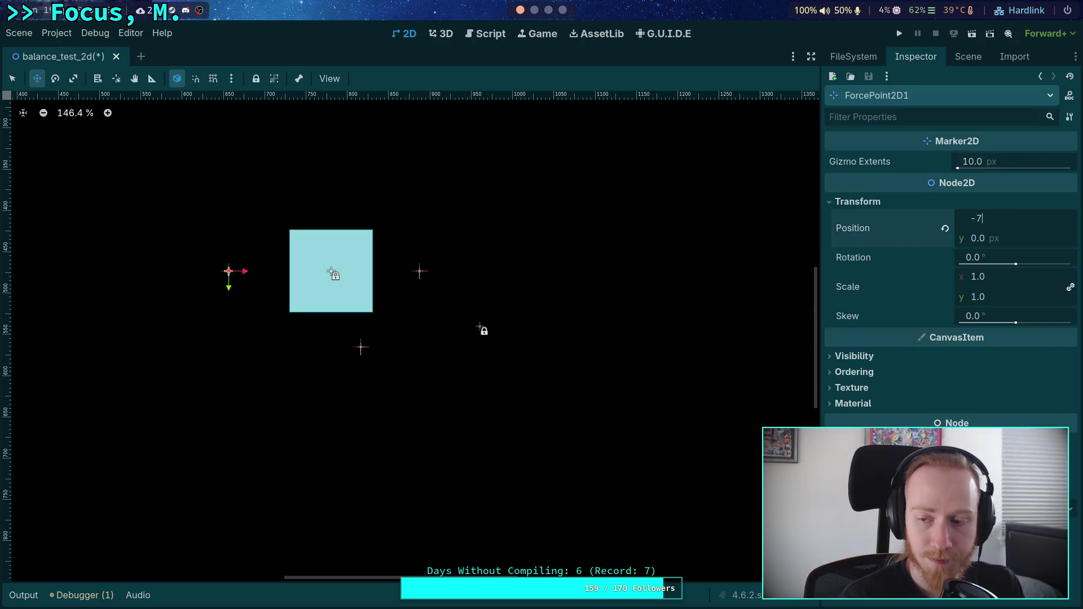
{"action": "key", "text": "BackSpace"}
{"action": "type", "text": "90"}
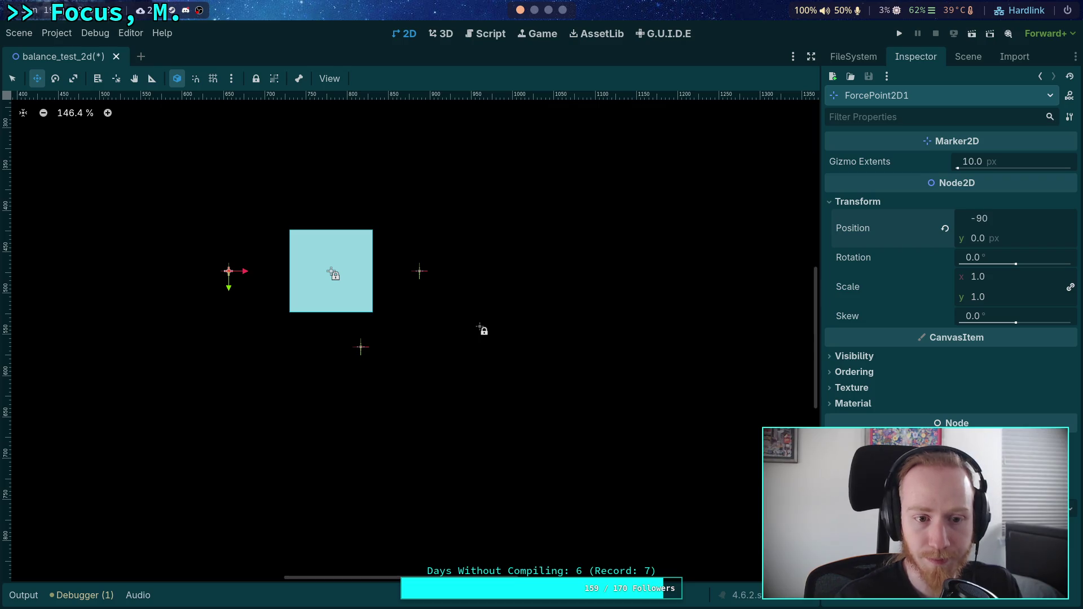
{"action": "key", "text": "Return"}
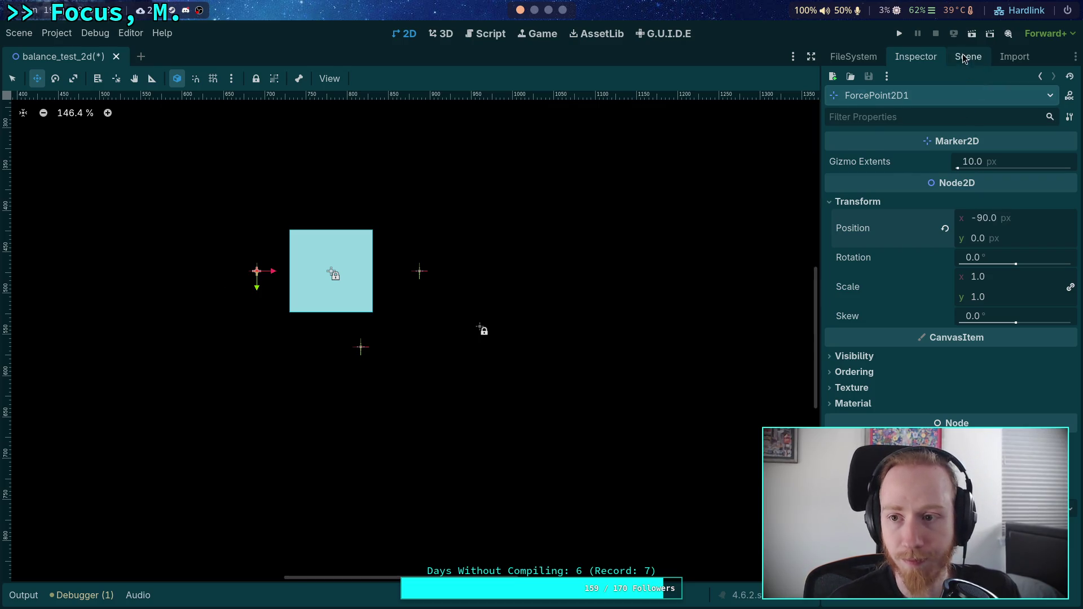
{"action": "left_click", "coordinate": [968, 56]}
{"action": "left_click", "coordinate": [897, 183]}
{"action": "left_click", "coordinate": [916, 56]}
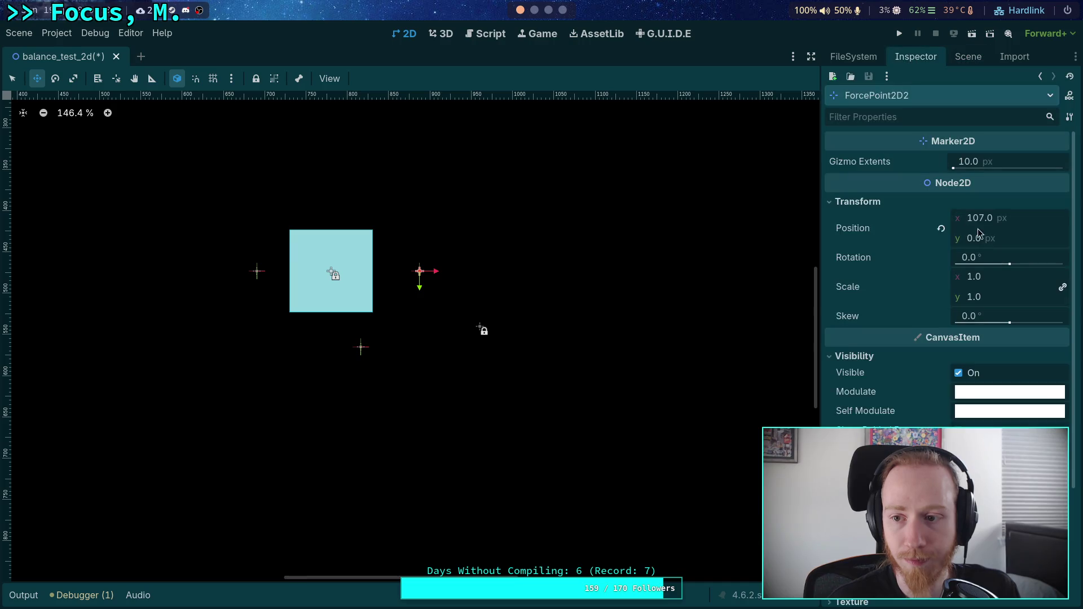
{"action": "left_click", "coordinate": [1007, 224]}
{"action": "key", "text": "Return"}
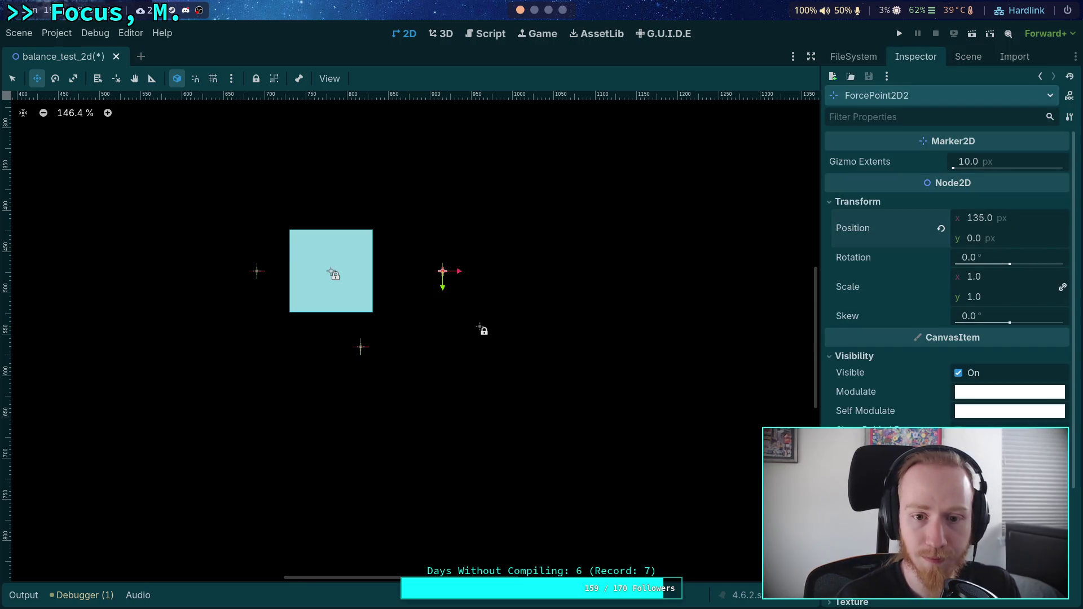
Move ForcePoint2D3 to position (135, 25).
{"action": "left_click", "coordinate": [968, 57]}
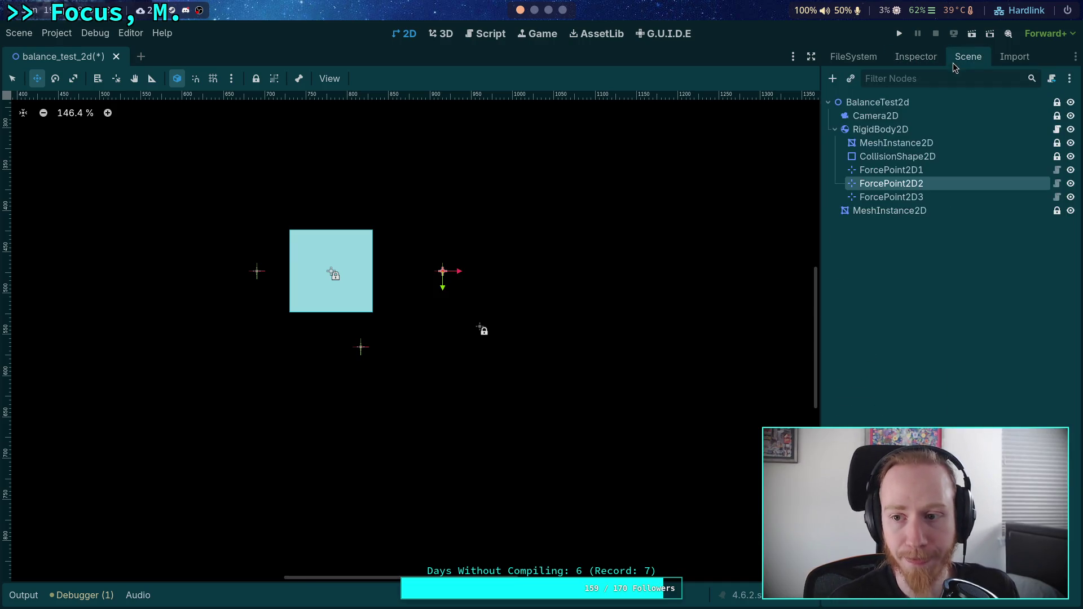
{"action": "left_click", "coordinate": [898, 197]}
{"action": "left_click", "coordinate": [916, 56]}
{"action": "left_click", "coordinate": [914, 202]}
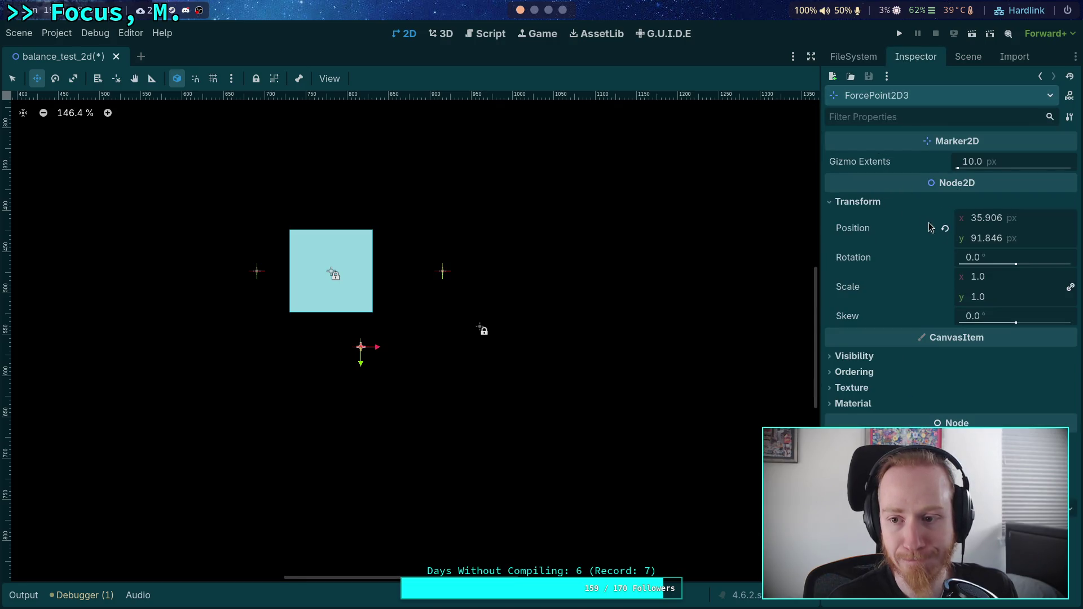
{"action": "left_click", "coordinate": [1009, 239]}
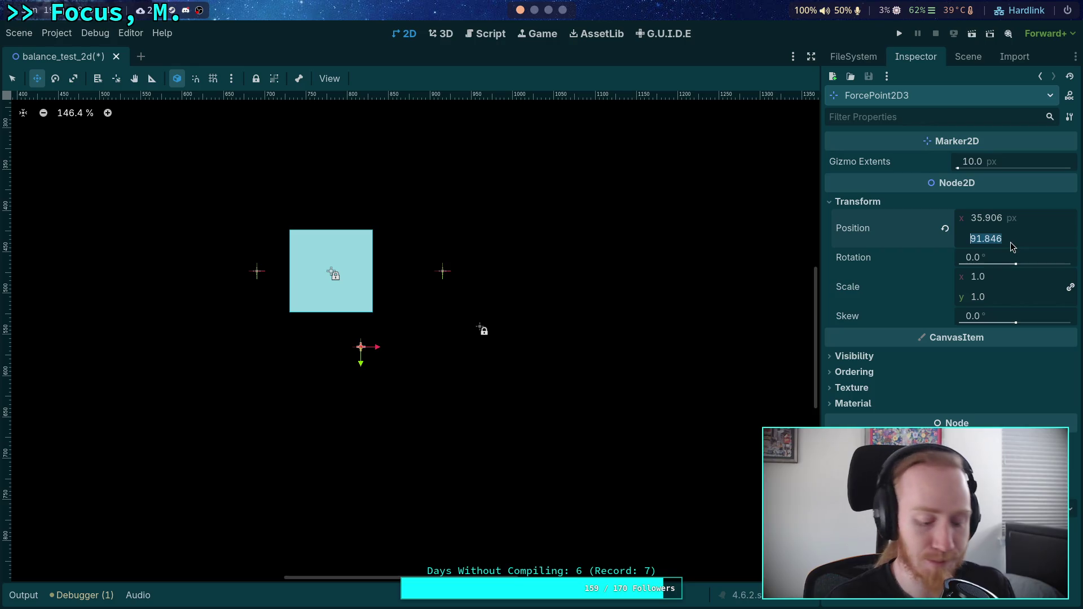
{"action": "type", "text": "0"}
{"action": "left_click", "coordinate": [1030, 226]}
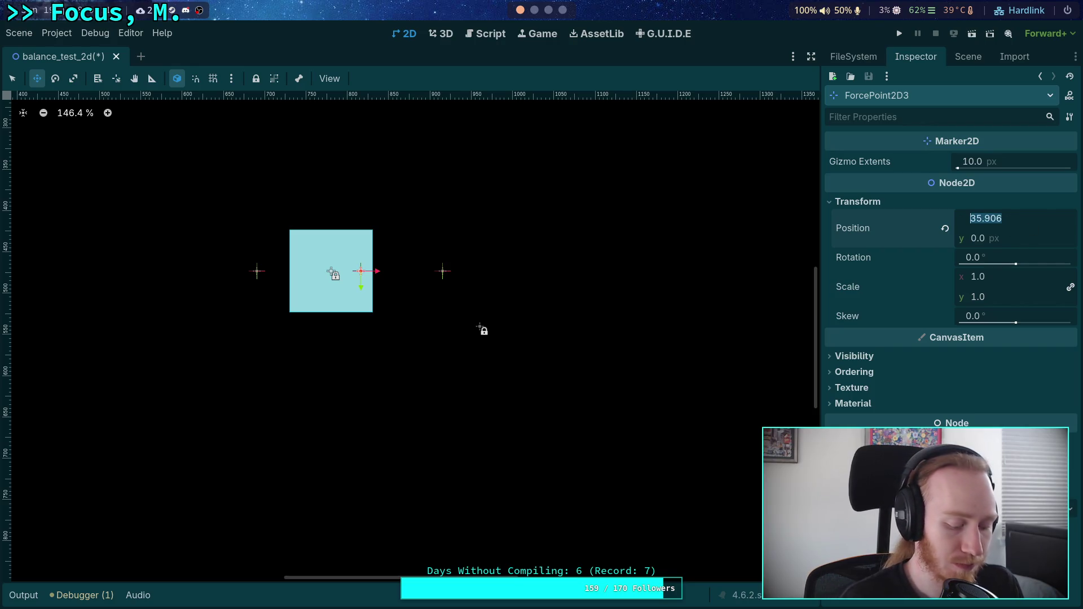
{"action": "type", "text": "135"}
{"action": "key", "text": "Return"}
{"action": "left_click", "coordinate": [1037, 247]}
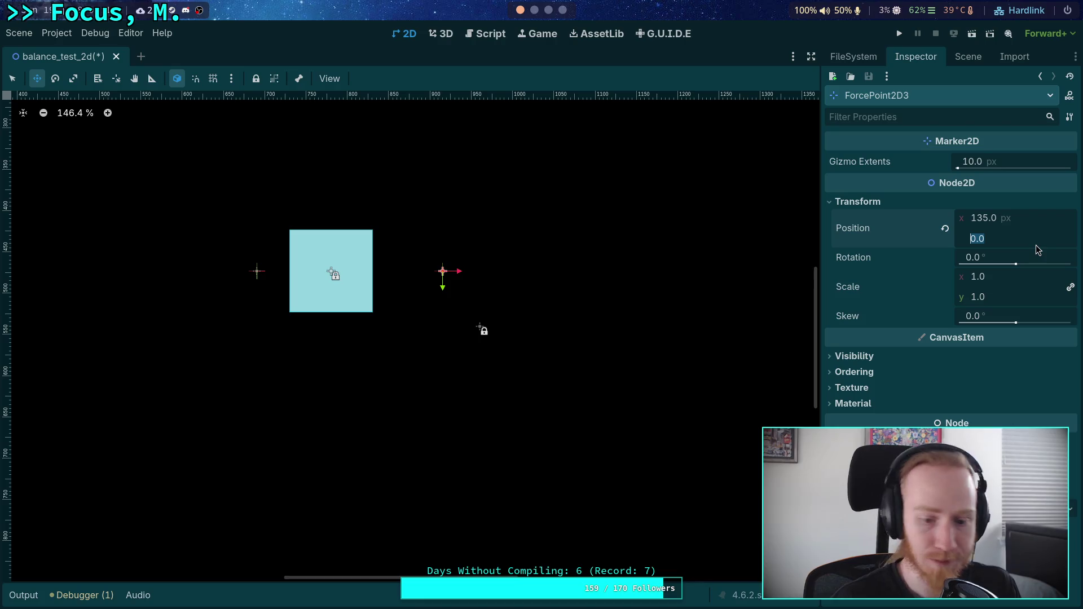
{"action": "type", "text": "-10"}
{"action": "key", "text": "Return"}
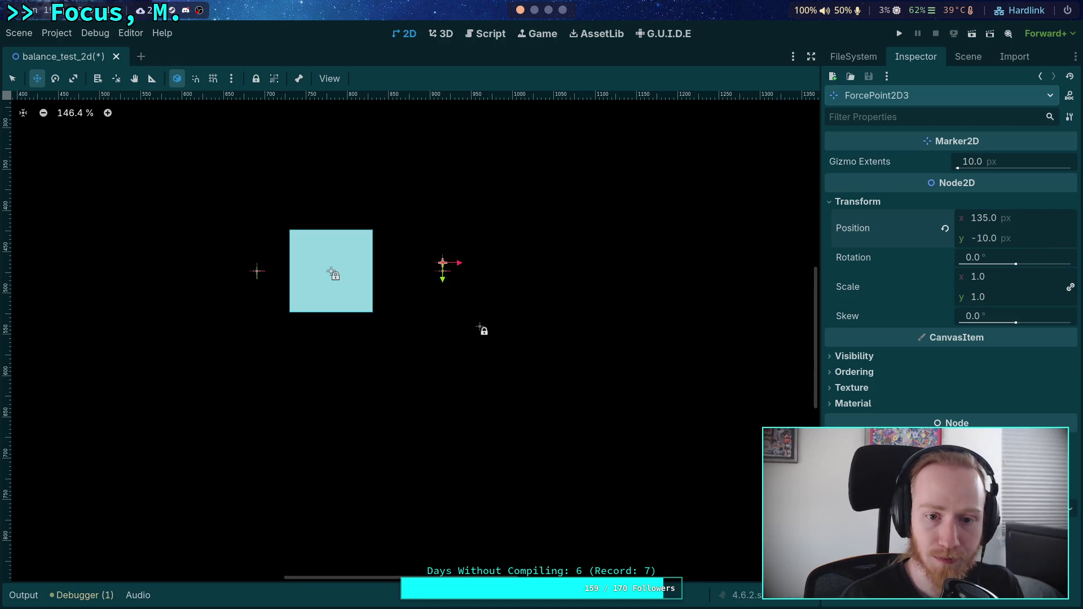
{"action": "left_click", "coordinate": [1015, 238]}
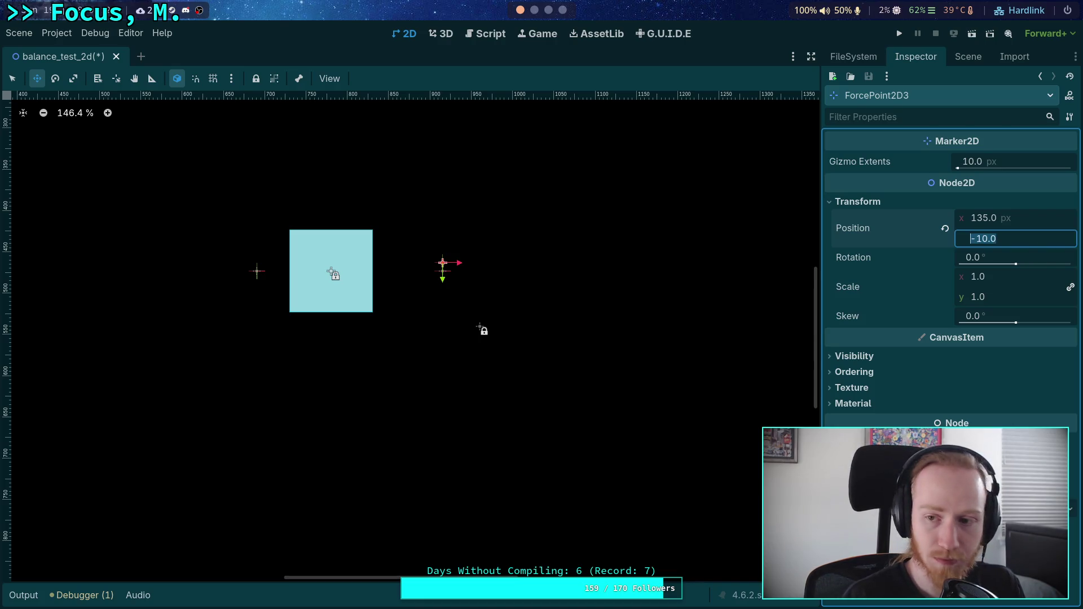
{"action": "type", "text": "25"}
{"action": "key", "text": "Return"}
Set ForcePoint2D2's y position to -25.
{"action": "left_click", "coordinate": [968, 56]}
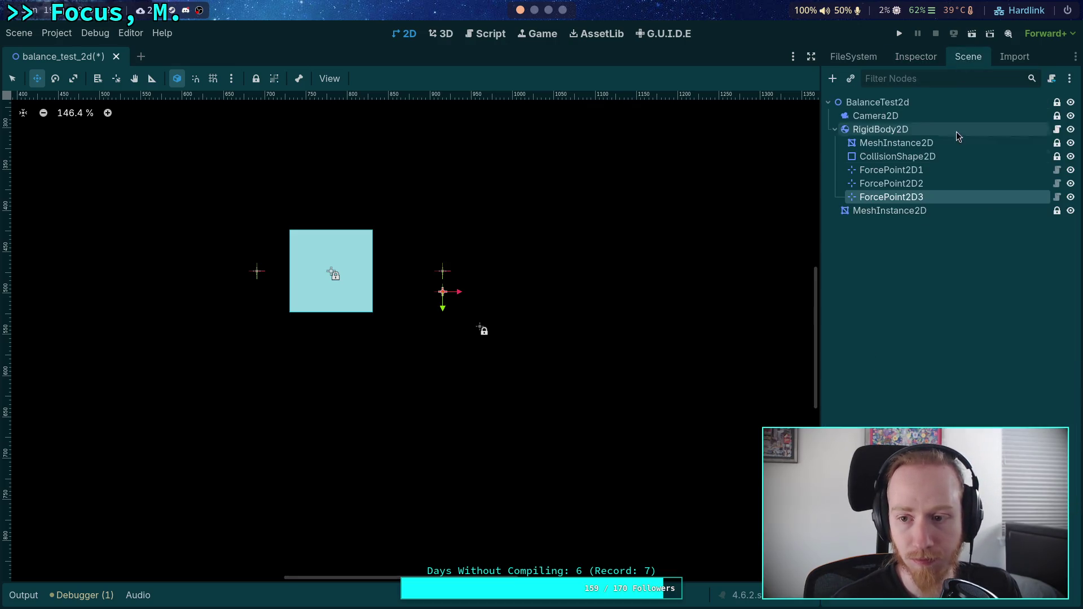
{"action": "left_click", "coordinate": [892, 184]}
{"action": "left_click", "coordinate": [916, 56]}
{"action": "left_click", "coordinate": [984, 240]}
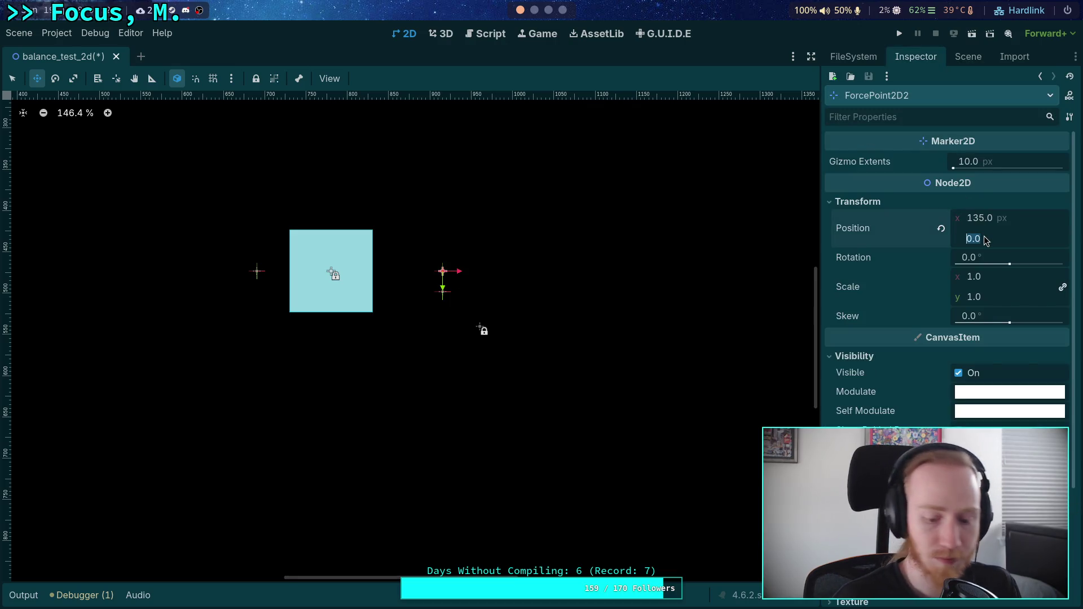
{"action": "type", "text": "-25"}
{"action": "key", "text": "Return"}
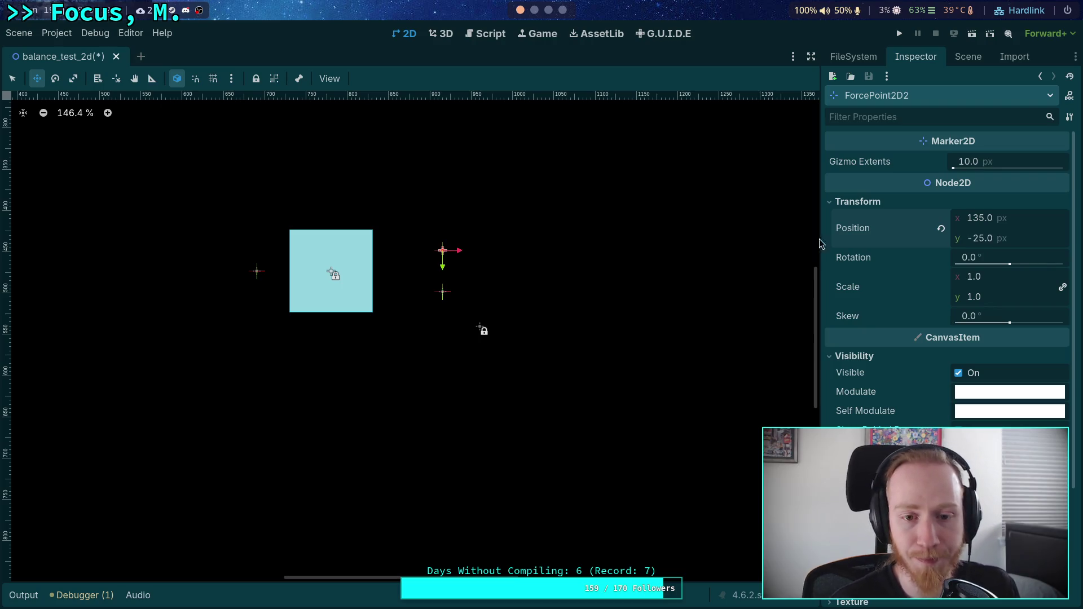
In the balance script, add a new_forces line after line 45.
{"action": "left_click", "coordinate": [477, 36]}
{"action": "scroll", "coordinate": [484, 296], "scroll_direction": "up", "scroll_amount": 3}
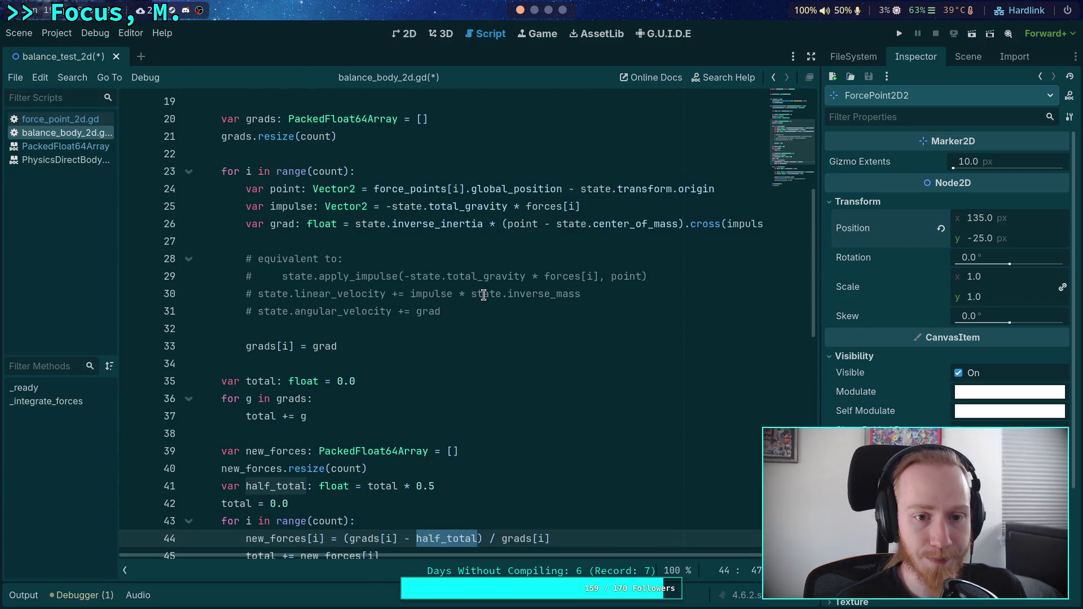
{"action": "scroll", "coordinate": [484, 296], "scroll_direction": "down", "scroll_amount": 6}
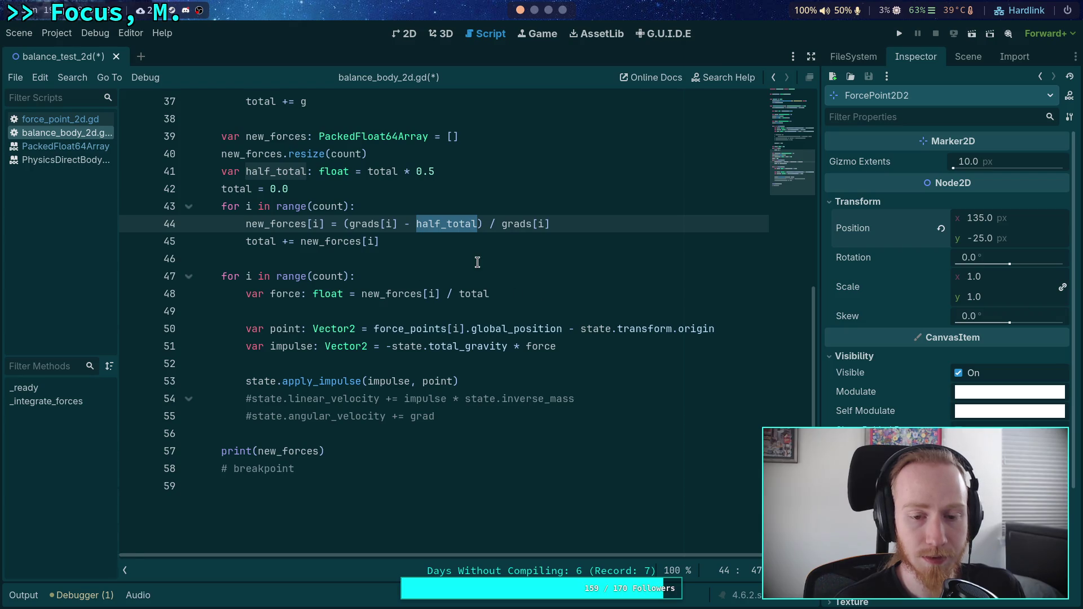
{"action": "scroll", "coordinate": [475, 264], "scroll_direction": "up", "scroll_amount": 1}
{"action": "left_click", "coordinate": [491, 290]}
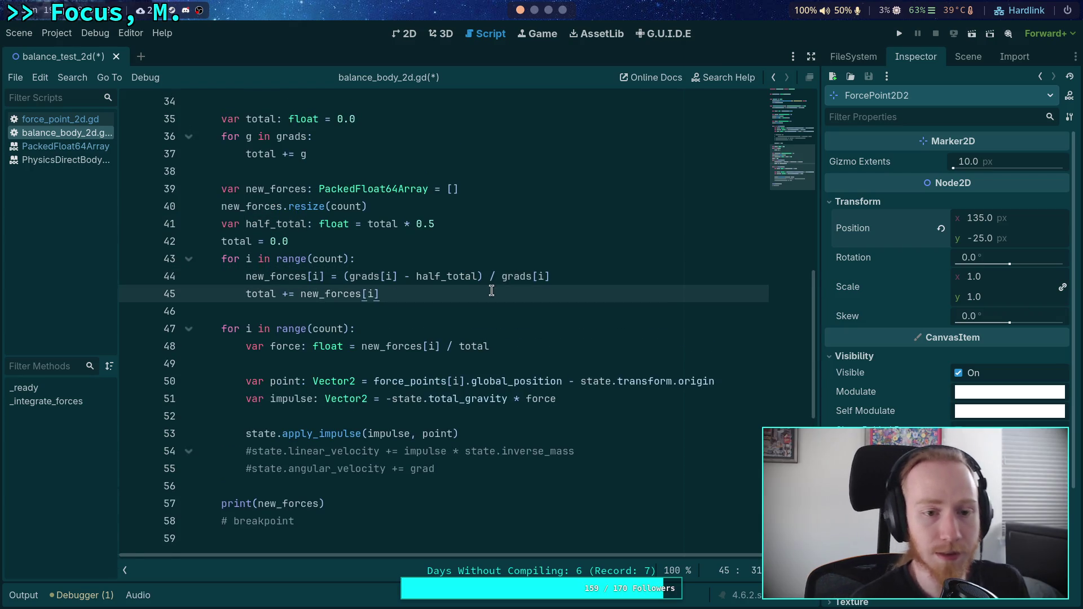
{"action": "key", "text": "Return"}
{"action": "key", "text": "Return"}
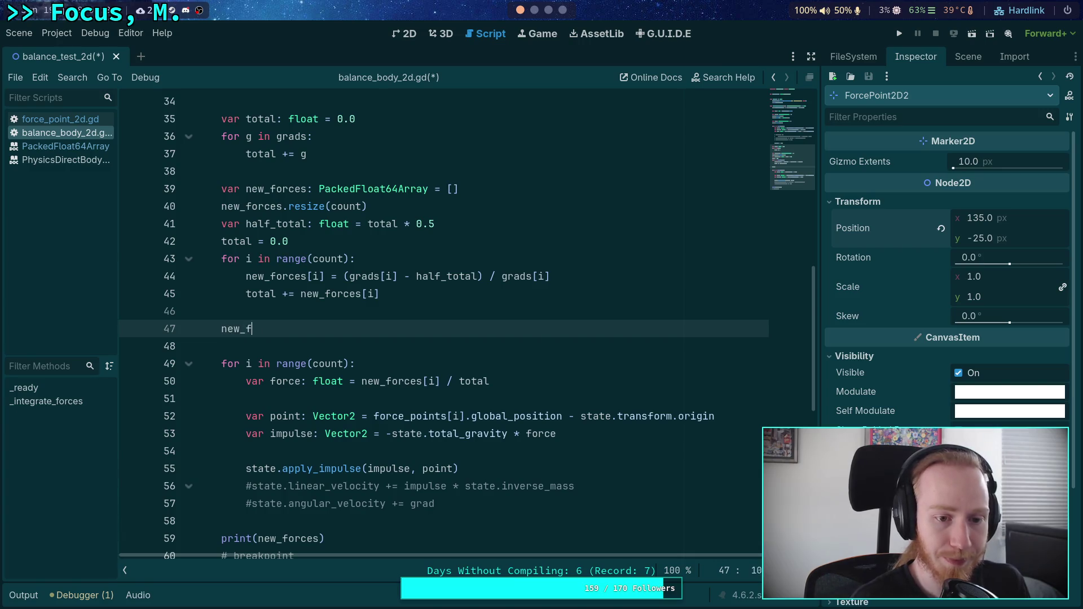
{"action": "type", "text": "orces"}
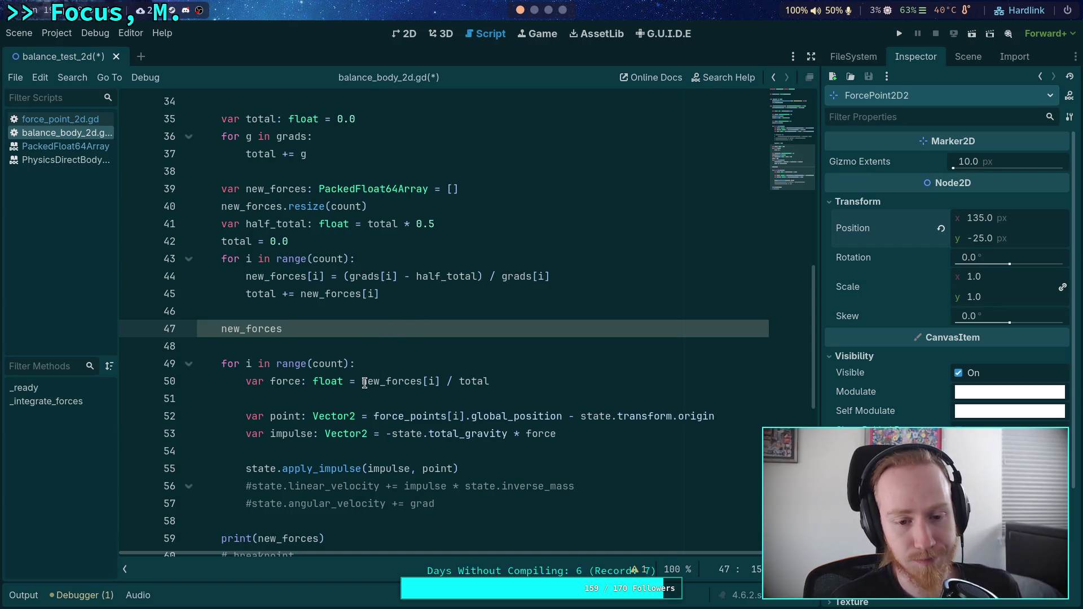
Comment out the '/ total' division, set new_forces to [0.6, 0.2, 0.2], save and run.
{"action": "left_click", "coordinate": [447, 382]}
{"action": "type", "text": "#"}
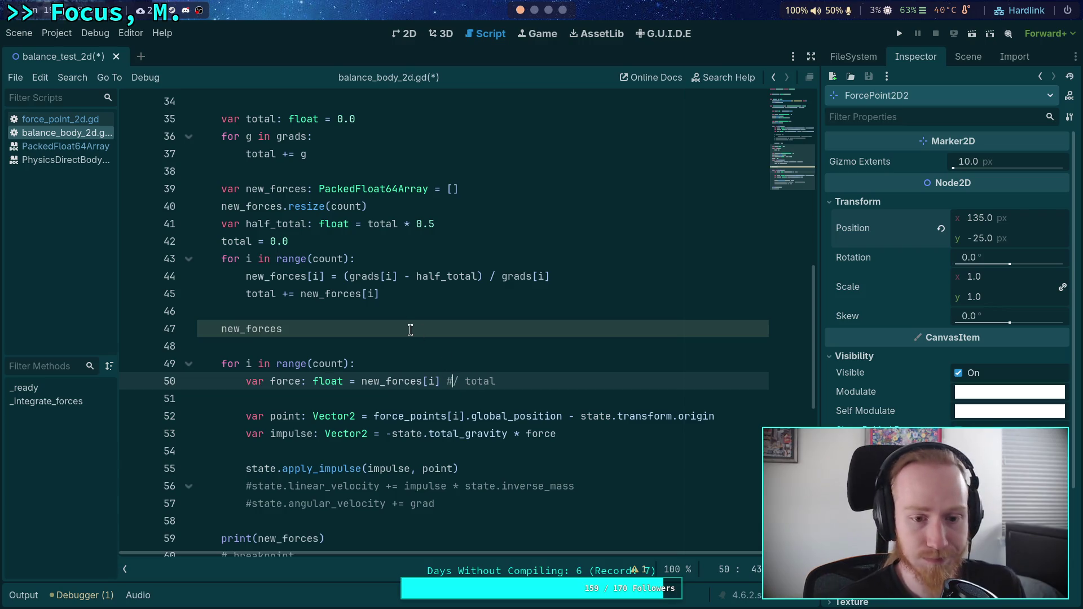
{"action": "left_click", "coordinate": [409, 330]}
{"action": "type", "text": "= ["}
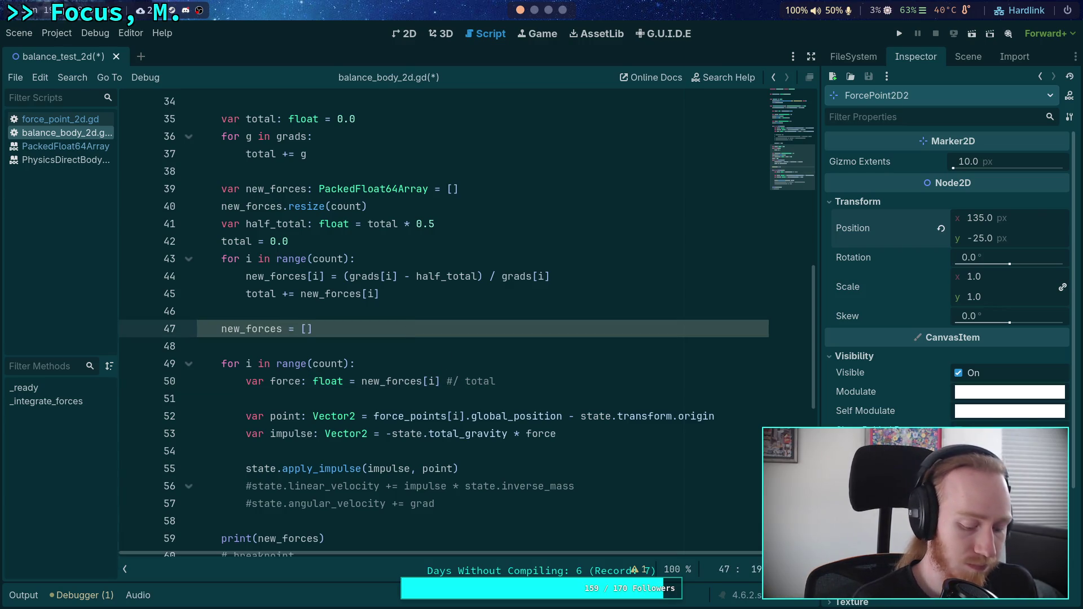
{"action": "type", "text": "9.6"}
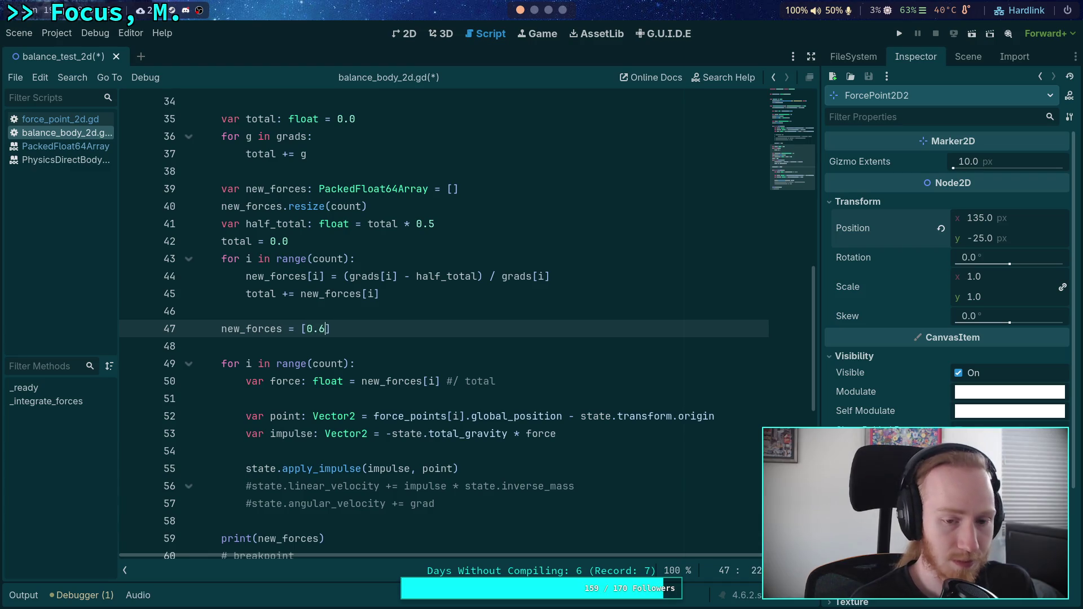
{"action": "type", "text": "2 "}
{"action": "type", "text": "0.2, 0.2"}
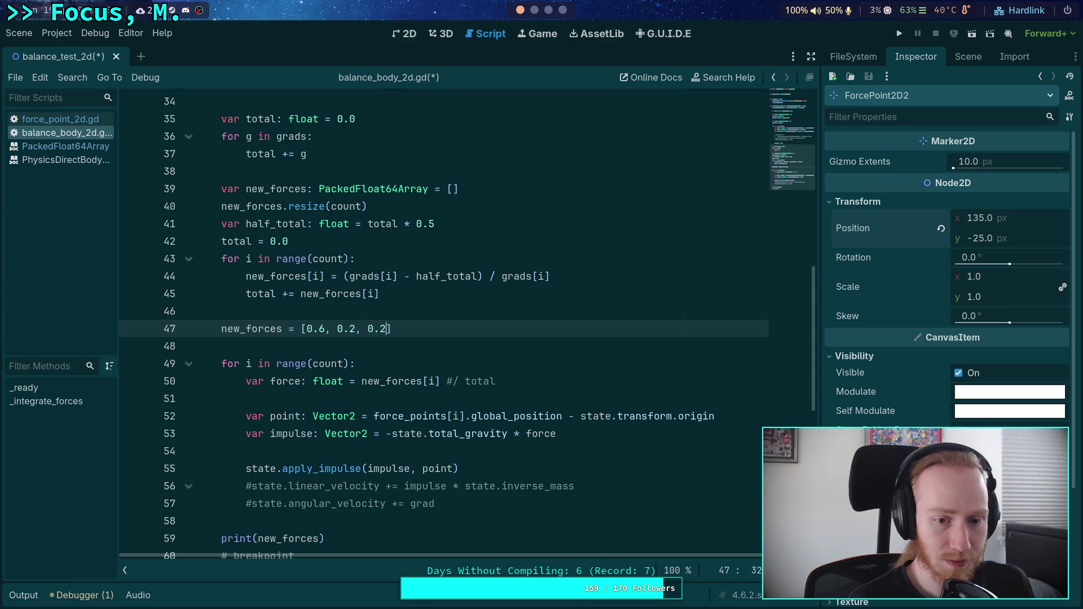
{"action": "key", "text": "ctrl+s"}
{"action": "left_click", "coordinate": [896, 36]}
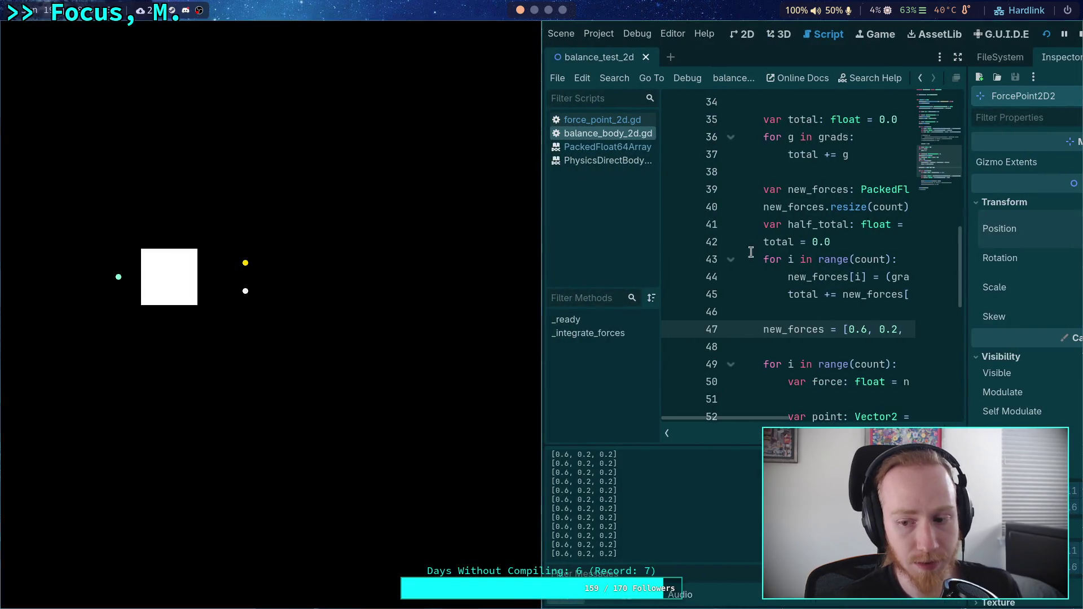
Change the hard-coded forces to [0.3, 0.1, 0.1] and test-run the scene.
{"action": "left_click", "coordinate": [1079, 36]}
{"action": "left_click_drag", "start_coordinate": [354, 328], "coordinate": [352, 328]}
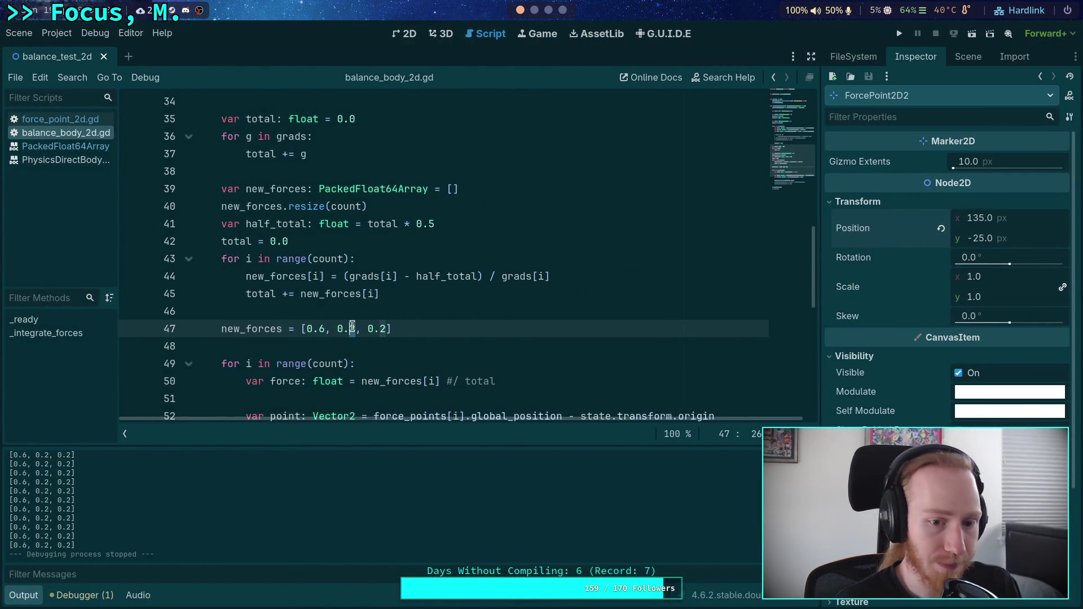
{"action": "type", "text": "1"}
{"action": "double_click", "coordinate": [383, 328]}
{"action": "type", "text": "1"}
{"action": "double_click", "coordinate": [322, 329]}
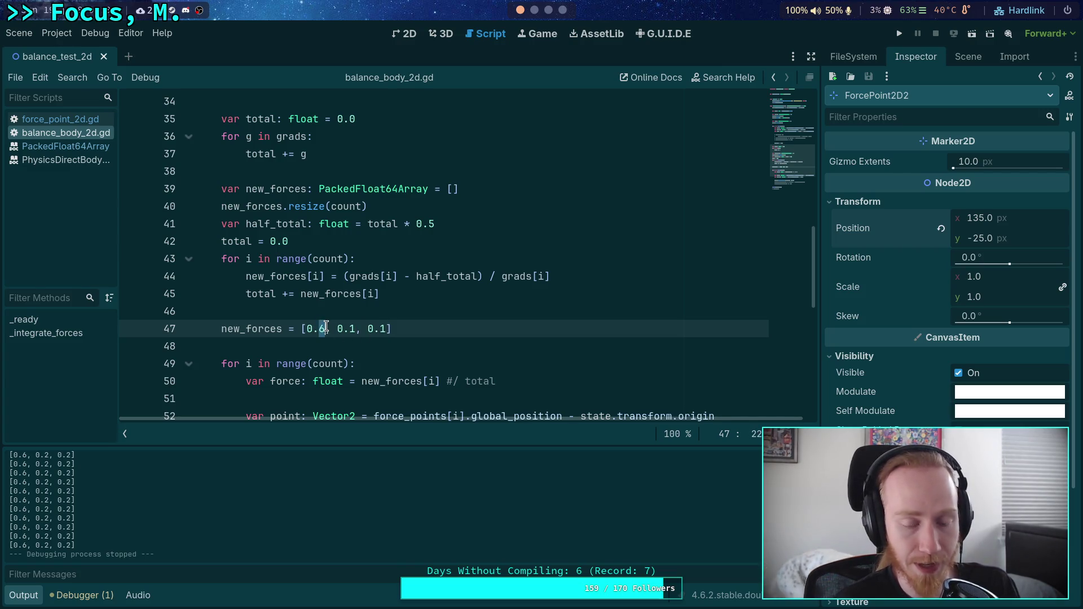
{"action": "type", "text": "3"}
{"action": "left_click", "coordinate": [899, 34]}
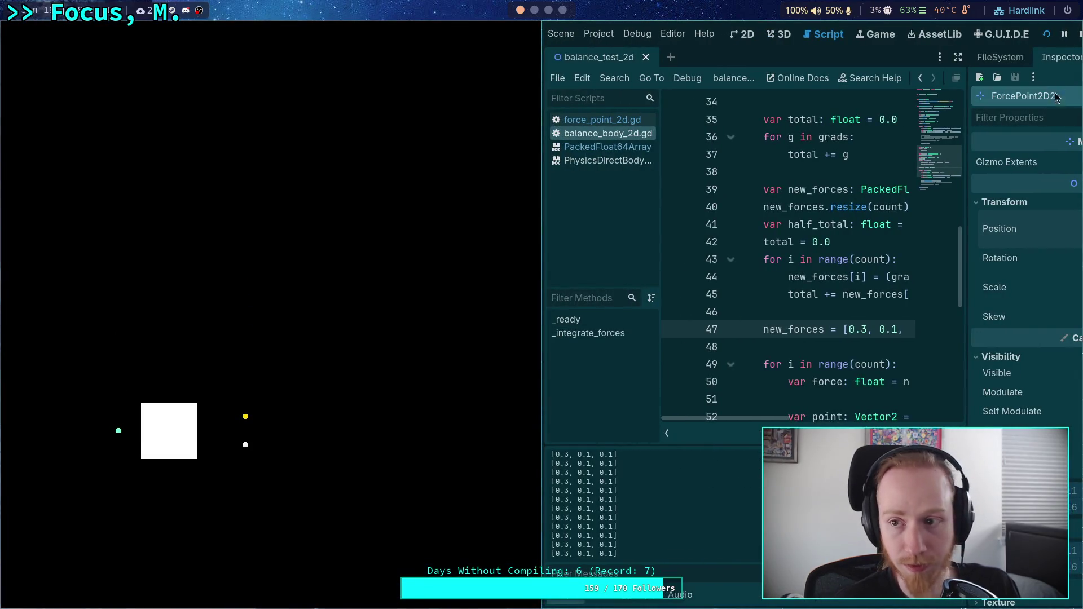
{"action": "key", "text": "F8"}
Change the forces to [0.6, 0.1, 0.3] and test-run the scene again.
{"action": "double_click", "coordinate": [325, 329]}
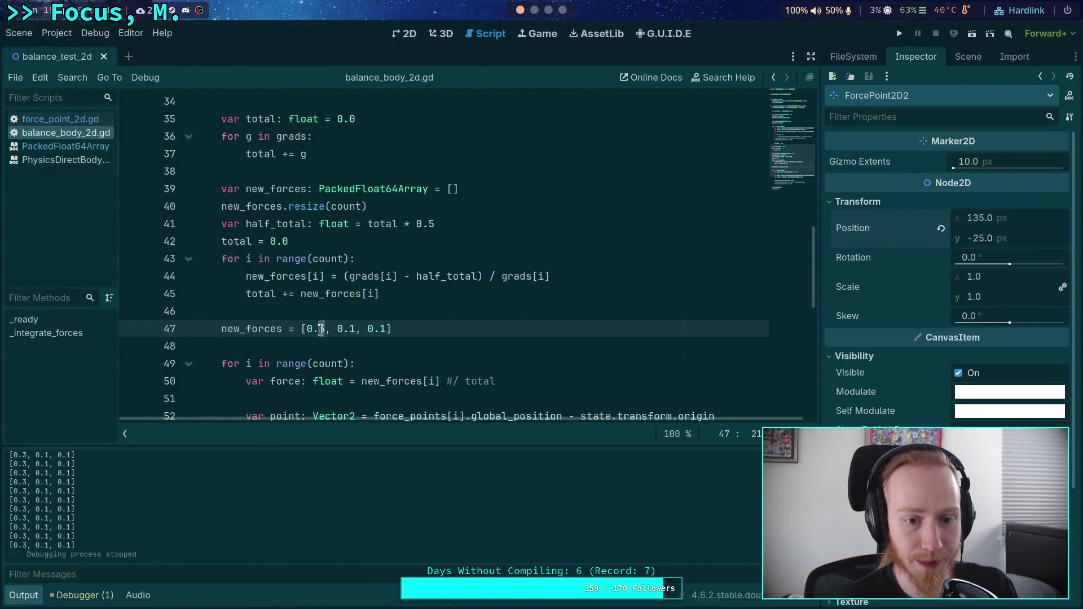
{"action": "type", "text": "6"}
{"action": "double_click", "coordinate": [353, 329]}
{"action": "type", "text": "2"}
{"action": "key", "text": "End"}
{"action": "key", "text": "Left"}
{"action": "key", "text": "BackSpace"}
{"action": "type", "text": "2"}
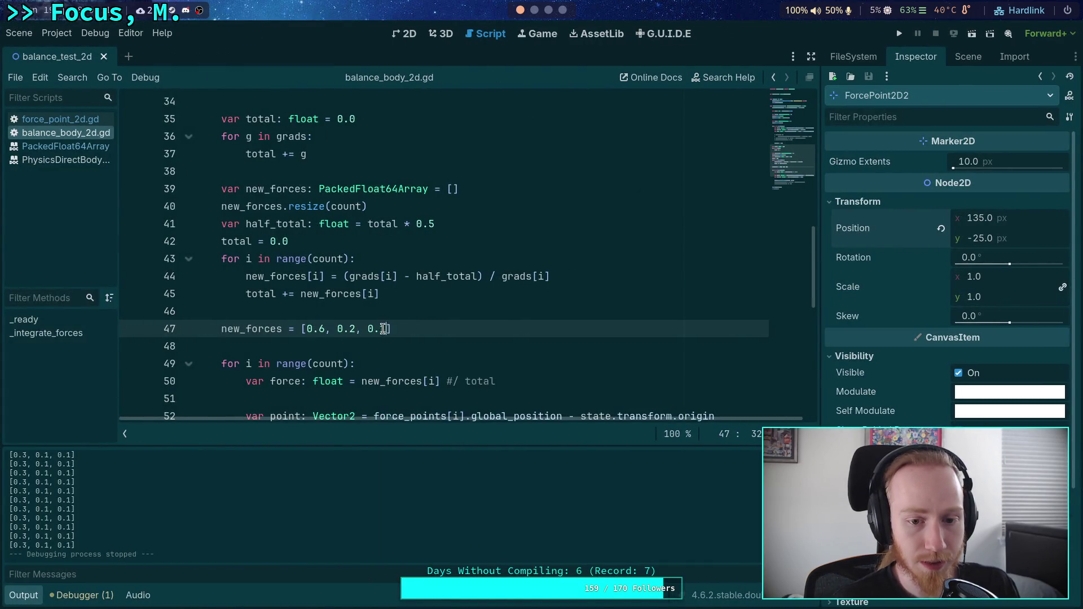
{"action": "key", "text": "BackSpace"}
{"action": "type", "text": "3"}
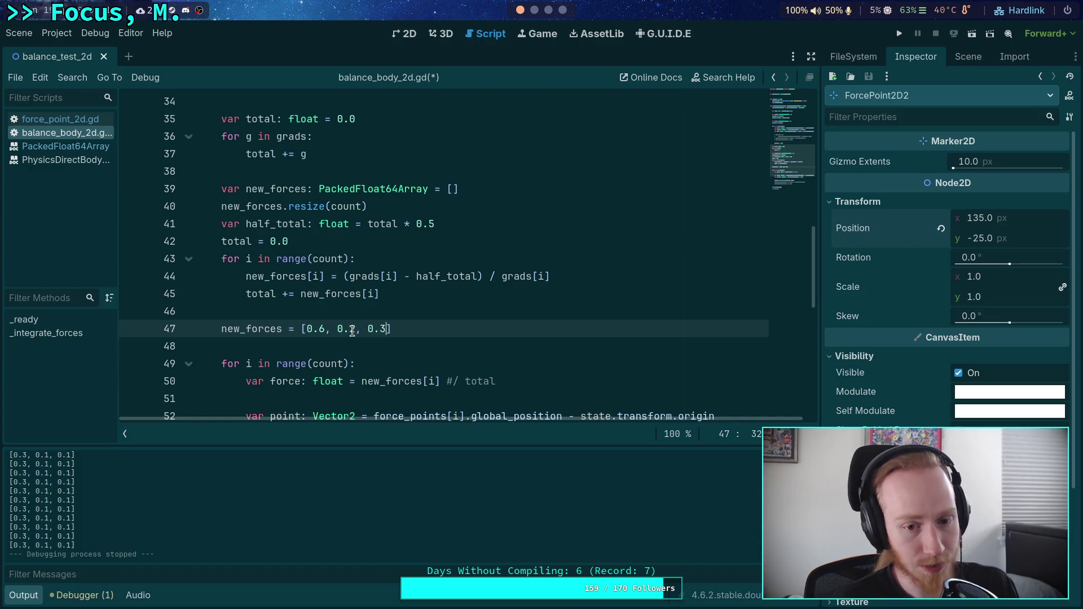
{"action": "double_click", "coordinate": [351, 329]}
{"action": "type", "text": "1"}
{"action": "key", "text": "F5"}
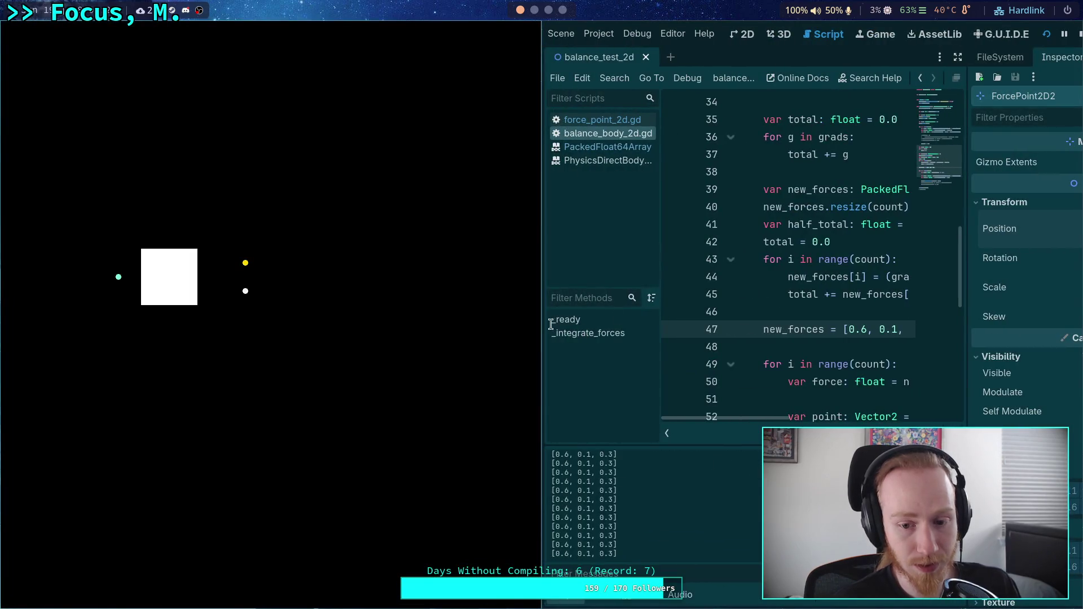
{"action": "key", "text": "F8"}
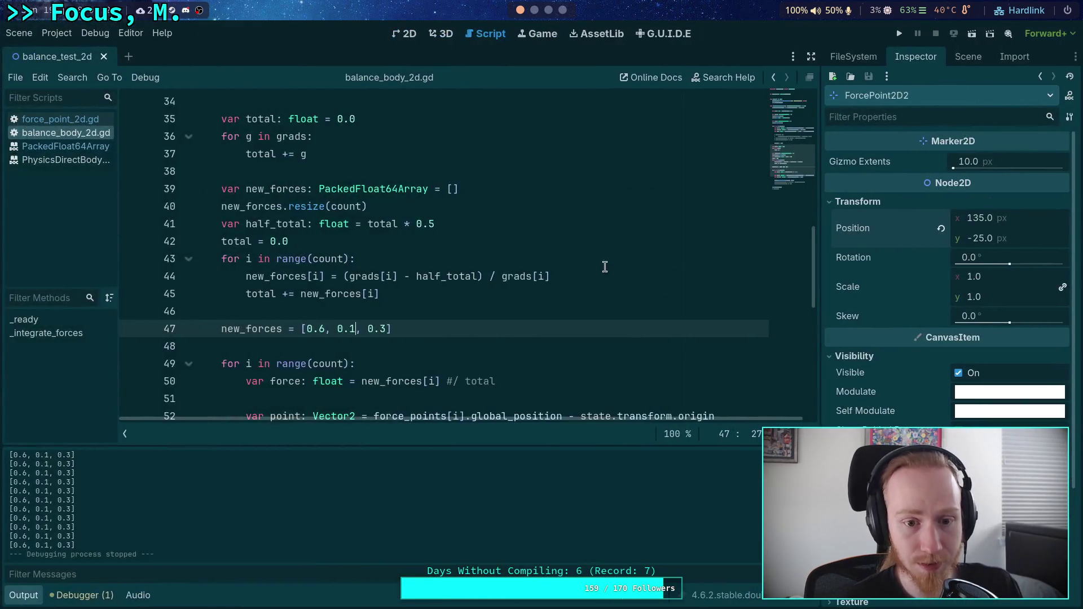
Restore forces to [0.6, 0.2, 0.2], test-run, then collapse the Output panel.
{"action": "double_click", "coordinate": [353, 329]}
{"action": "type", "text": "2"}
{"action": "double_click", "coordinate": [377, 329]}
{"action": "type", "text": "2"}
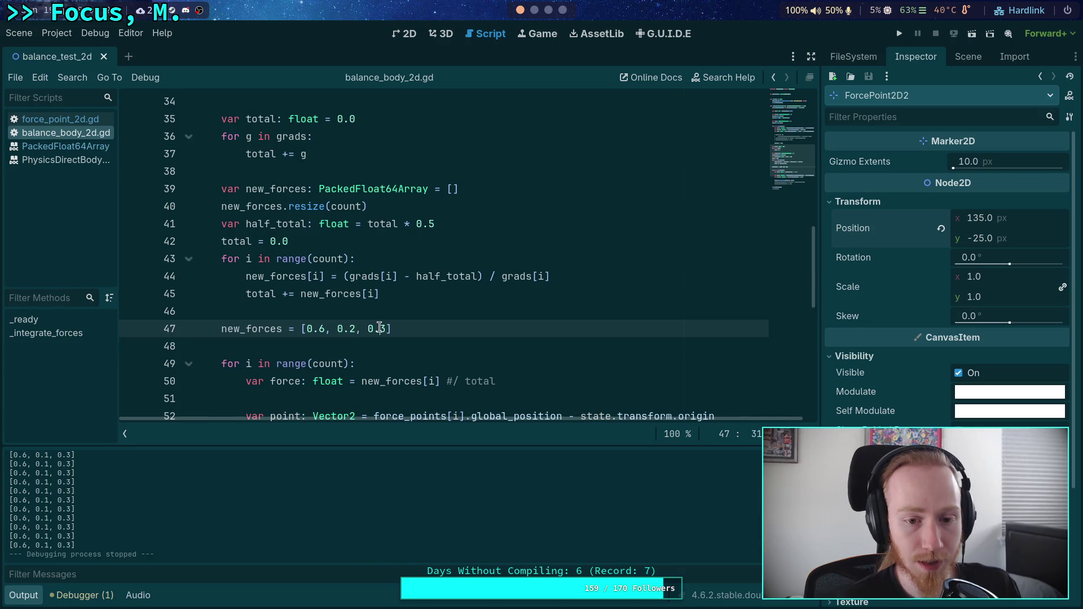
{"action": "left_click", "coordinate": [899, 33]}
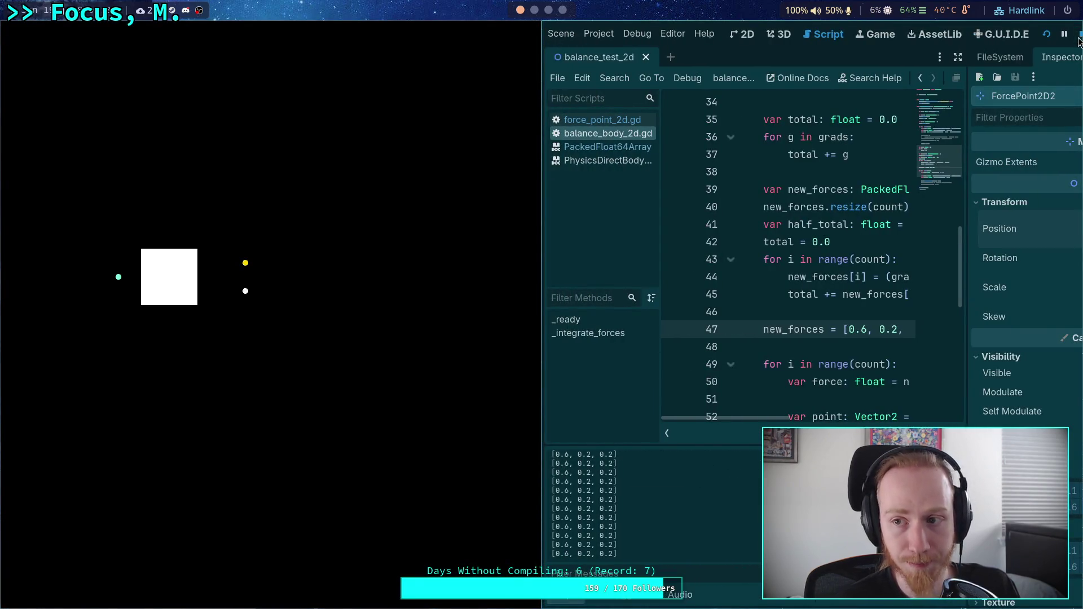
{"action": "key", "text": "F8"}
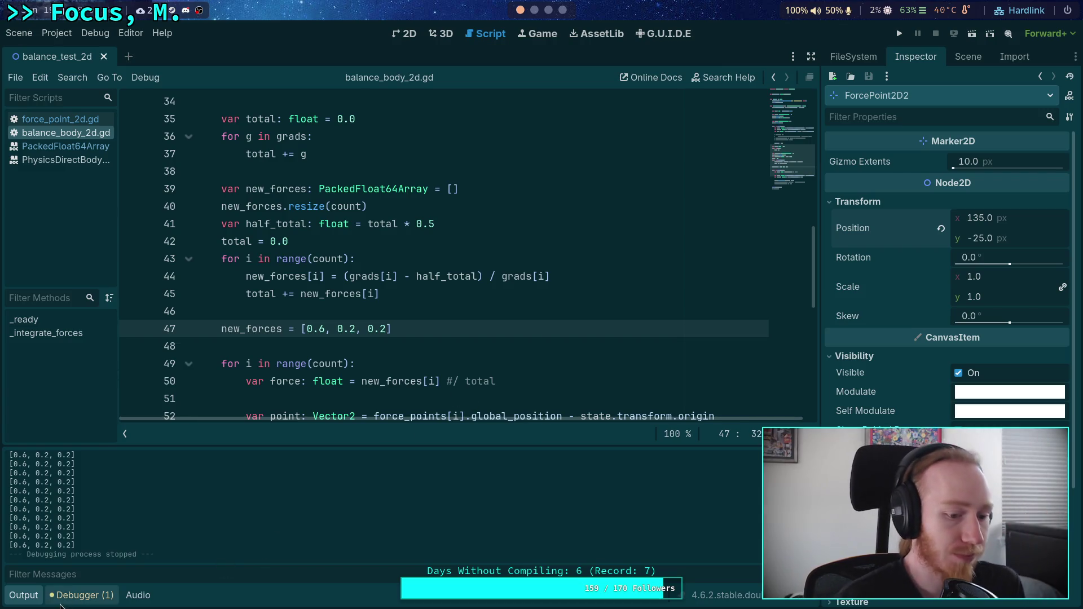
{"action": "left_click", "coordinate": [23, 595]}
{"action": "left_click", "coordinate": [328, 347]}
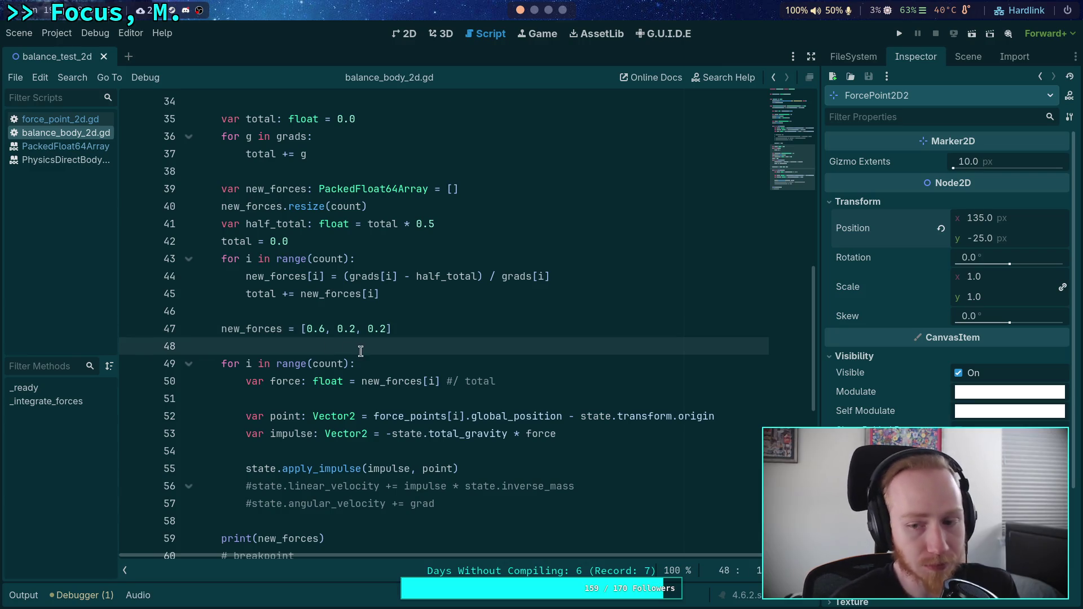
{"action": "scroll", "coordinate": [364, 350], "scroll_direction": "down", "scroll_amount": 2}
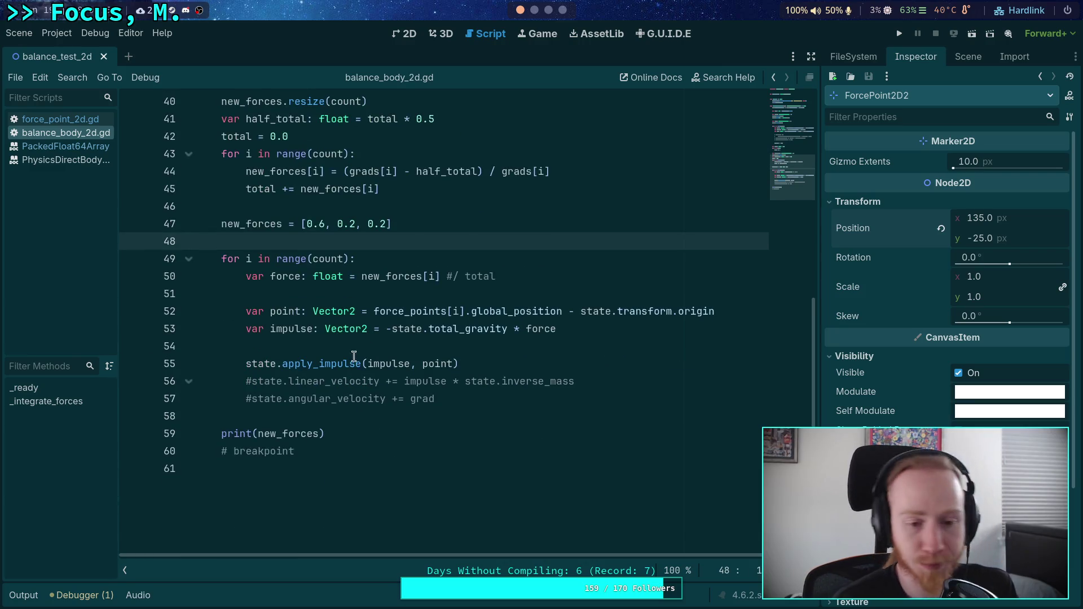
{"action": "left_click", "coordinate": [369, 347]}
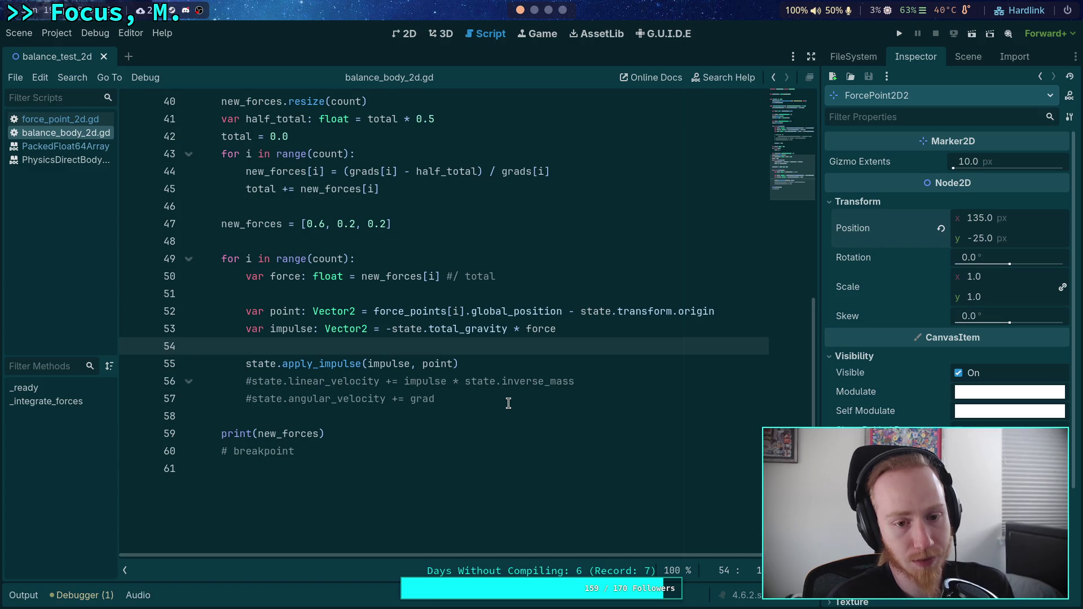
{"action": "left_click", "coordinate": [223, 223]}
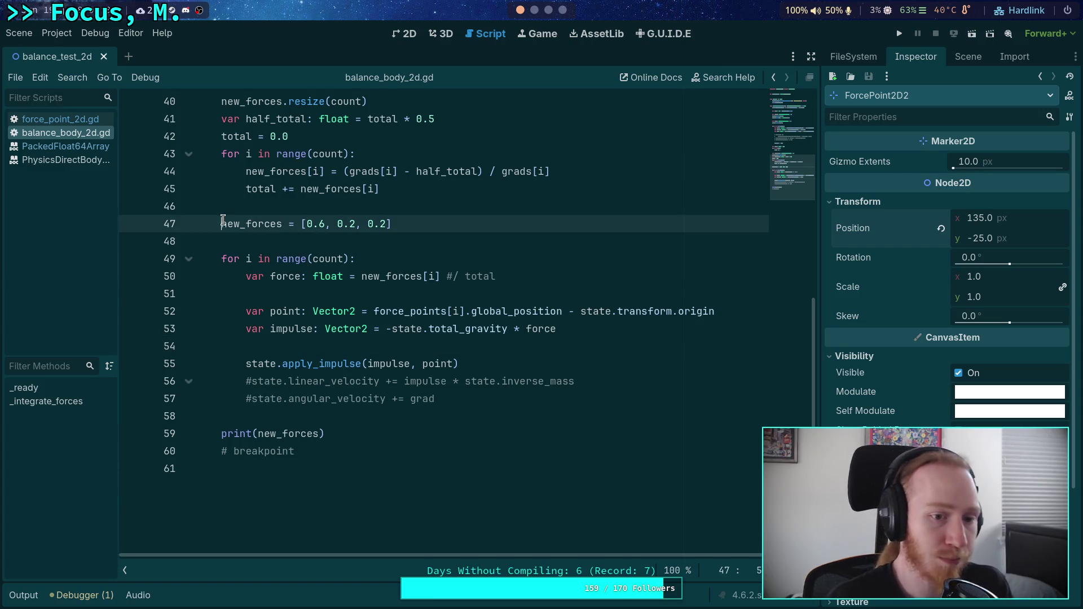
Comment out line 47's hard-coded forces, re-enable '/ total', save, and run to check the normalized forces.
{"action": "type", "text": "#"}
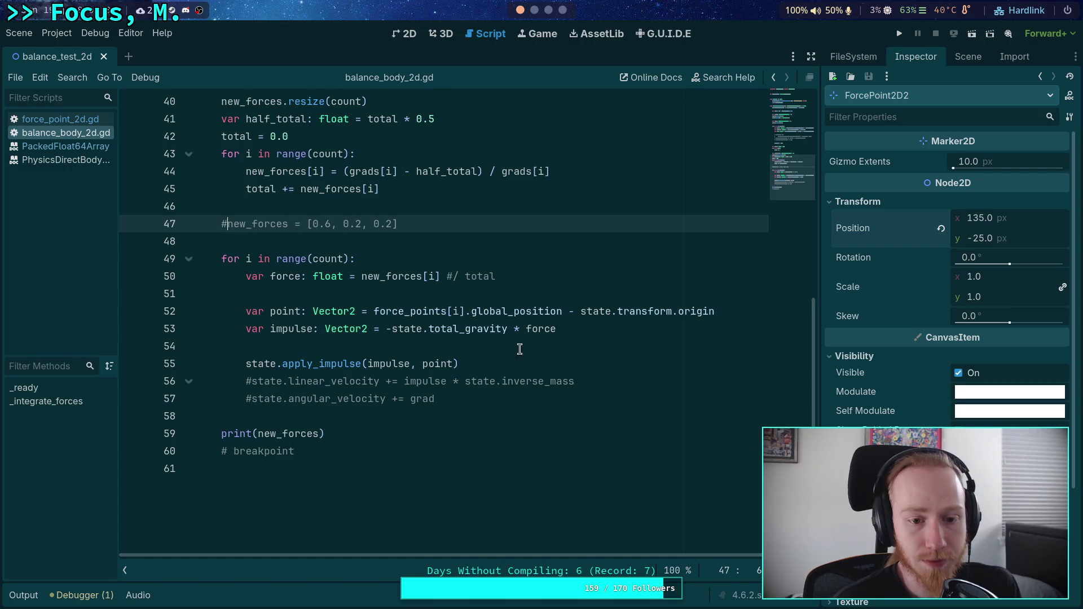
{"action": "left_click", "coordinate": [449, 276]}
{"action": "key", "text": "Delete"}
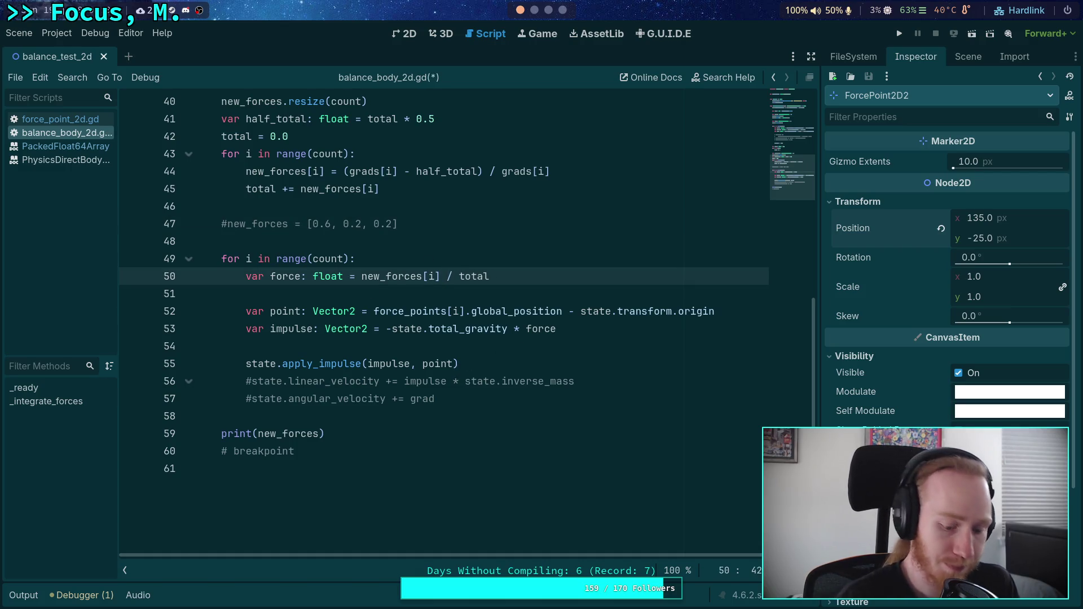
{"action": "key", "text": "ctrl+s"}
{"action": "left_click", "coordinate": [900, 33]}
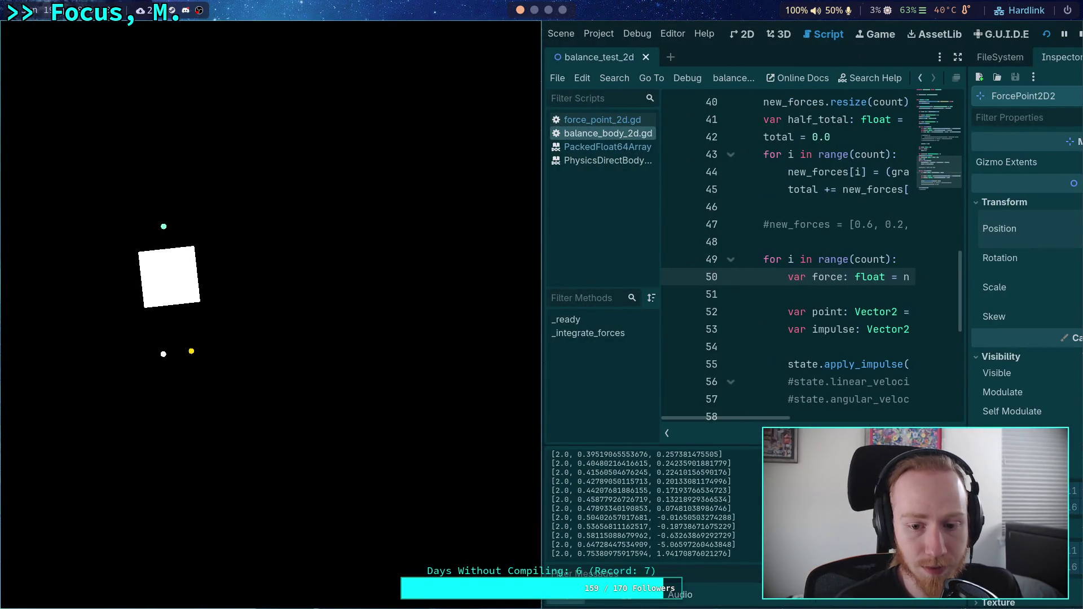
{"action": "key", "text": "F5"}
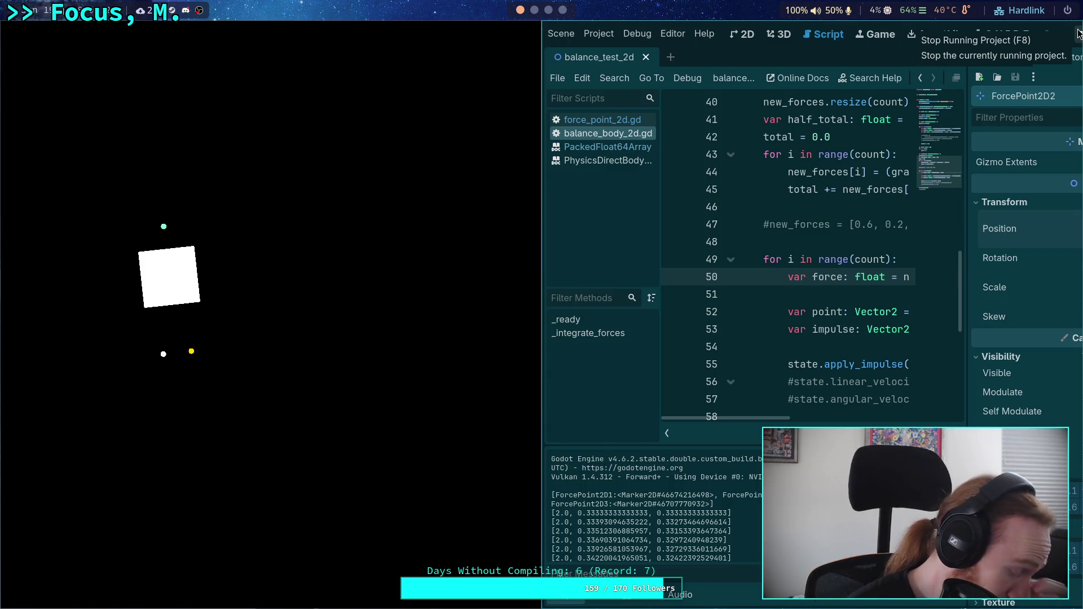
{"action": "left_click", "coordinate": [1078, 33]}
{"action": "scroll", "coordinate": [404, 306], "scroll_direction": "up", "scroll_amount": 2}
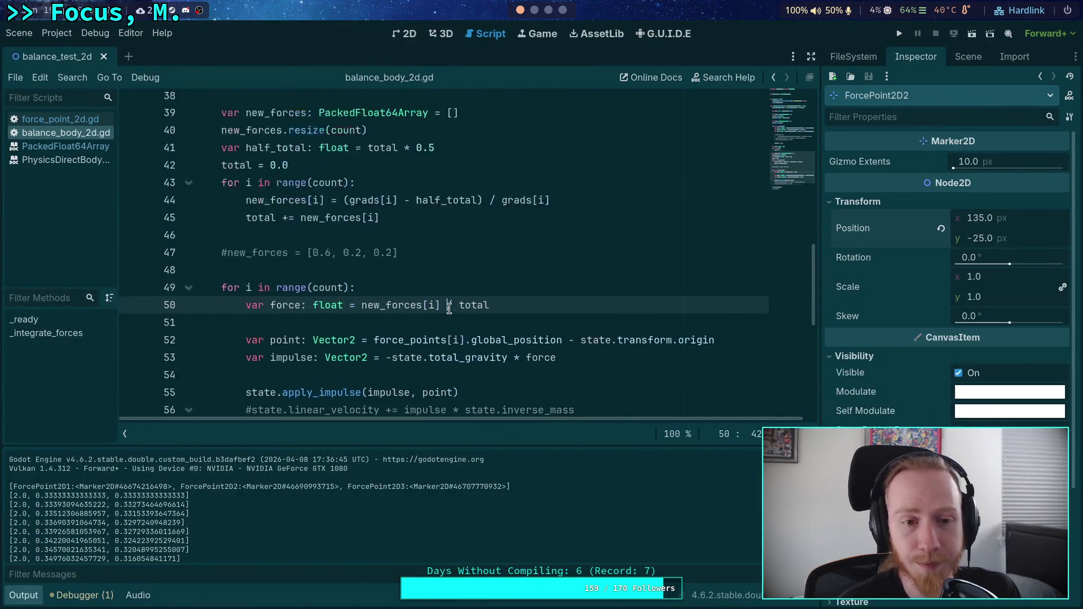
{"action": "scroll", "coordinate": [404, 305], "scroll_direction": "up", "scroll_amount": 4}
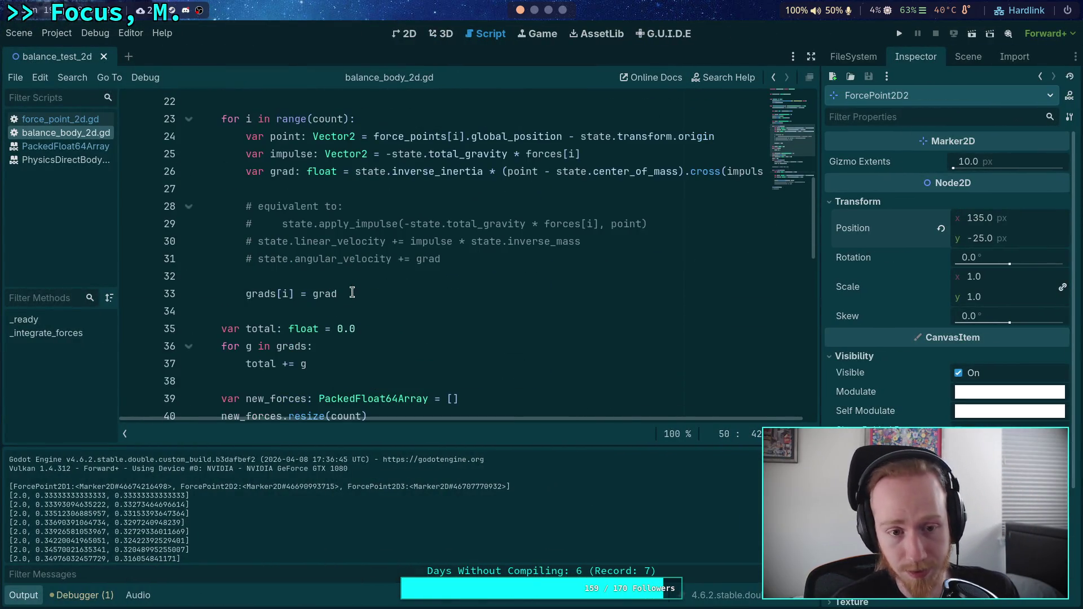
{"action": "scroll", "coordinate": [299, 305], "scroll_direction": "up", "scroll_amount": 1}
{"action": "scroll", "coordinate": [254, 319], "scroll_direction": "down", "scroll_amount": 1}
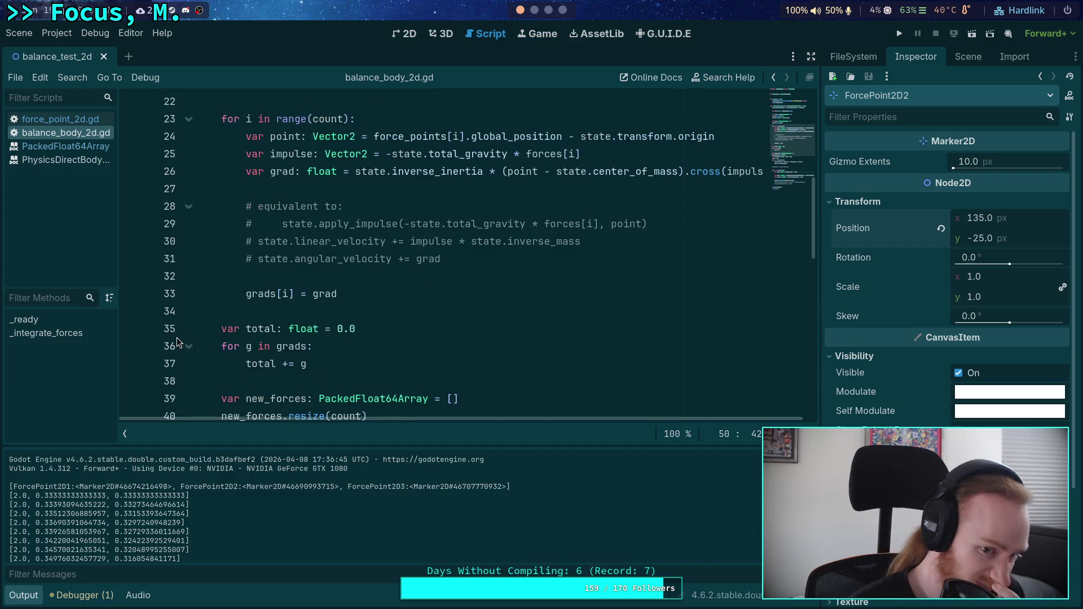
Set a breakpoint on line 35, run to it, and expand grads in the debugger.
{"action": "left_click", "coordinate": [131, 329]}
{"action": "left_click", "coordinate": [900, 34]}
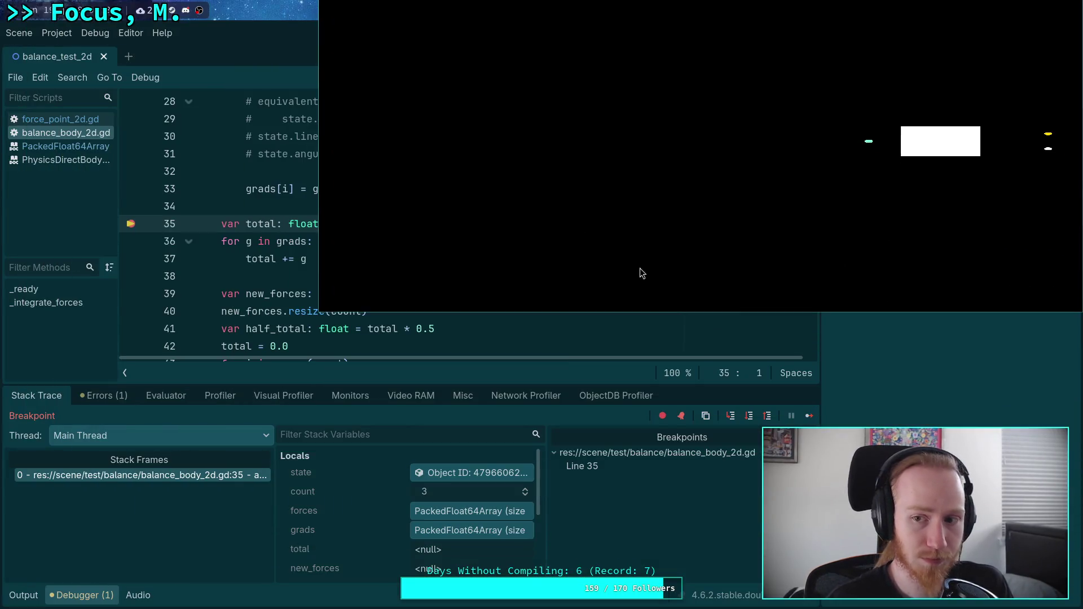
{"action": "left_click_drag", "start_coordinate": [473, 479], "coordinate": [744, 279]}
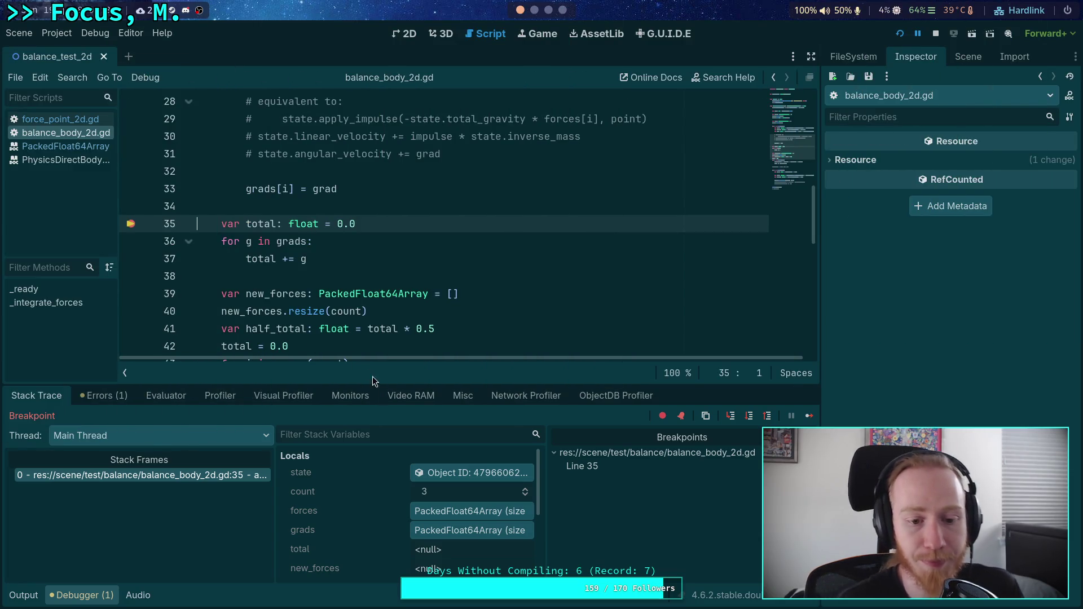
{"action": "left_click", "coordinate": [749, 417]}
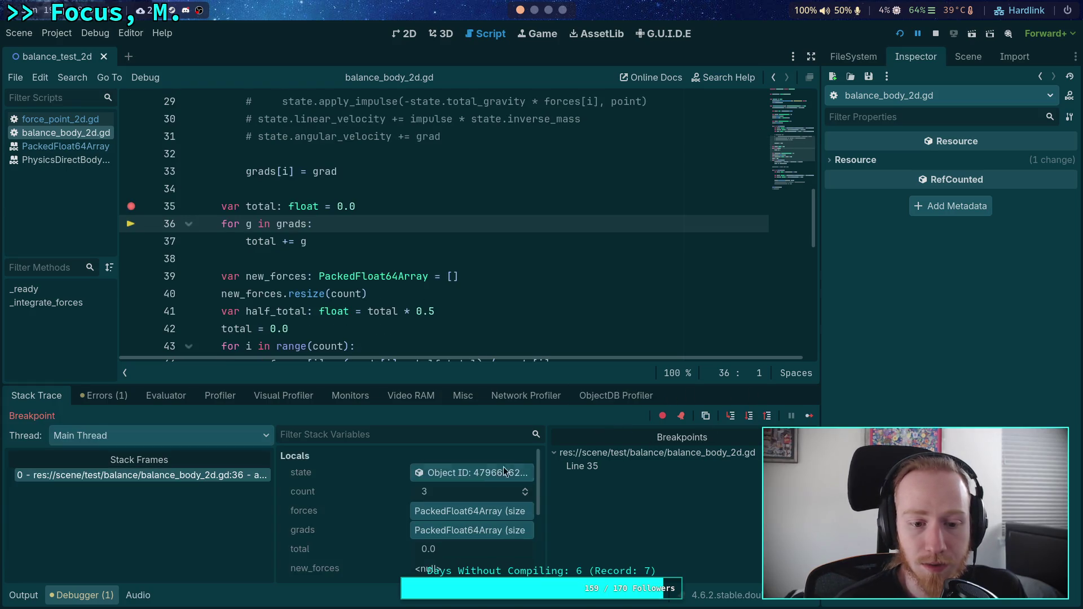
{"action": "left_click", "coordinate": [447, 540]}
{"action": "scroll", "coordinate": [364, 468], "scroll_direction": "down", "scroll_amount": 2}
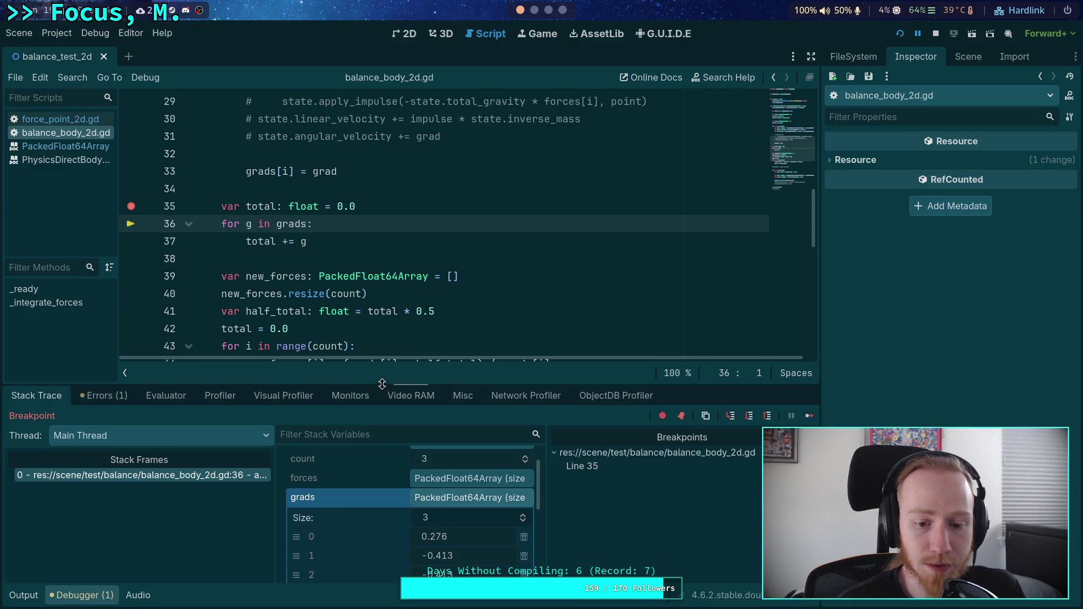
{"action": "left_click_drag", "start_coordinate": [383, 383], "coordinate": [383, 353]}
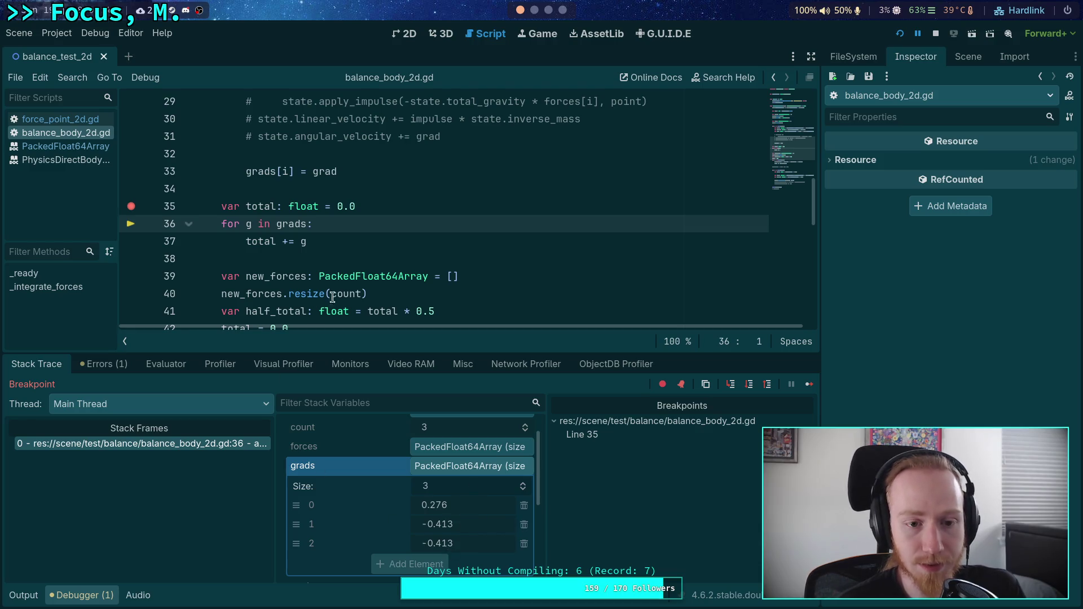
{"action": "scroll", "coordinate": [332, 297], "scroll_direction": "down", "scroll_amount": 1}
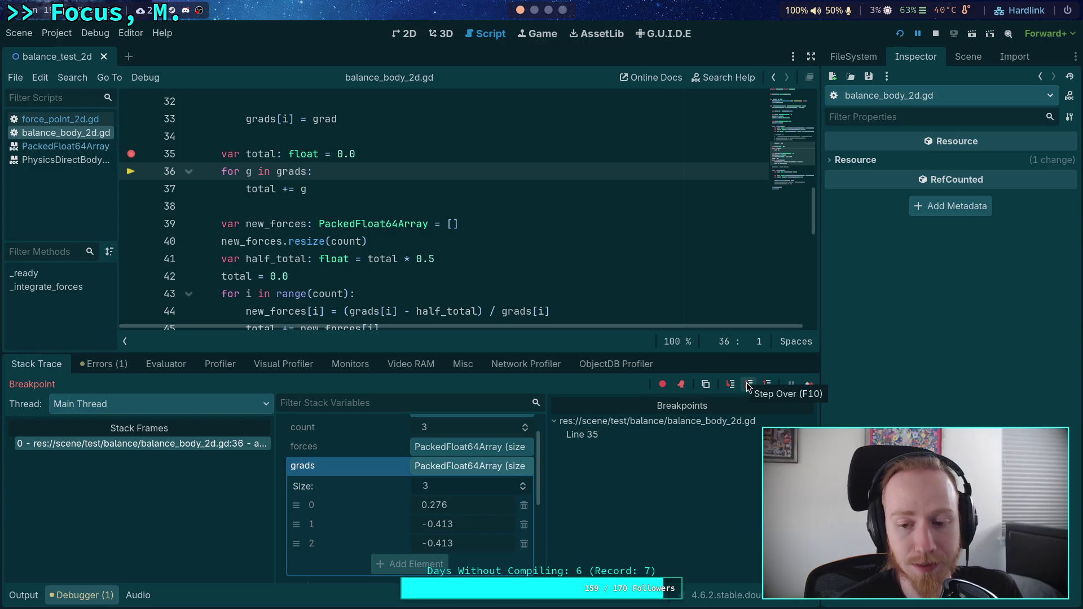
{"action": "scroll", "coordinate": [490, 282], "scroll_direction": "up", "scroll_amount": 7}
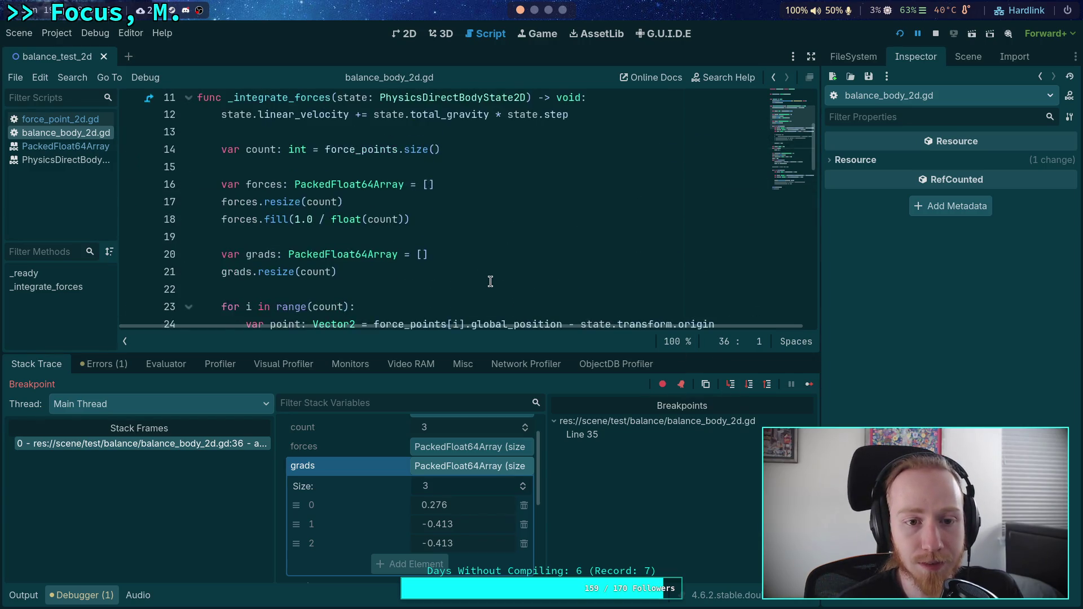
{"action": "scroll", "coordinate": [490, 281], "scroll_direction": "down", "scroll_amount": 2}
{"action": "scroll", "coordinate": [490, 281], "scroll_direction": "down", "scroll_amount": 5}
Step through the summing loop and confirm grads [0.276, -0.413, -0.413] total -0.551.
{"action": "left_click", "coordinate": [749, 385]}
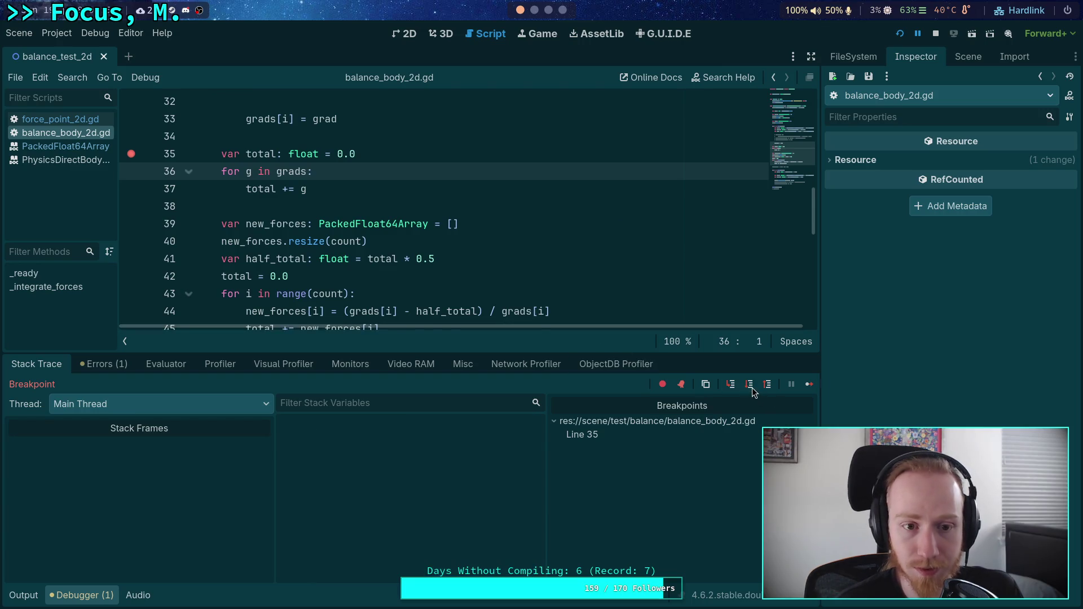
{"action": "left_click", "coordinate": [749, 385]}
{"action": "left_click", "coordinate": [749, 385]}
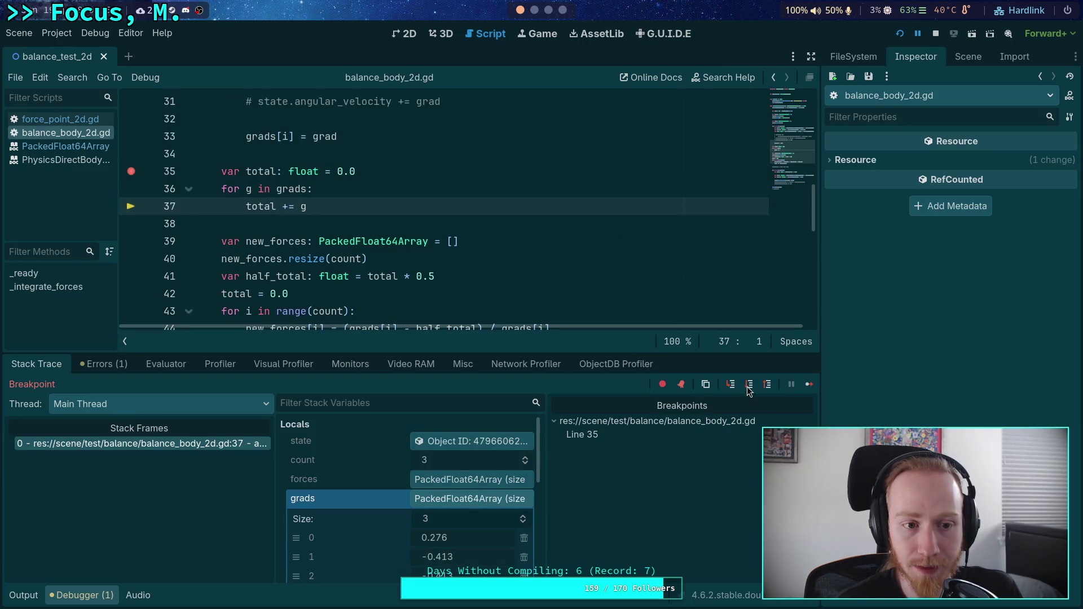
{"action": "left_click", "coordinate": [750, 385]}
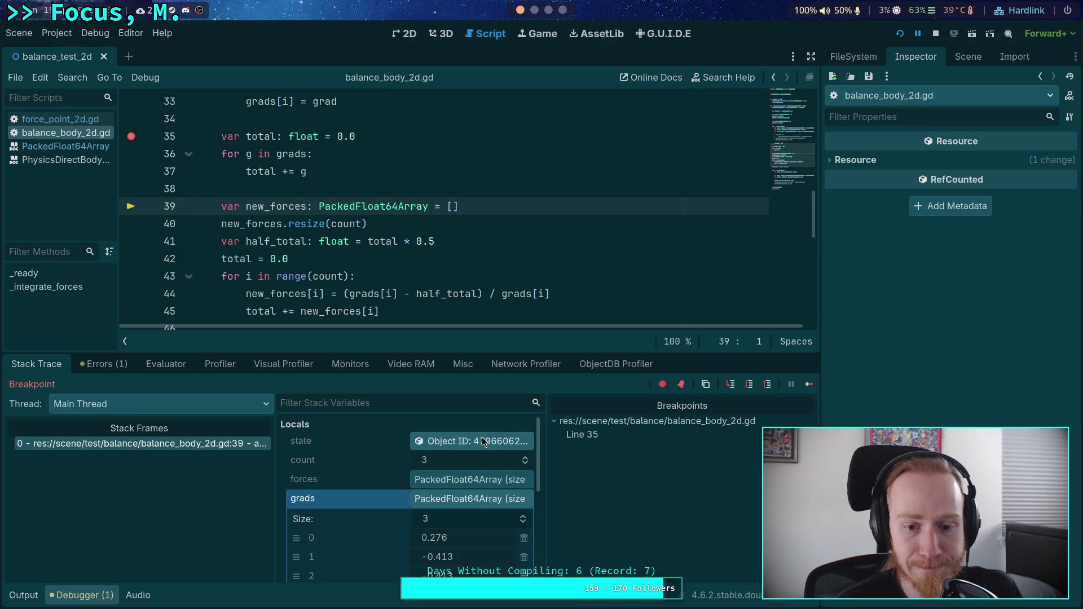
{"action": "left_click", "coordinate": [450, 498]}
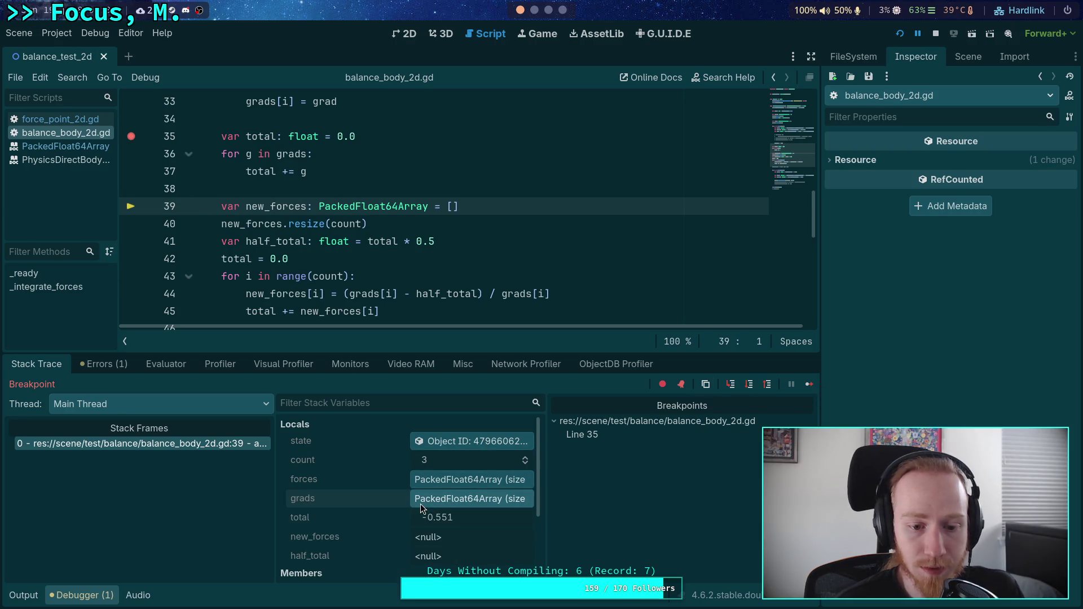
{"action": "left_click", "coordinate": [477, 499]}
{"action": "scroll", "coordinate": [377, 496], "scroll_direction": "down", "scroll_amount": 3}
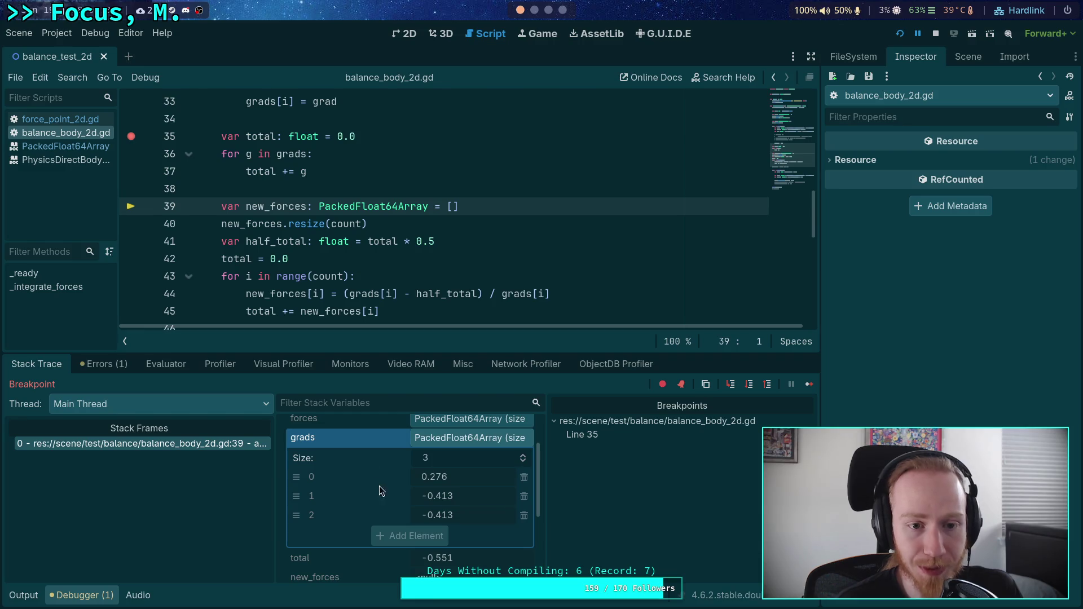
{"action": "mouse_move", "coordinate": [262, 176]}
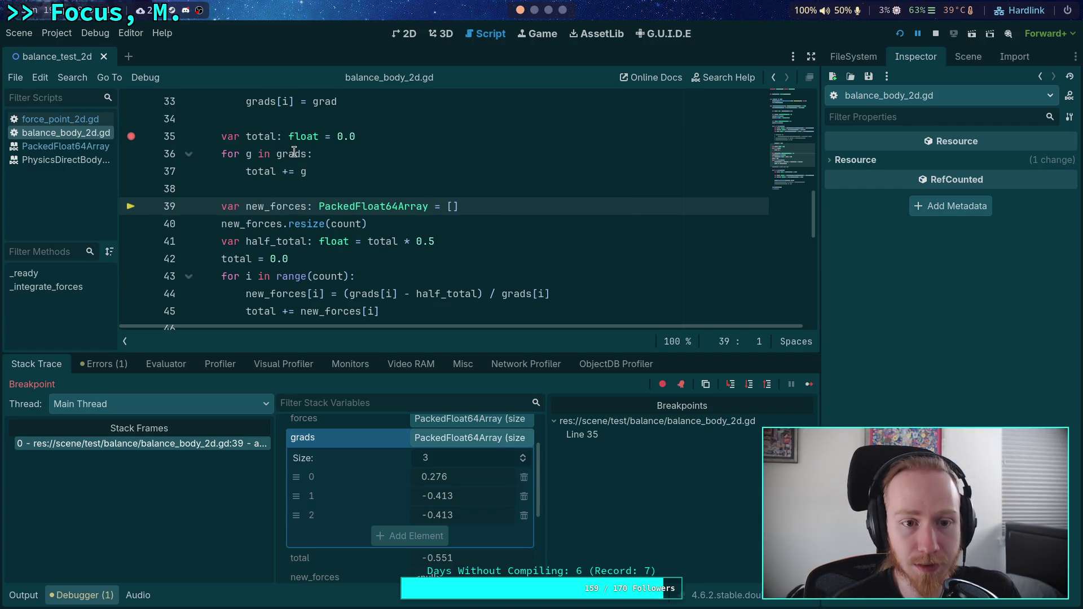
{"action": "mouse_move", "coordinate": [294, 153]}
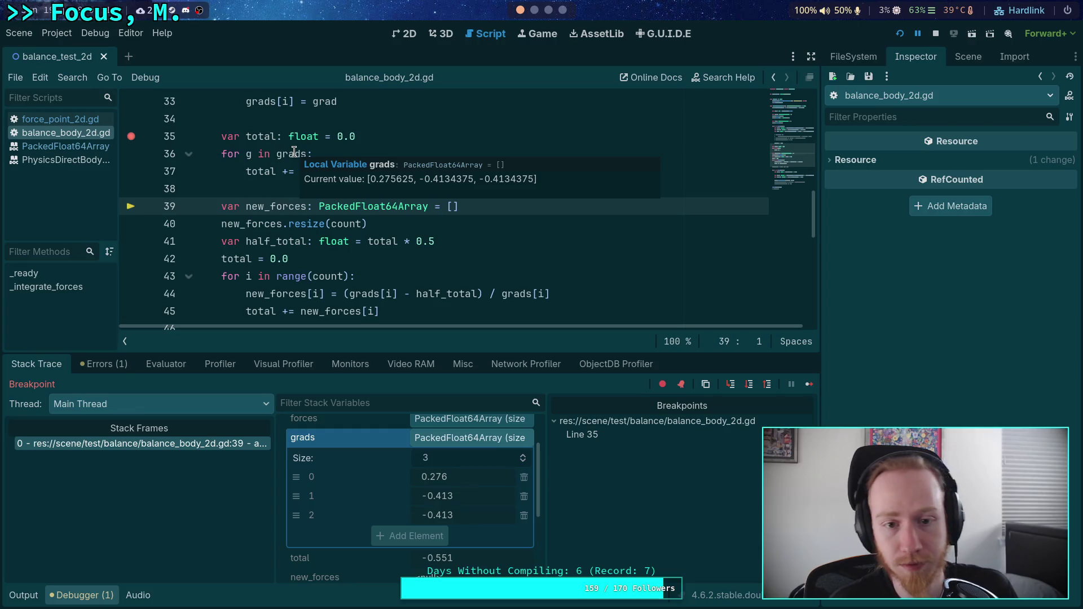
Stop the debug session and remove the line 35 breakpoint.
{"action": "key", "text": "F8"}
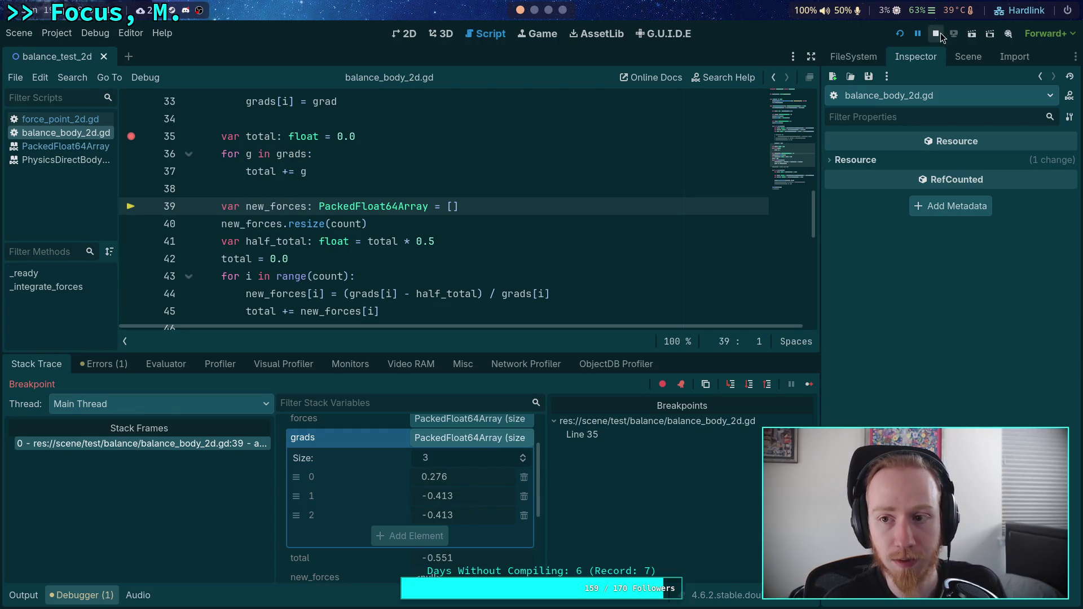
{"action": "left_click", "coordinate": [131, 137]}
{"action": "left_click", "coordinate": [410, 169]}
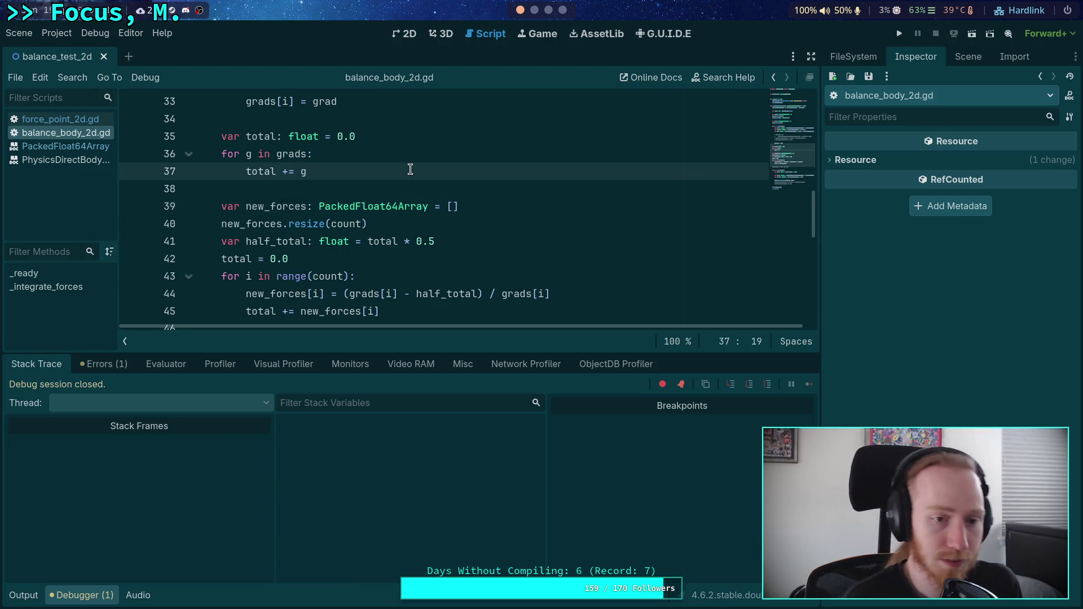
Add print(grads), print(total) and a breakpoint after the summing loop, then save the script.
{"action": "key", "text": "Return"}
{"action": "key", "text": "Return"}
{"action": "key", "text": "BackSpace"}
{"action": "type", "text": "nt(total)"}
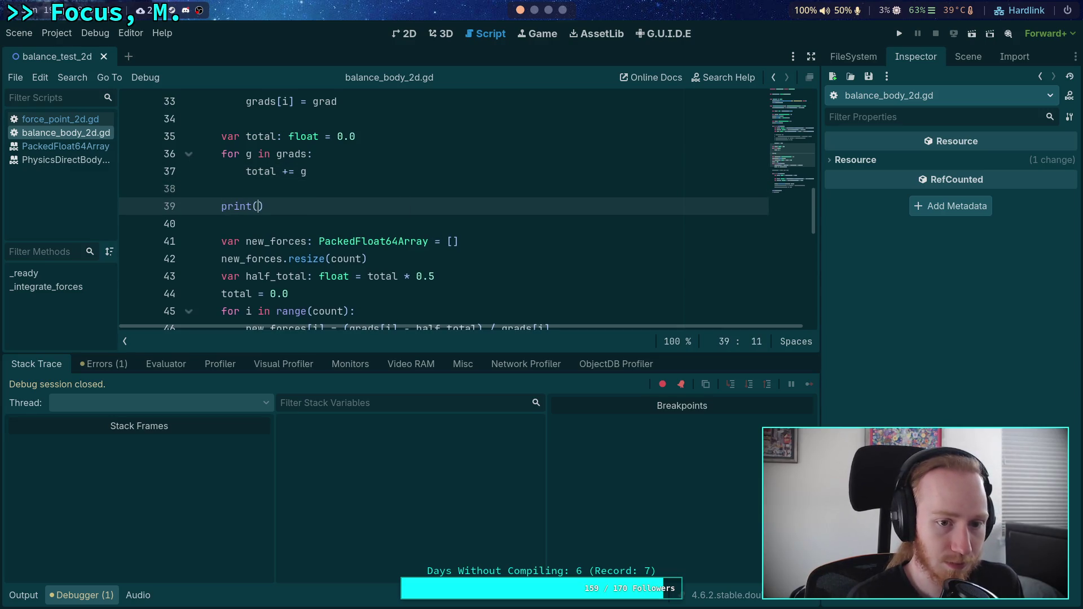
{"action": "key", "text": "Return"}
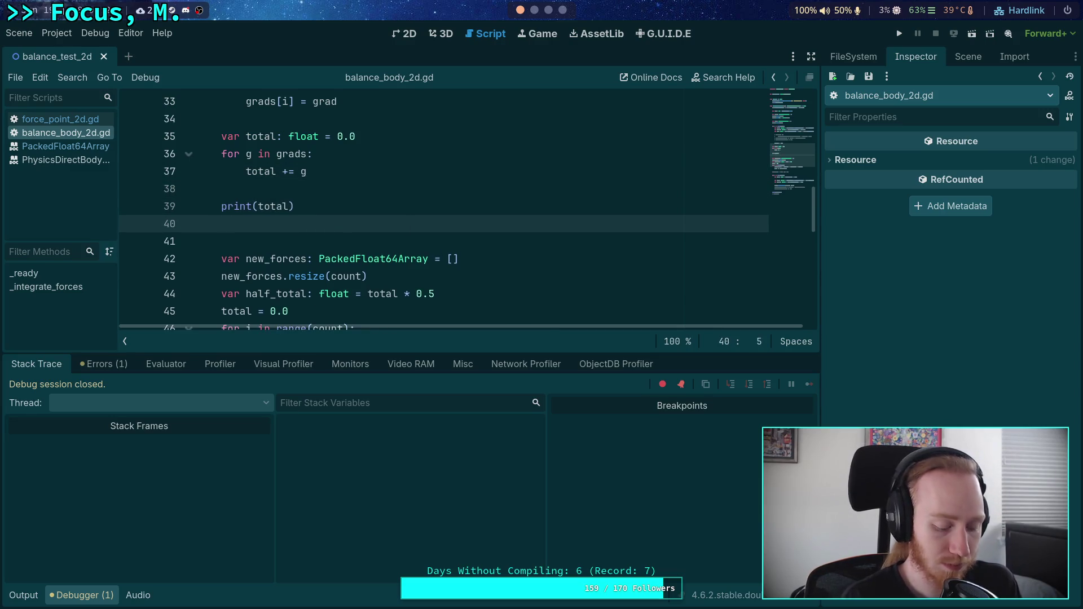
{"action": "type", "text": "breakpoint"}
{"action": "scroll", "coordinate": [524, 224], "scroll_direction": "down", "scroll_amount": 1}
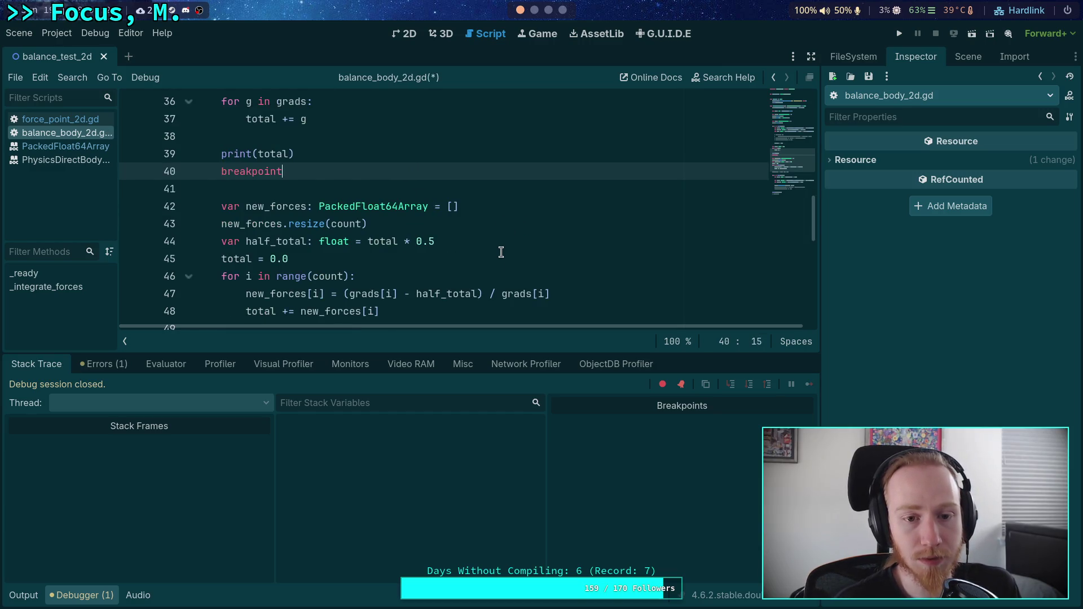
{"action": "scroll", "coordinate": [501, 252], "scroll_direction": "up", "scroll_amount": 3}
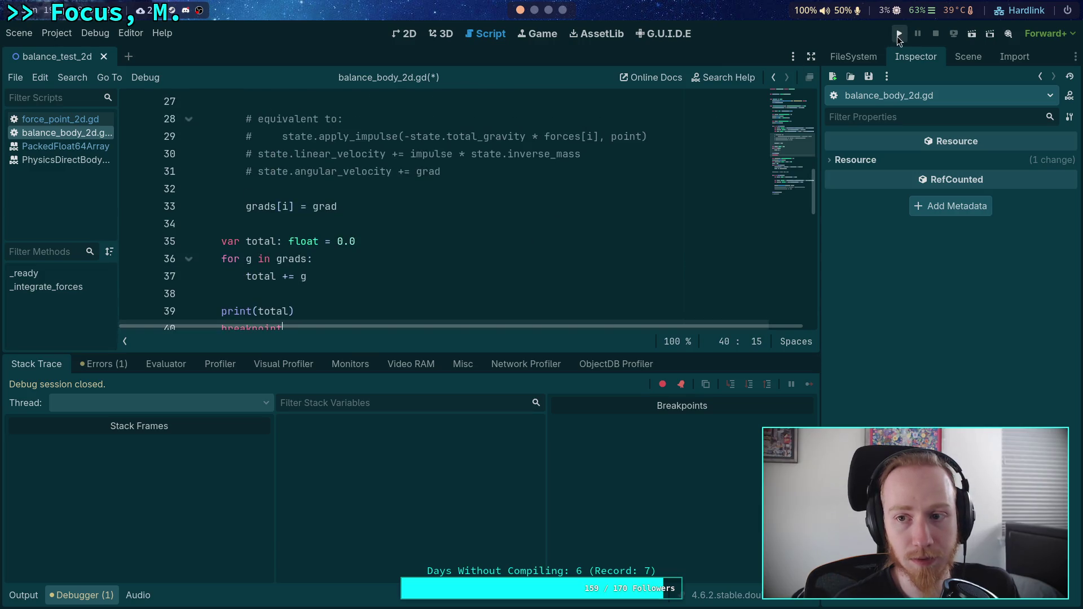
{"action": "scroll", "coordinate": [326, 300], "scroll_direction": "down", "scroll_amount": 1}
{"action": "left_click", "coordinate": [339, 241]}
{"action": "key", "text": "Return"}
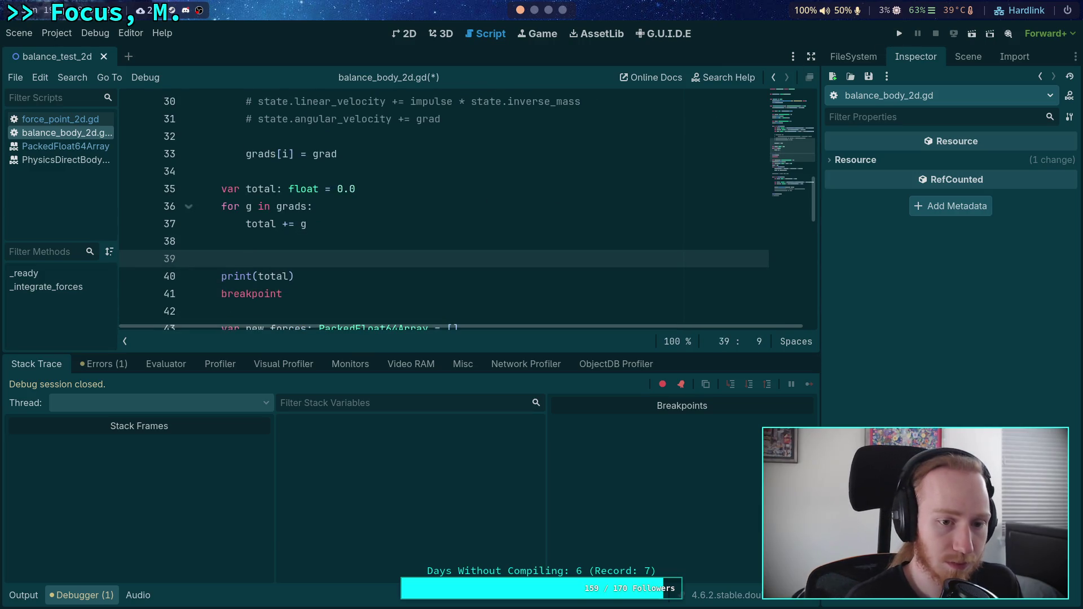
{"action": "key", "text": "BackSpace"}
{"action": "type", "text": "print(grad"}
{"action": "type", "text": "s"}
{"action": "key", "text": "End"}
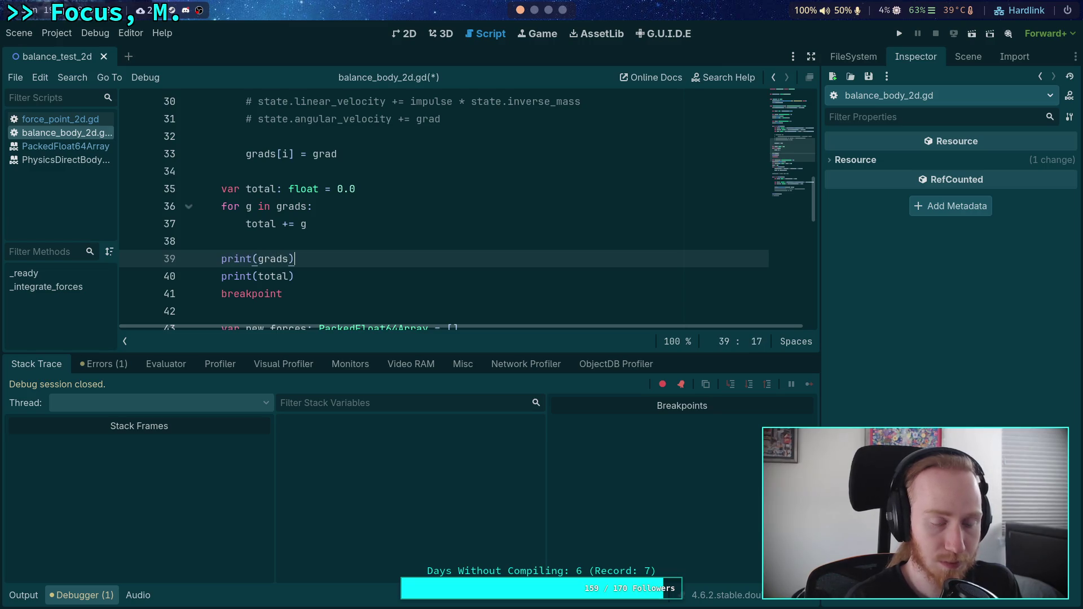
{"action": "key", "text": "ctrl+s"}
Run the game to the breakpoint, stop it, and copy the printed grads array from Output.
{"action": "left_click", "coordinate": [896, 35]}
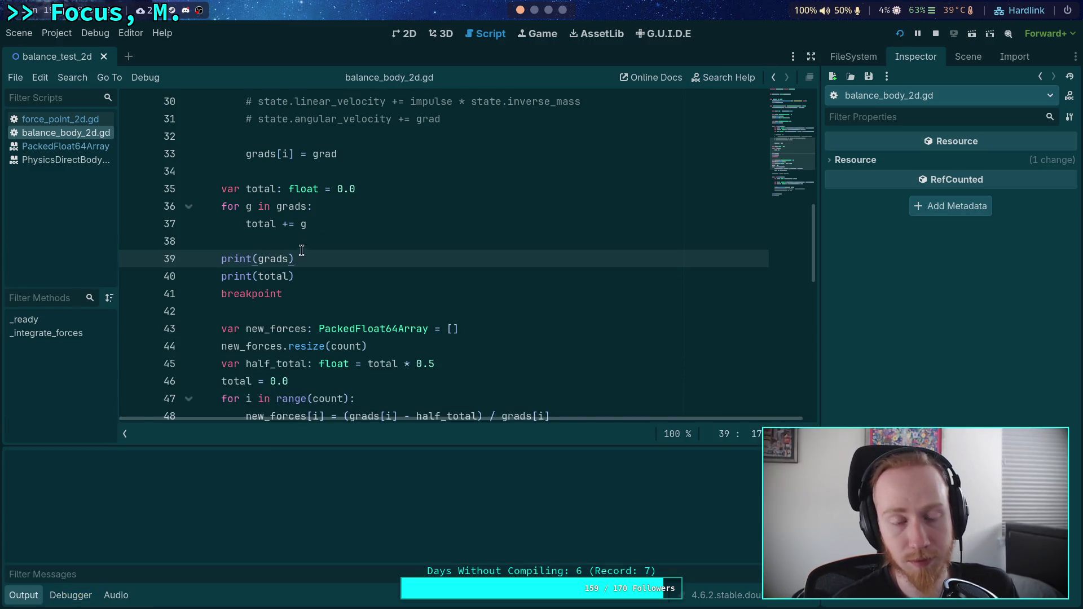
{"action": "left_click", "coordinate": [570, 600]}
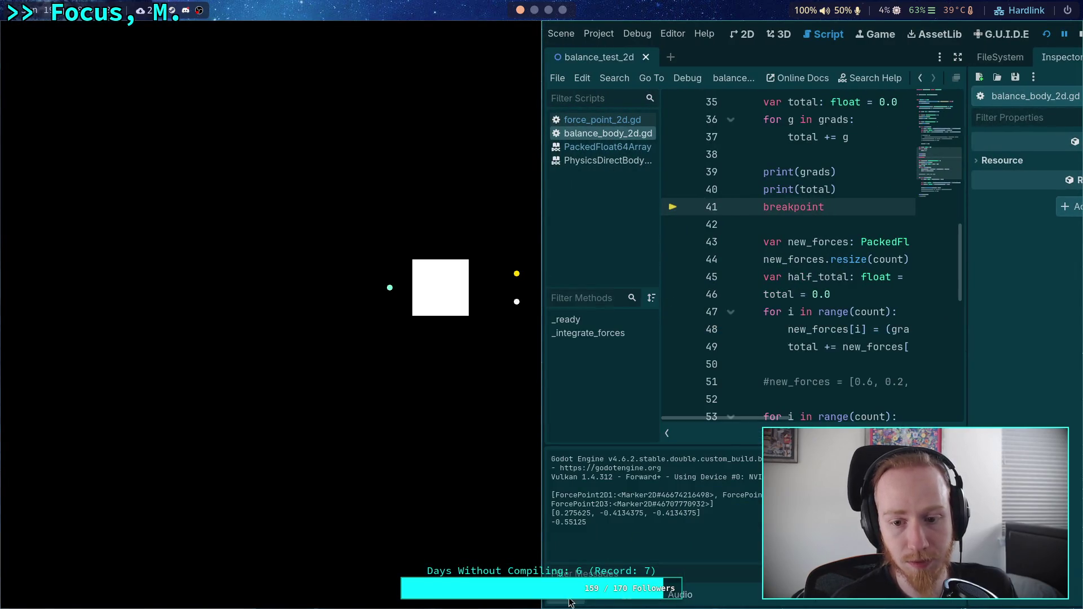
{"action": "left_click", "coordinate": [1079, 34]}
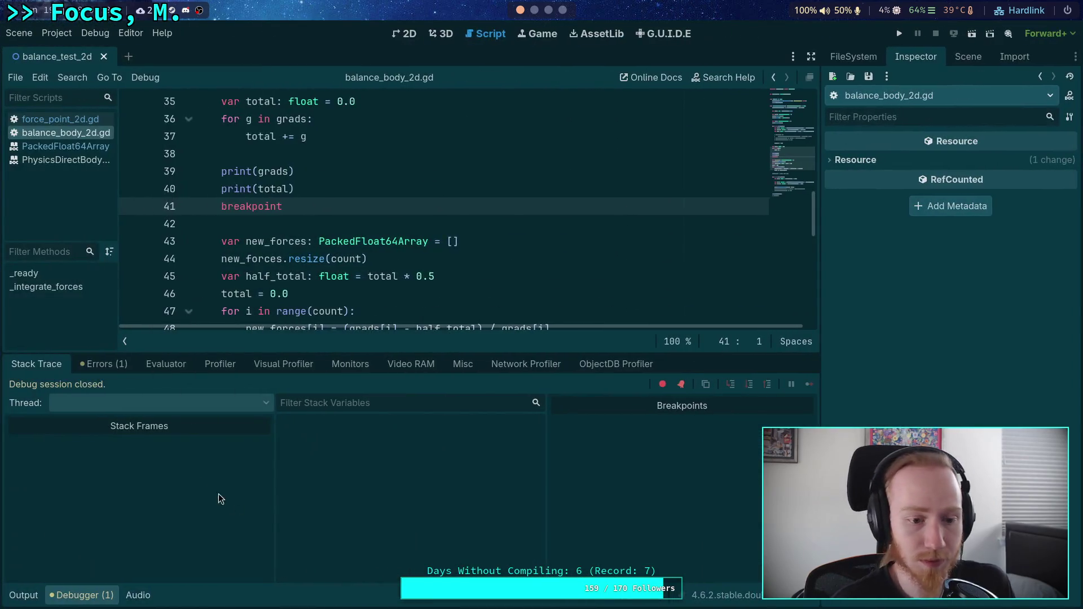
{"action": "left_click", "coordinate": [24, 595]}
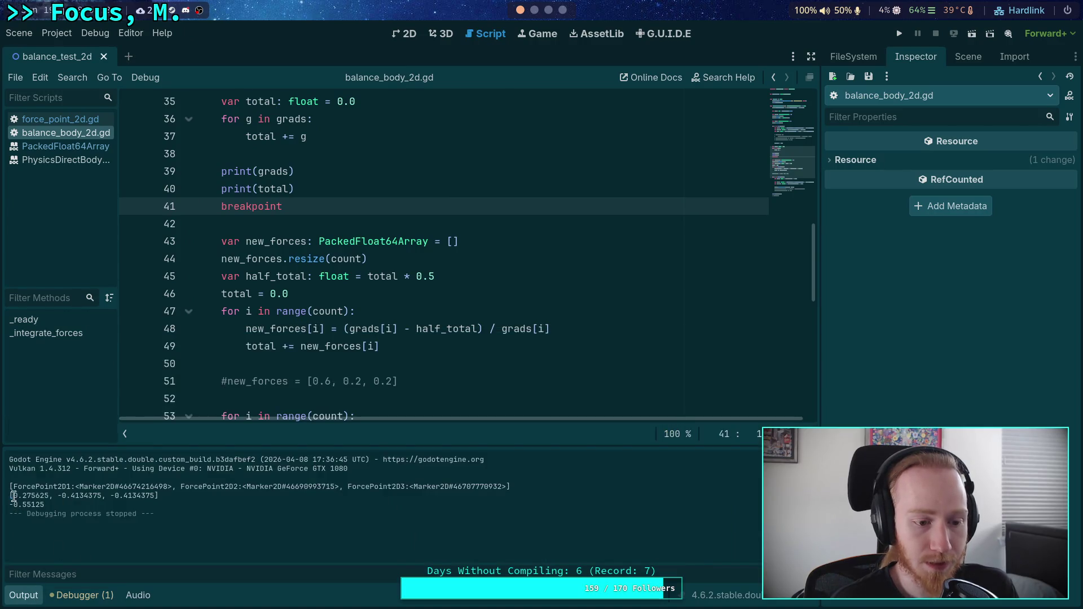
{"action": "left_click_drag", "start_coordinate": [10, 496], "coordinate": [164, 495]}
{"action": "right_click", "coordinate": [165, 495]}
{"action": "left_click", "coordinate": [167, 502]}
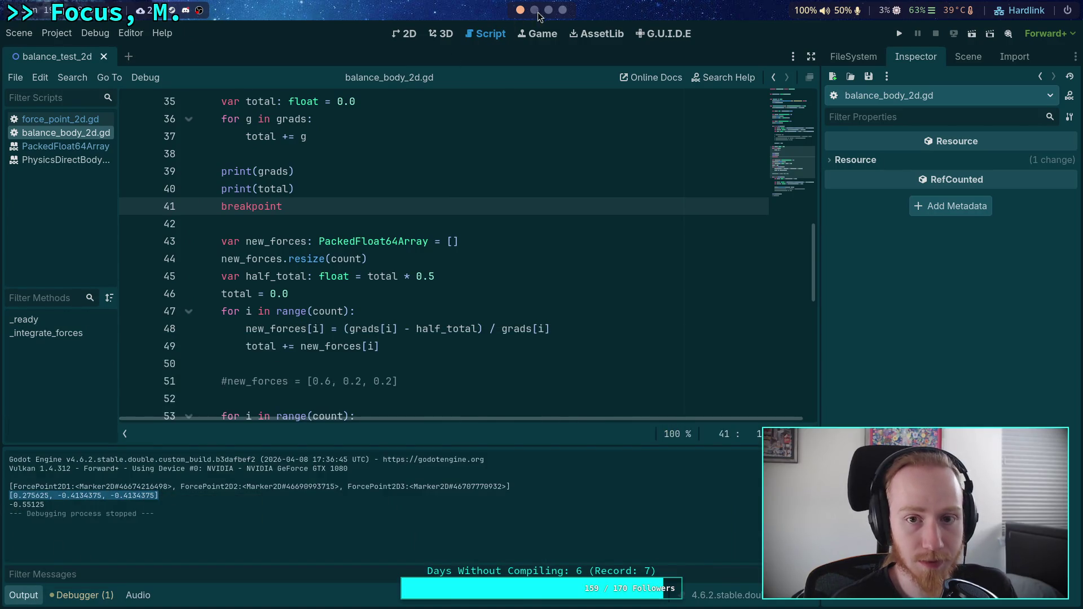
{"action": "key", "text": "super+3"}
{"action": "key", "text": "super+4"}
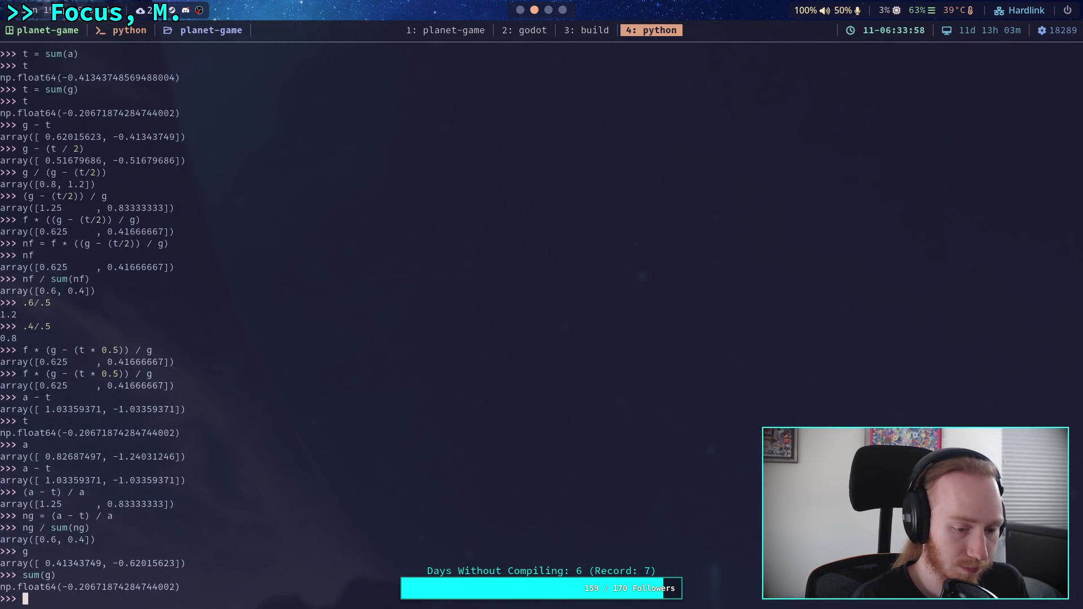
Define the force vector f = vec([1.0/3.0, 1.0/3.0, 1.0/3.0]) and display it.
{"action": "type", "text": "f = "}
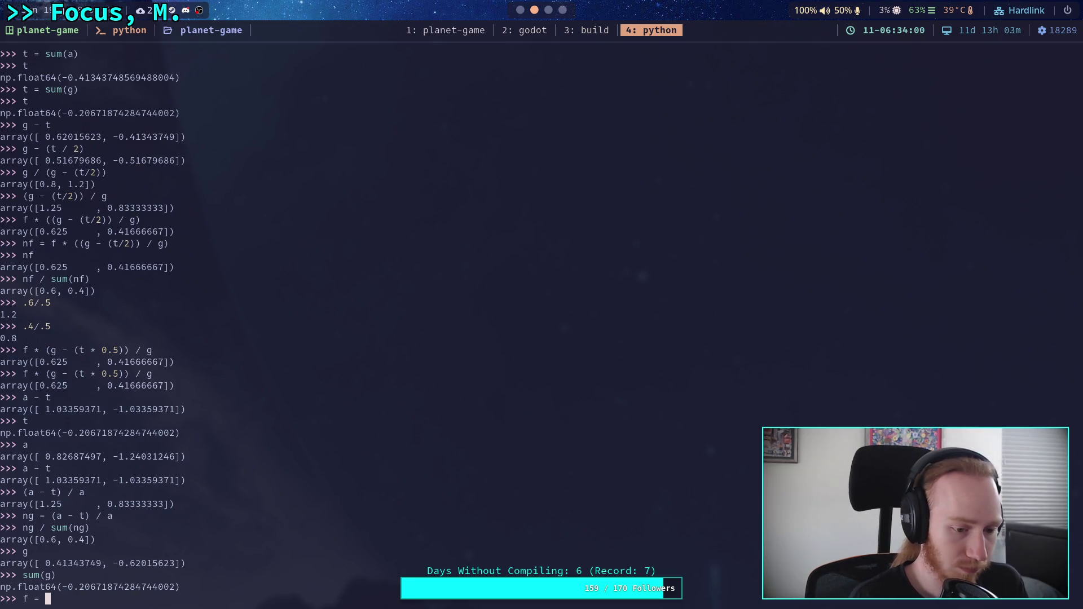
{"action": "type", "text": "vec("}
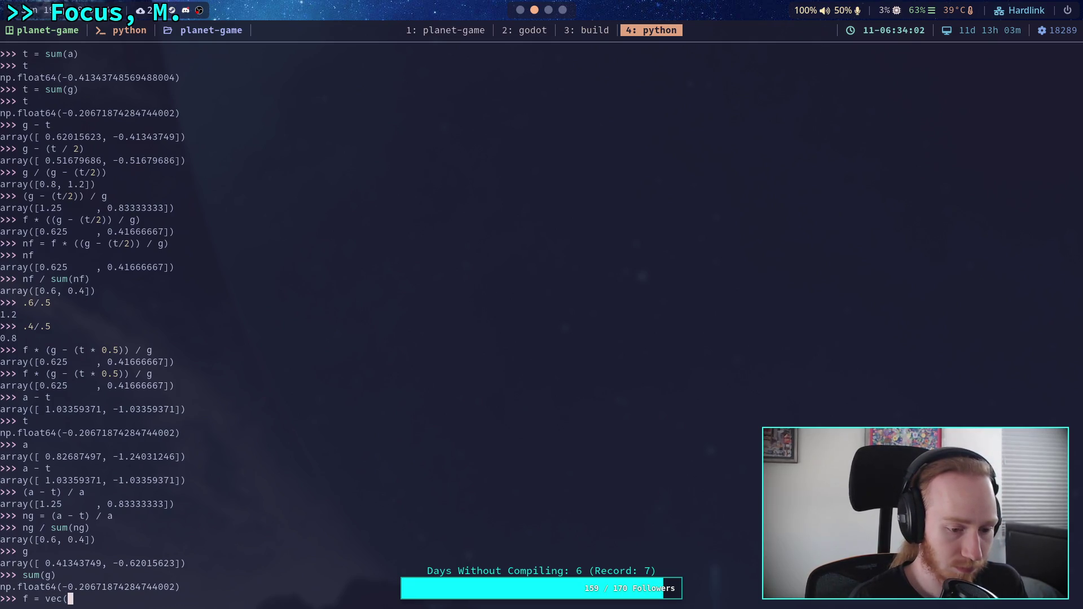
{"action": "type", "text": "[0.5"}
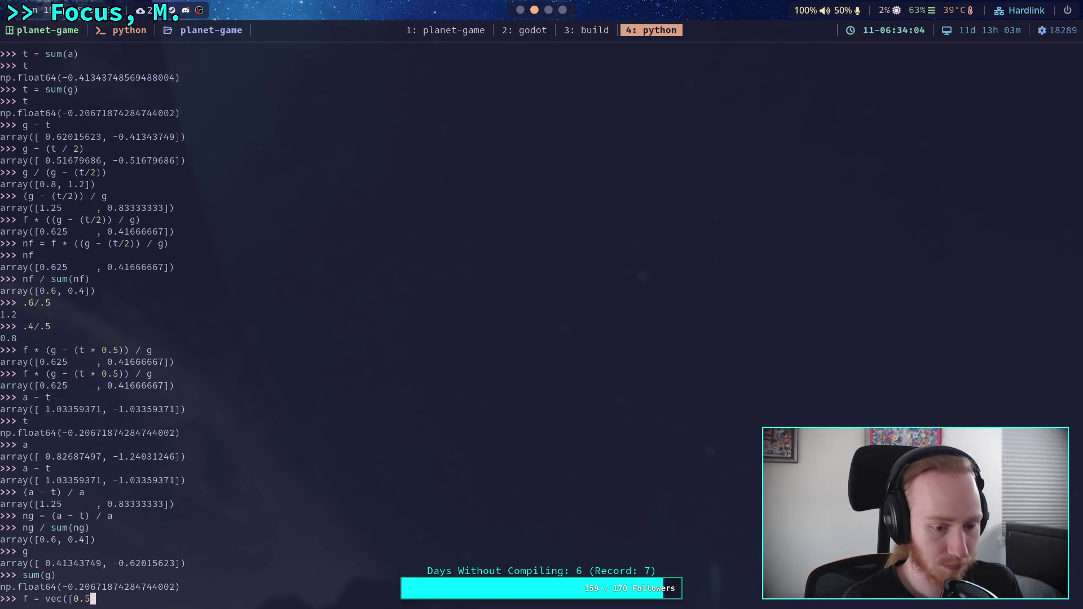
{"action": "key", "text": "BackSpace"}
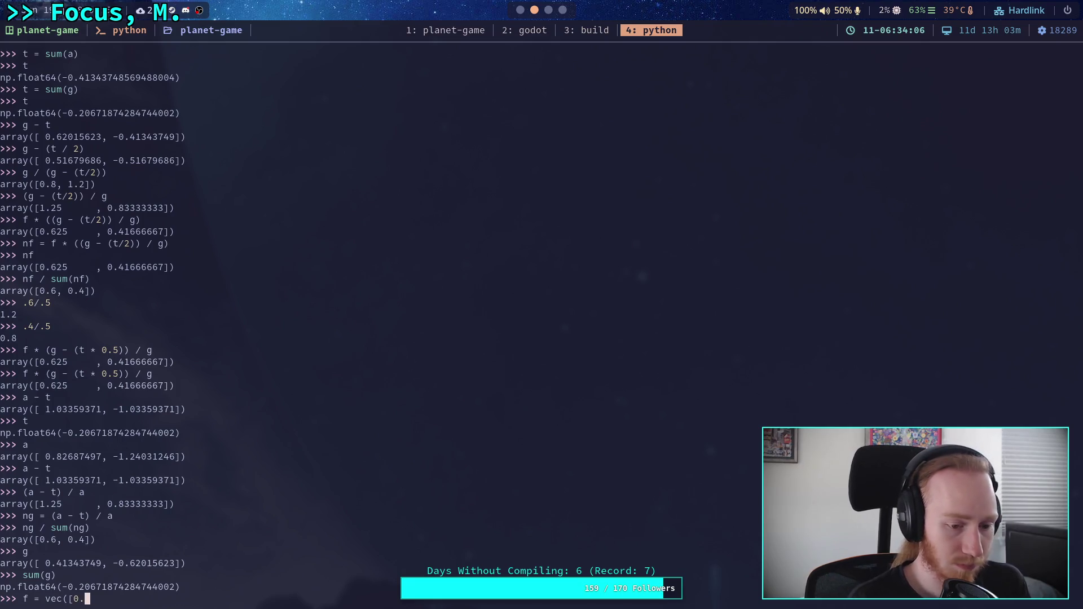
{"action": "key", "text": "BackSpace"}
{"action": "key", "text": "BackSpace"}
{"action": "type", "text": "1.0 / 3.0"}
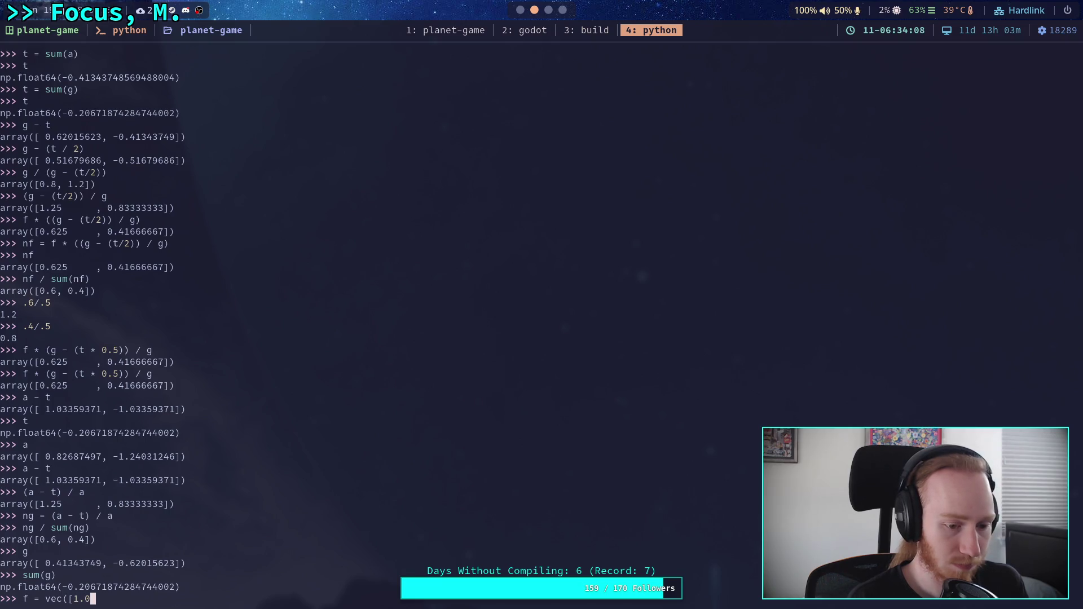
{"action": "type", "text": ", "}
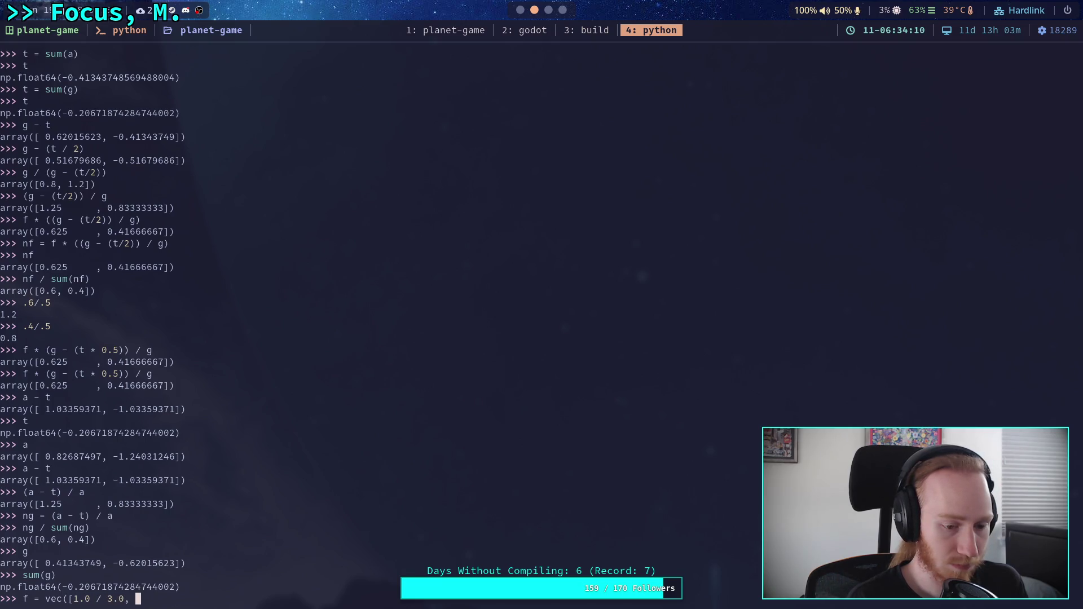
{"action": "type", "text": "1./"}
{"action": "type", "text": " / 3.0, 1.0 /"}
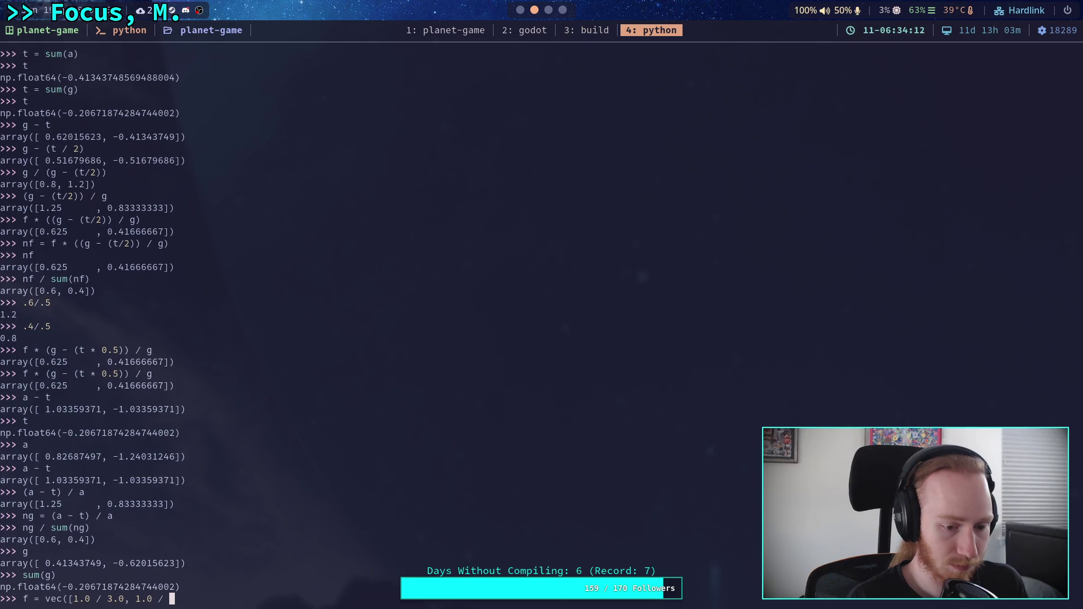
{"action": "type", "text": " 4"}
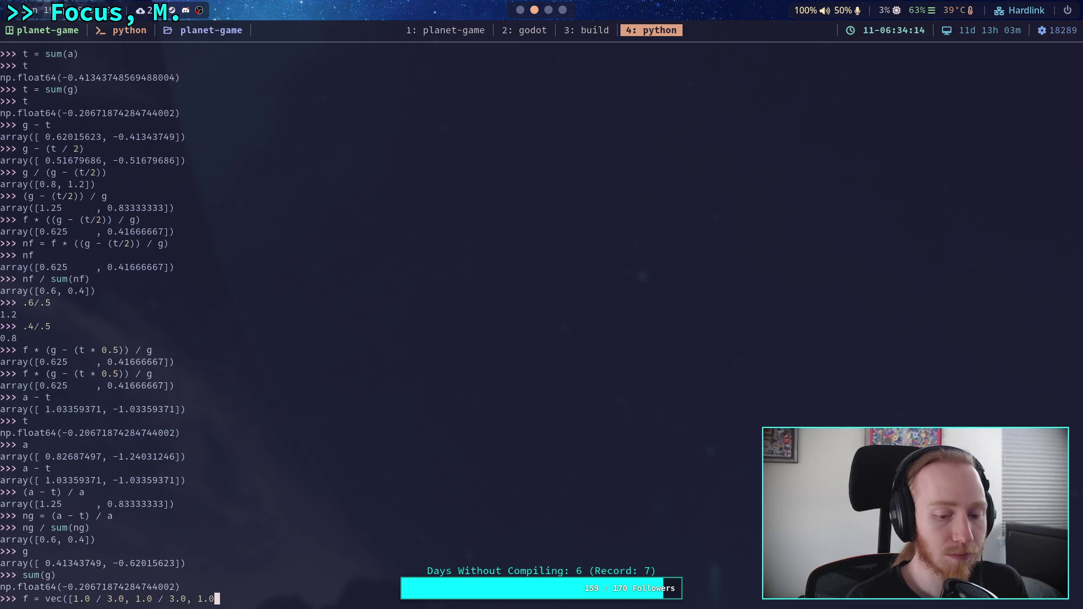
{"action": "key", "text": "BackSpace"}
{"action": "type", "text": "3.0])"}
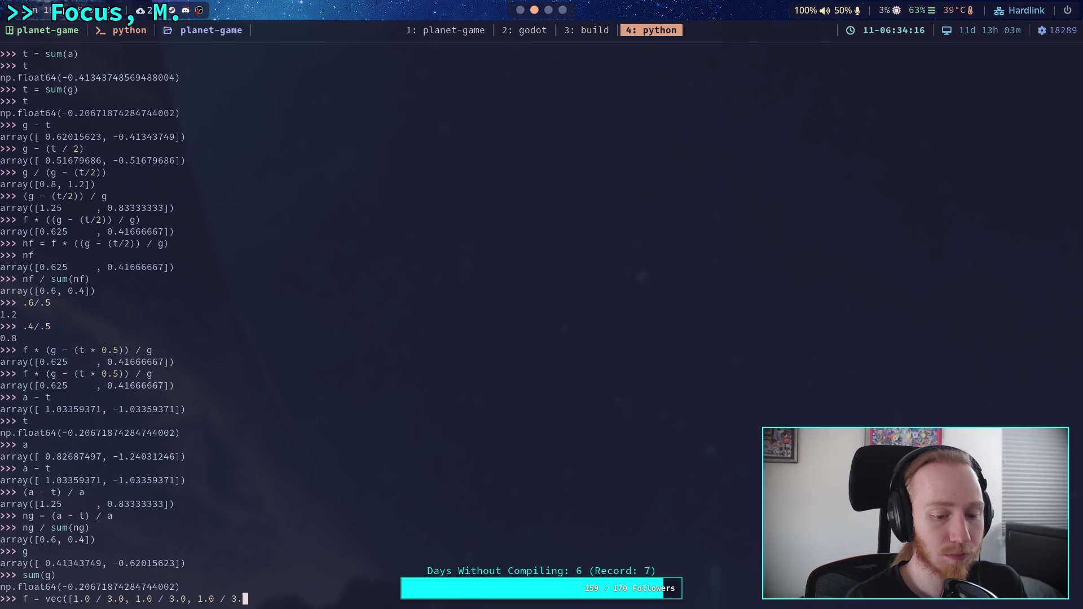
{"action": "key", "text": "Return"}
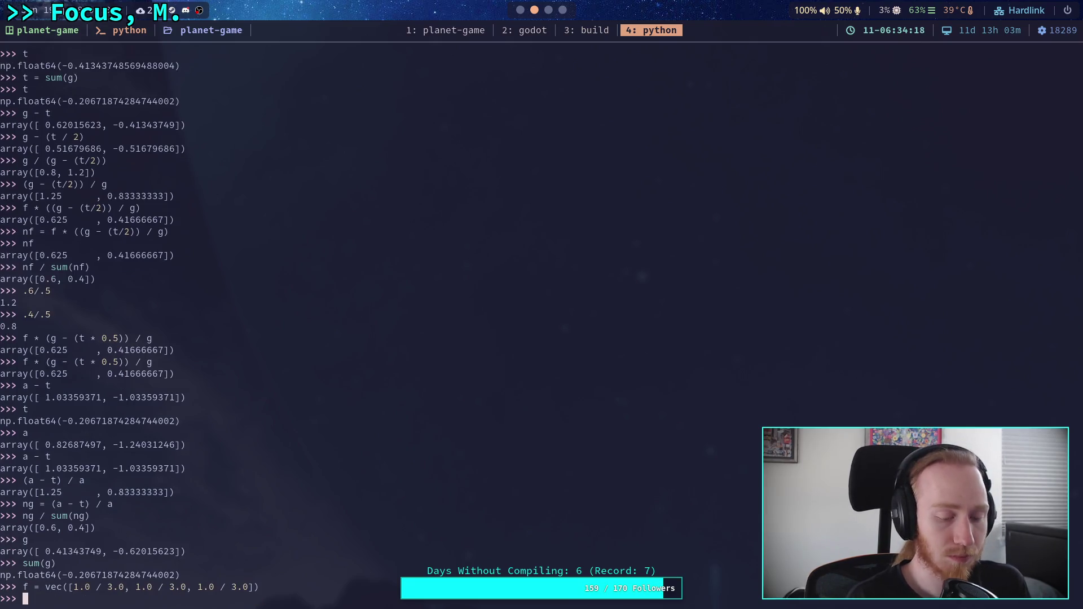
{"action": "type", "text": "f"}
{"action": "key", "text": "Return"}
Enter the copied gradients as g = vec([0.275625, -0.4134375, -0.4134375]).
{"action": "type", "text": "g = "}
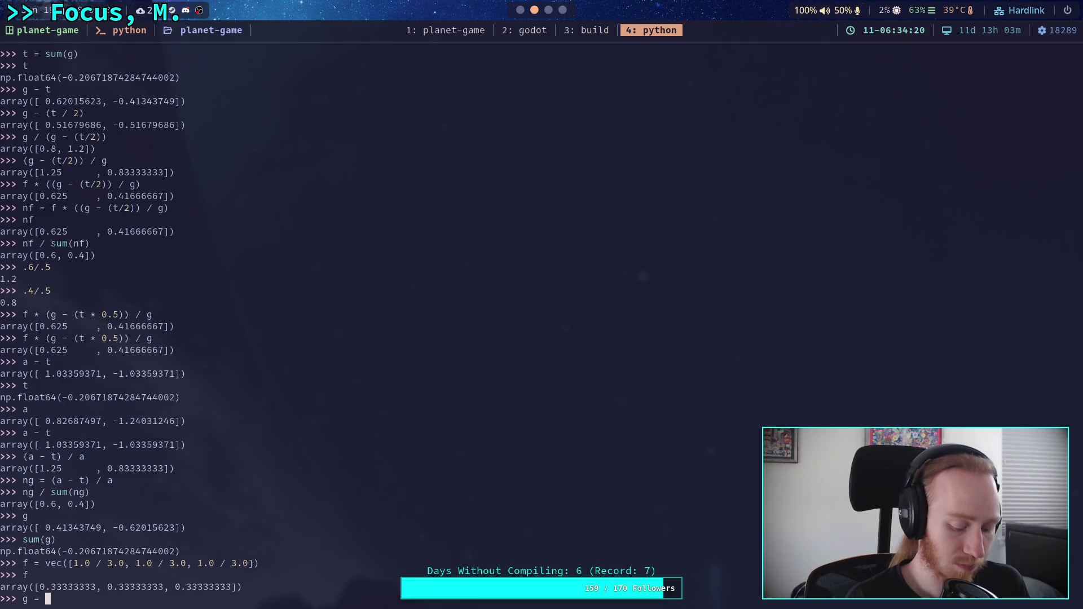
{"action": "type", "text": "vec([0.275625, -0.4134375, -0.4134375]"}
{"action": "key", "text": "Return"}
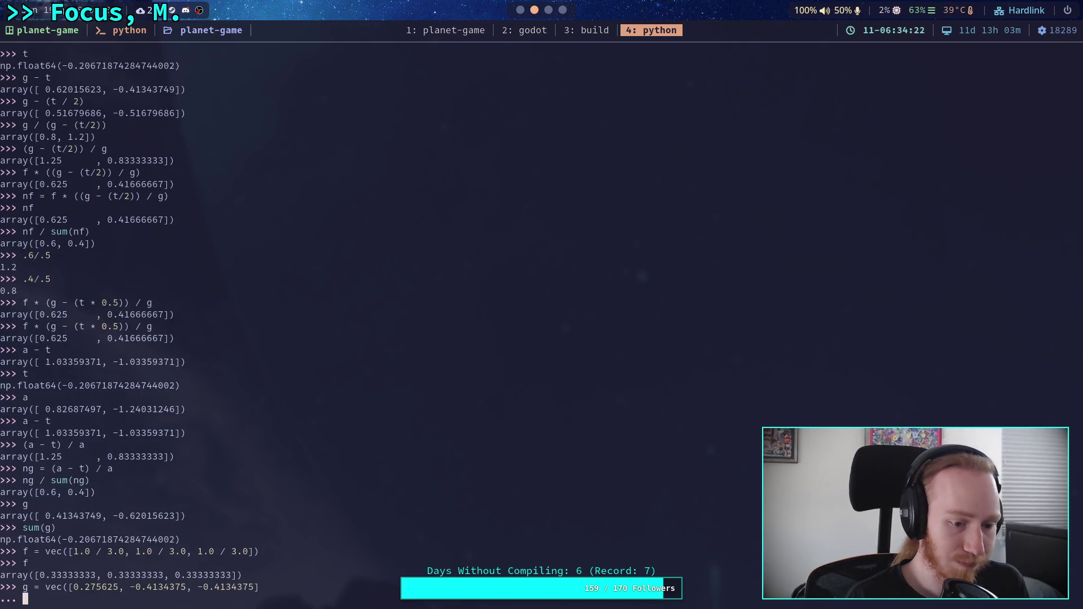
{"action": "key", "text": "BackSpace"}
{"action": "type", "text": ")"}
{"action": "key", "text": "Return"}
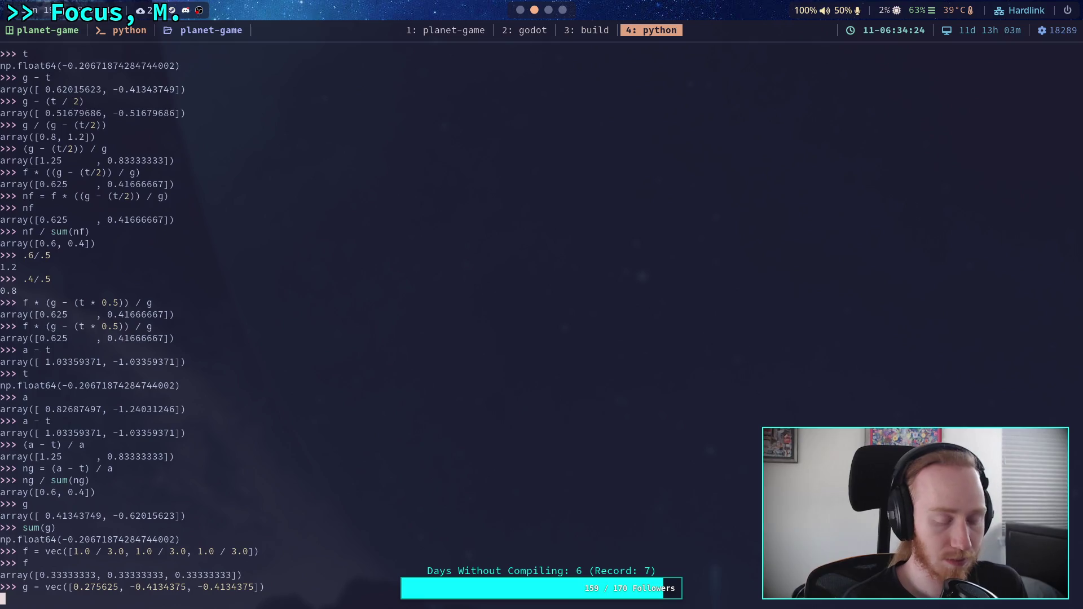
Compute the gradient total t = -0.55125 and the ratios g / f.
{"action": "type", "text": "t = sum("}
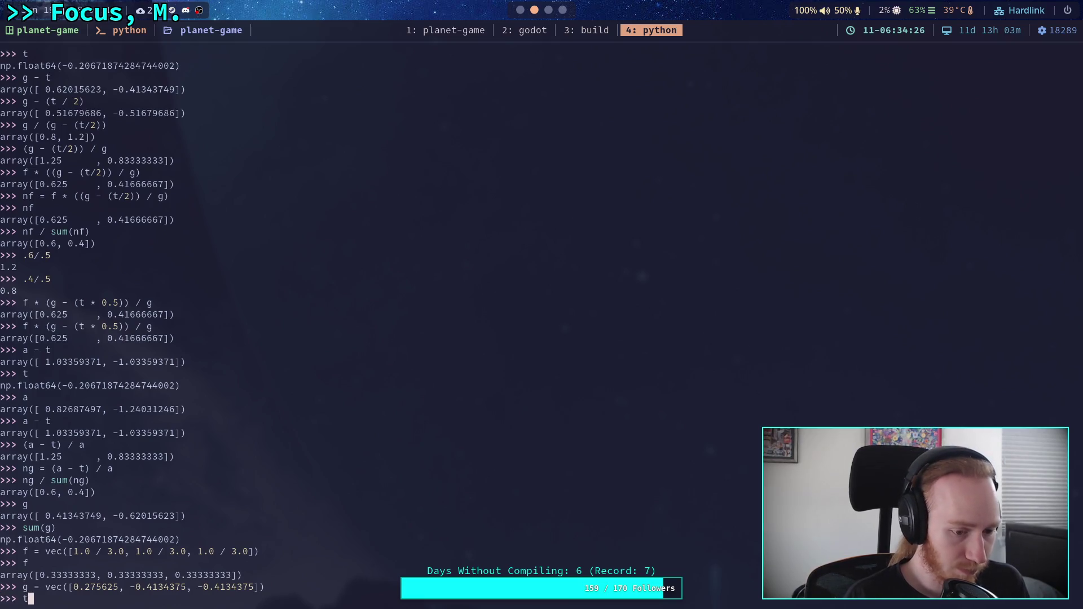
{"action": "type", "text": "g)"}
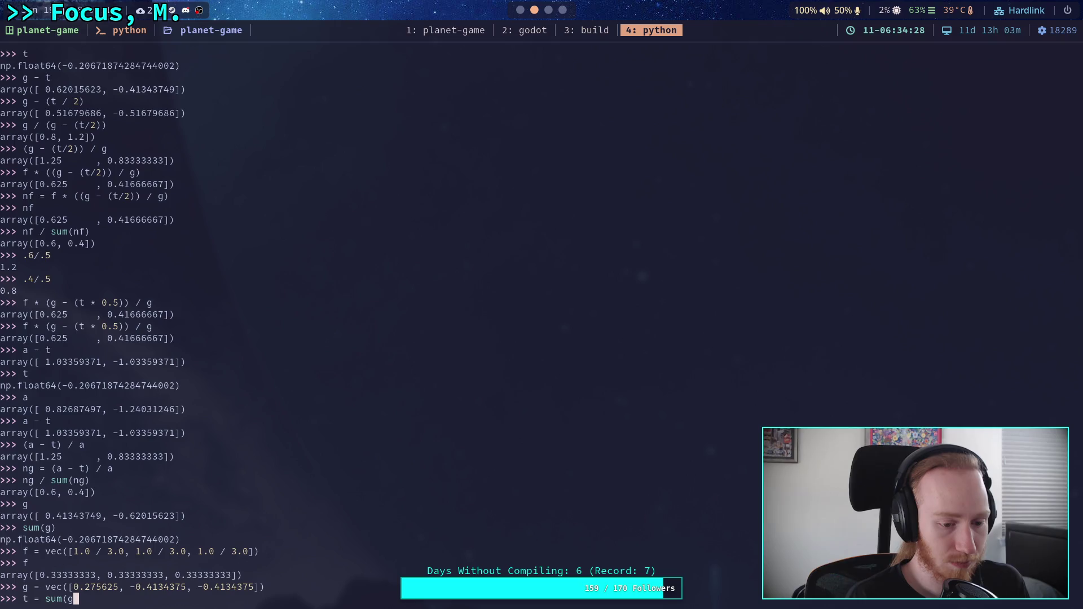
{"action": "key", "text": "Return"}
{"action": "type", "text": "t"}
{"action": "key", "text": "Return"}
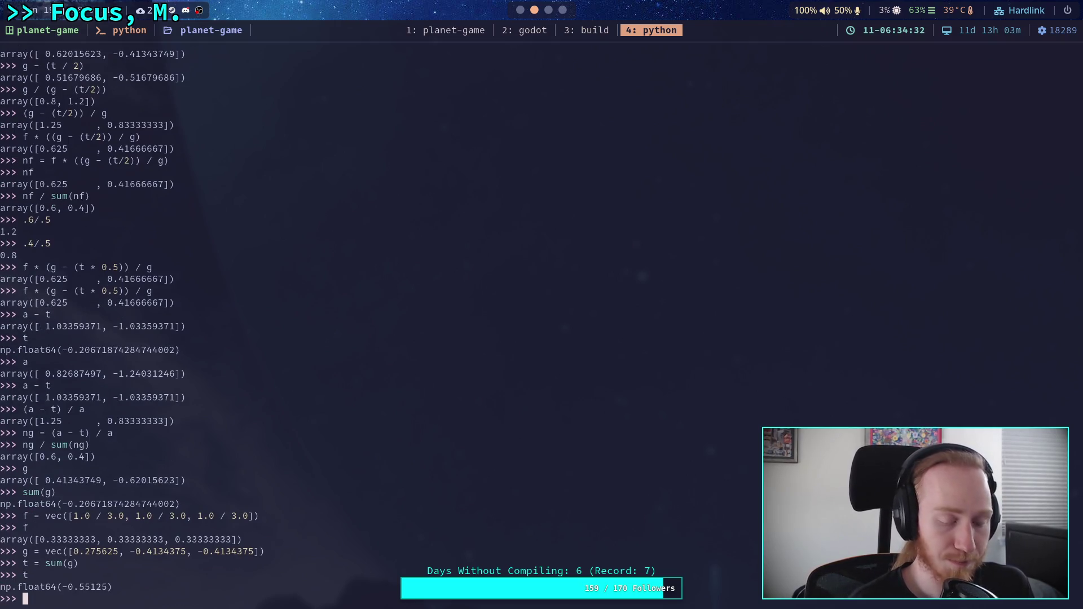
{"action": "type", "text": "g / f"}
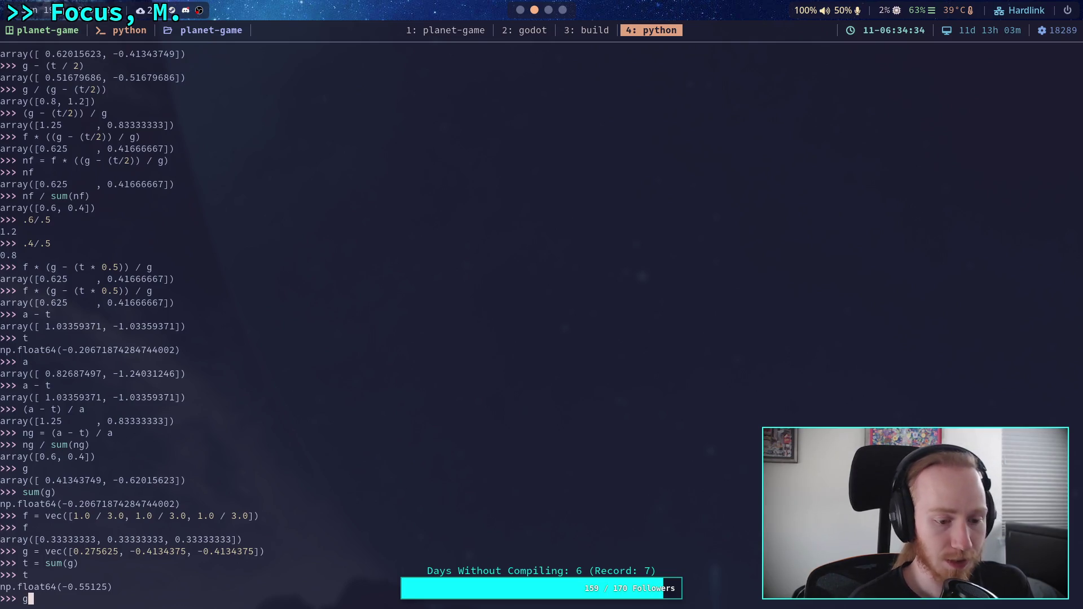
{"action": "key", "text": "Return"}
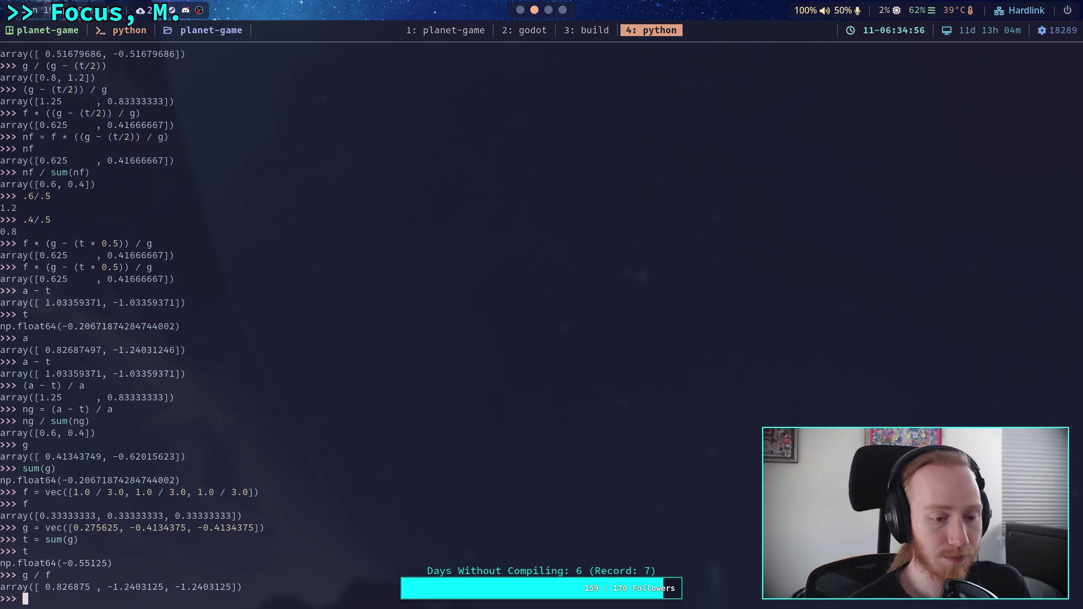
Store a = g / f, compute nf = (a - t) / a, and normalize nf / sum(nf) to [0.6, 0.2, 0.2].
{"action": "type", "text": "a = g "}
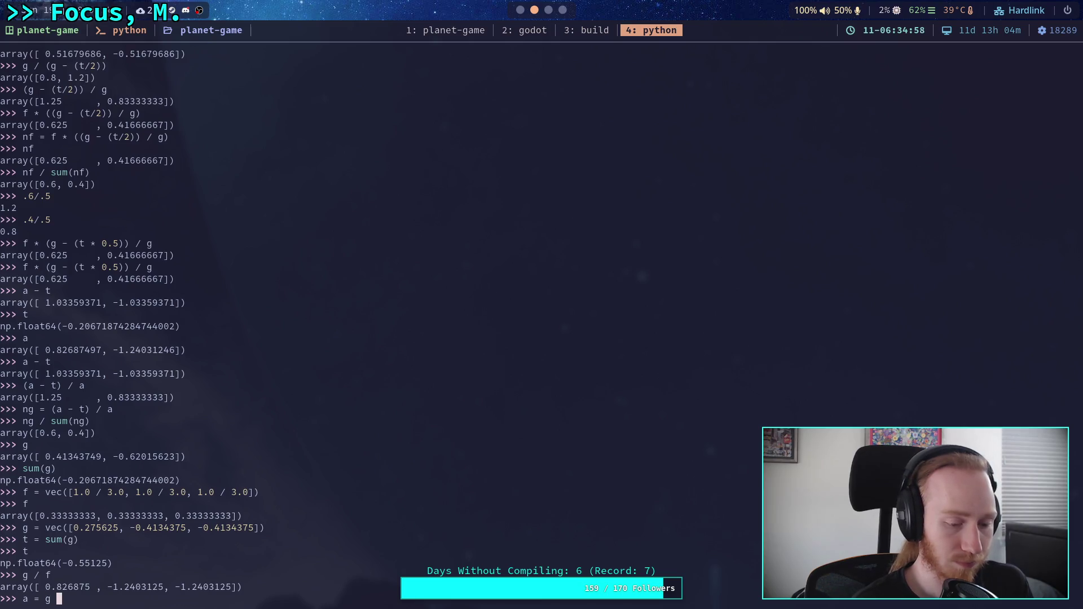
{"action": "type", "text": "/ f"}
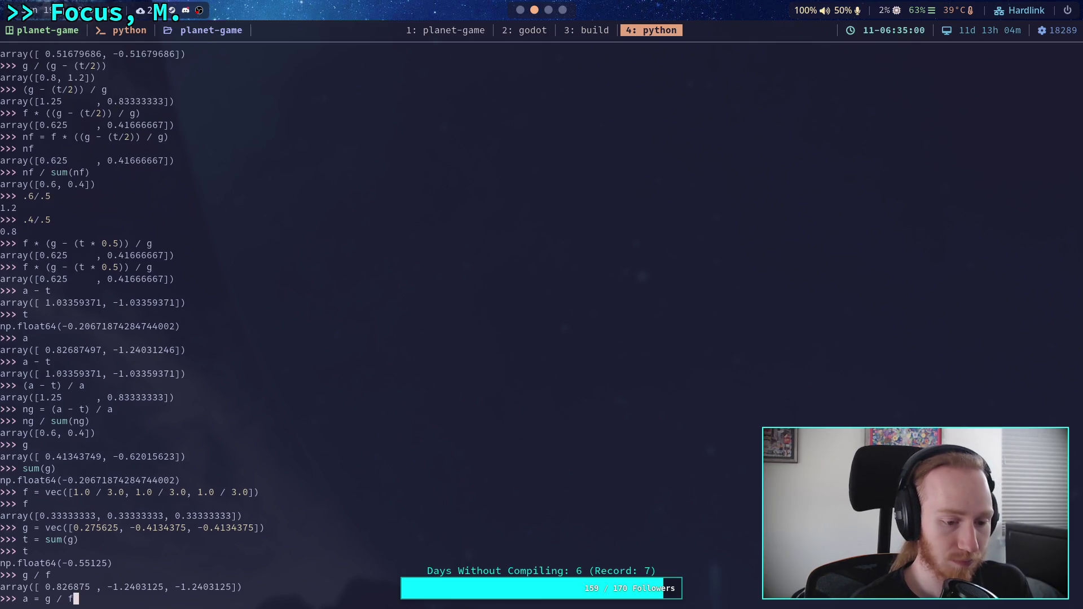
{"action": "key", "text": "Return"}
{"action": "type", "text": "(a -"}
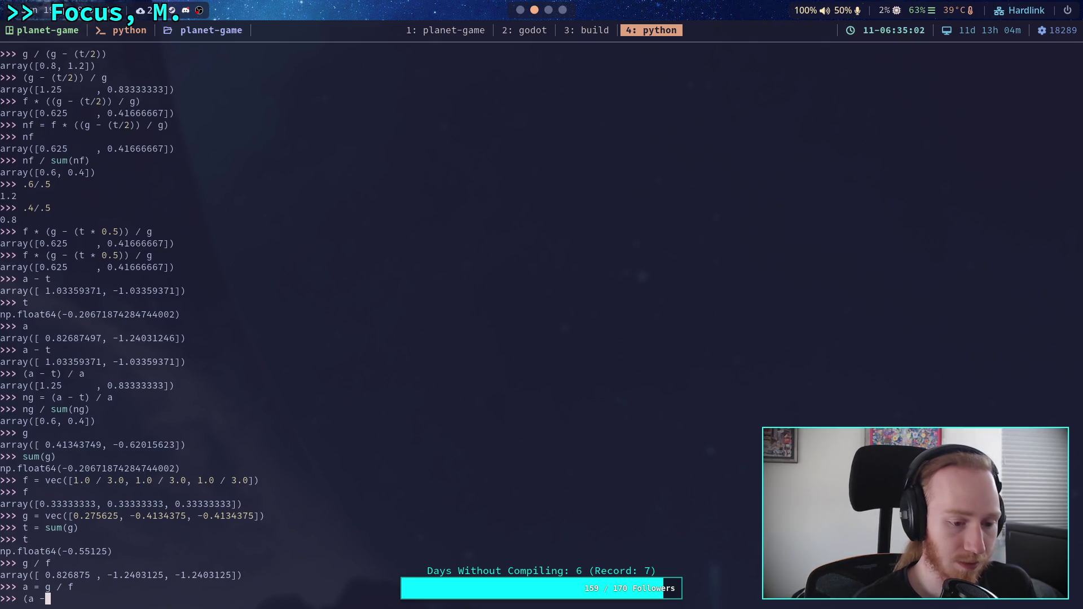
{"action": "type", "text": " t) /"}
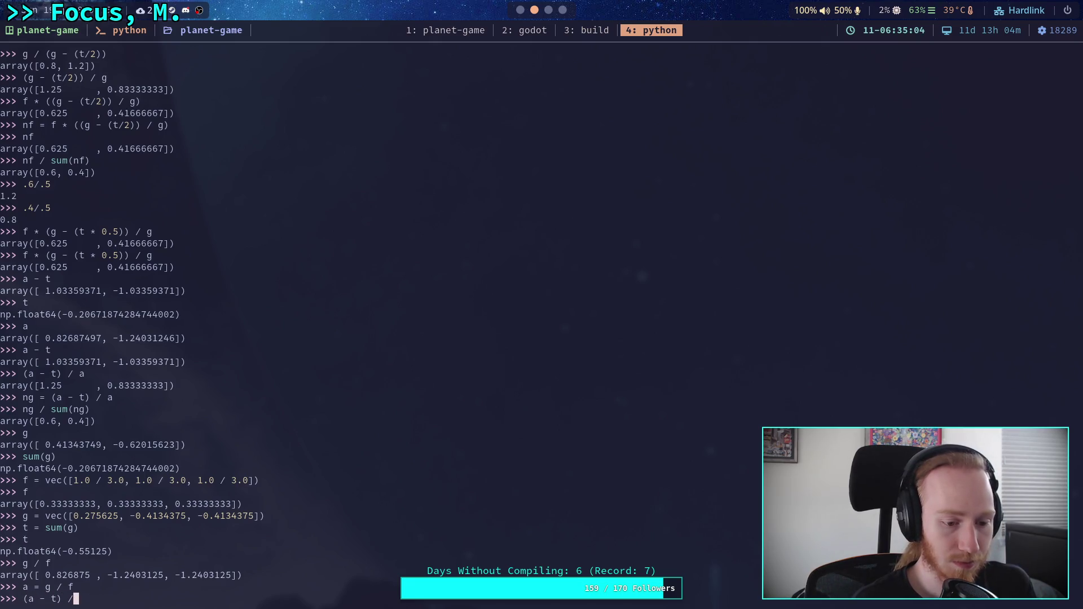
{"action": "type", "text": " a"}
{"action": "key", "text": "Return"}
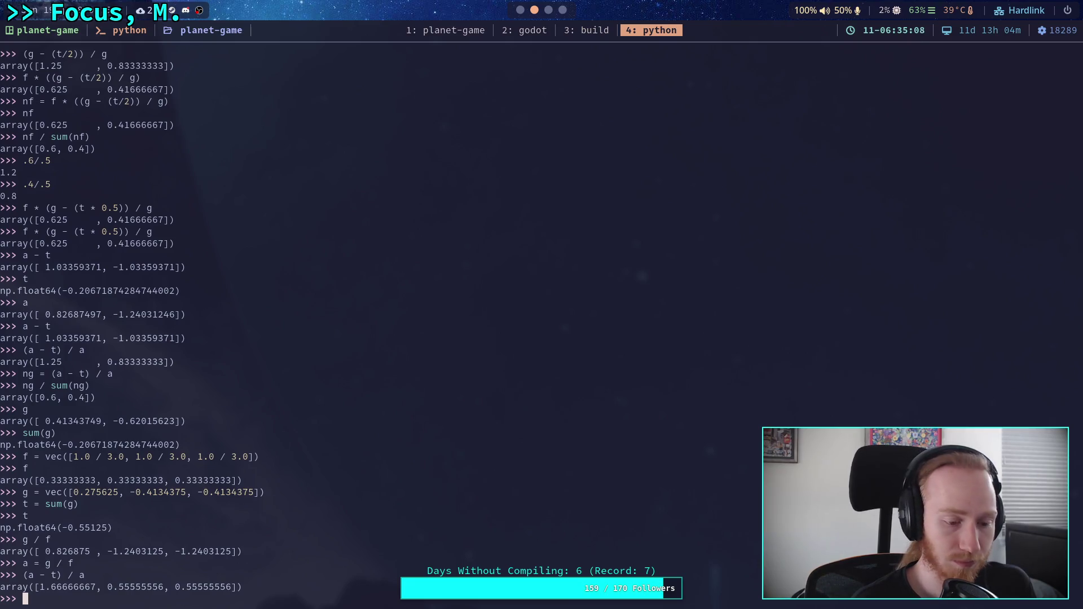
{"action": "type", "text": "nf "}
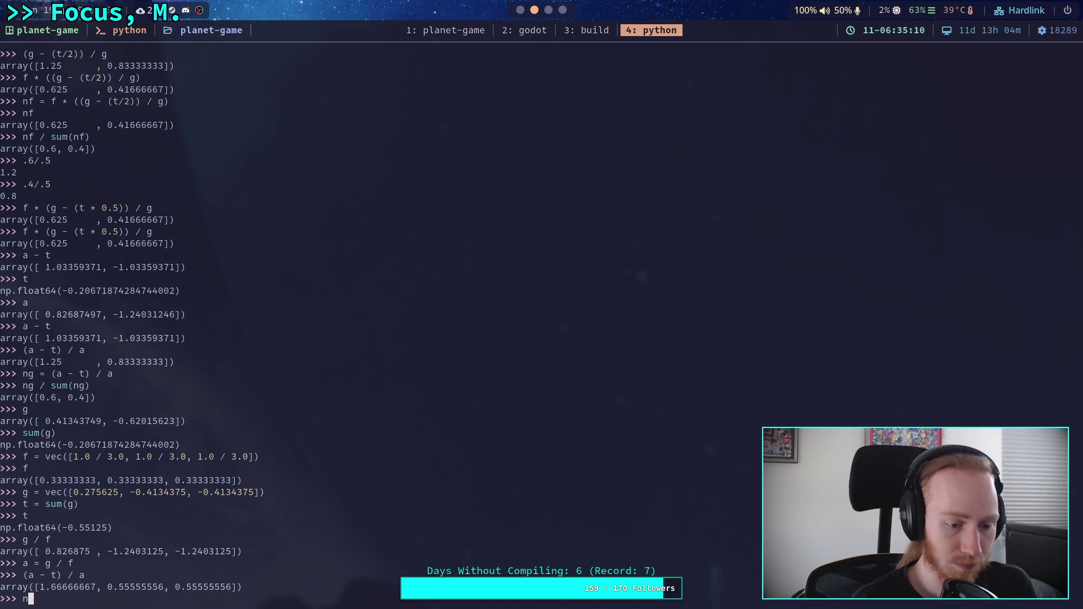
{"action": "type", "text": "= (a - t) / "}
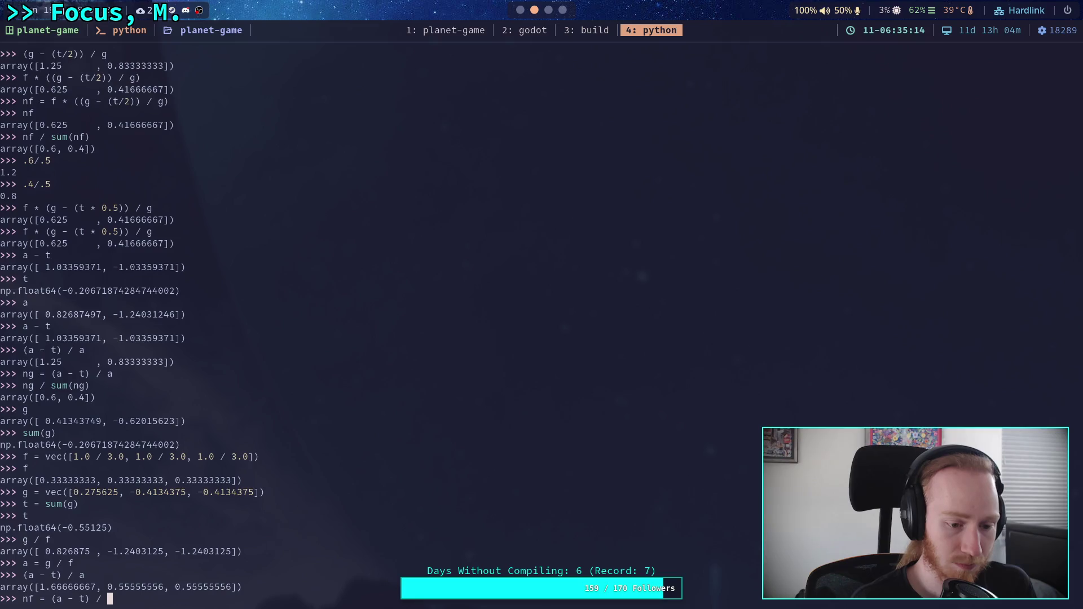
{"action": "type", "text": "a"}
{"action": "key", "text": "Return"}
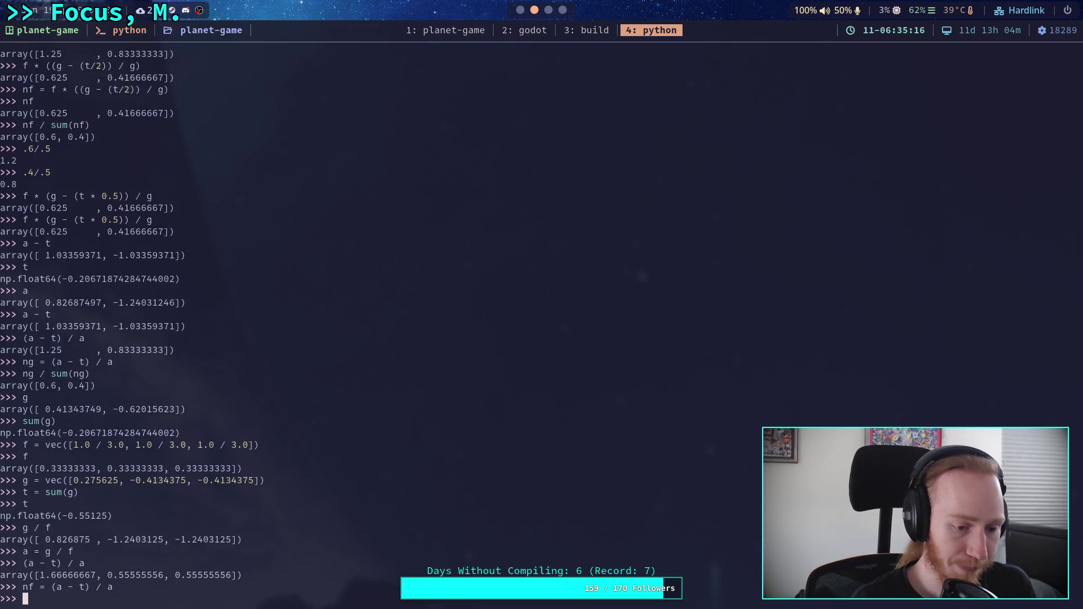
{"action": "type", "text": "nf ="}
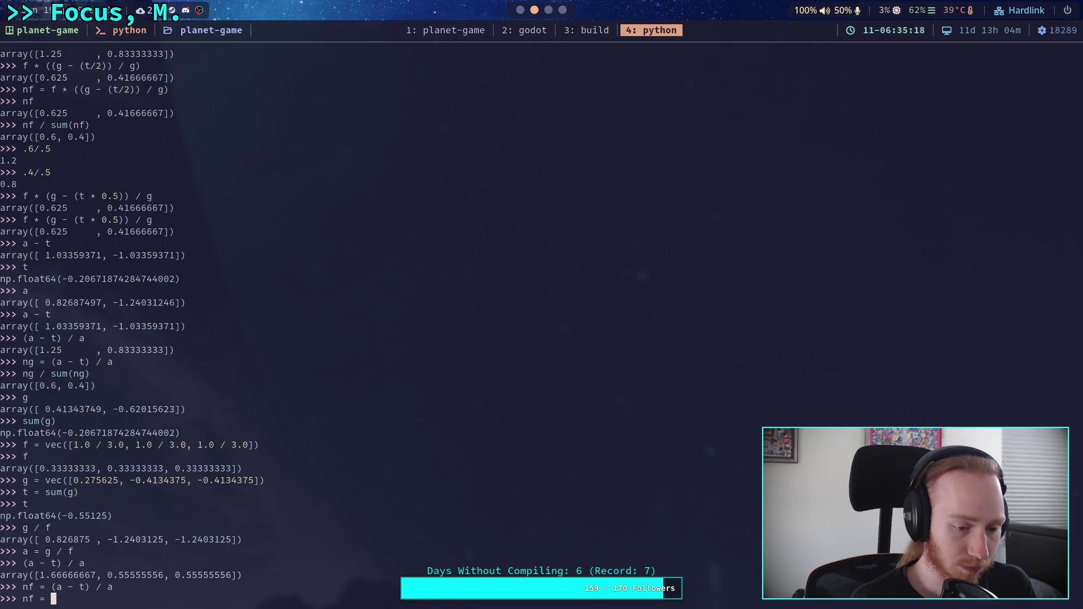
{"action": "key", "text": "BackSpace"}
{"action": "key", "text": "BackSpace"}
{"action": "type", "text": "/ sum(nf)"}
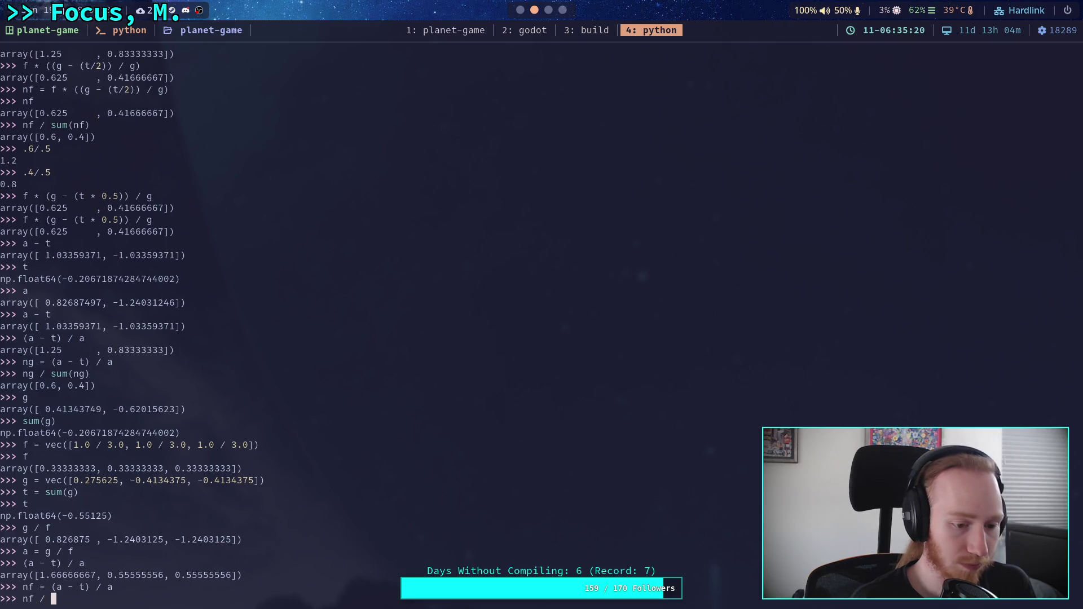
{"action": "key", "text": "Return"}
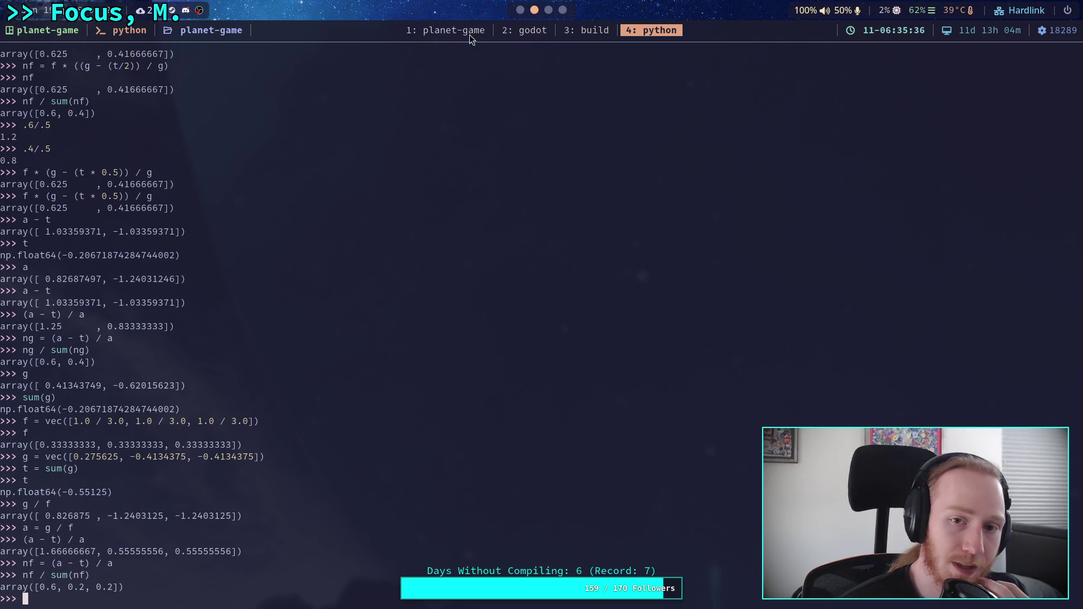
{"action": "key", "text": "super+1"}
Scroll through the normalizing loop in balance_body_2d.gd with Output collapsed, then return to Python.
{"action": "scroll", "coordinate": [415, 271], "scroll_direction": "down", "scroll_amount": 4}
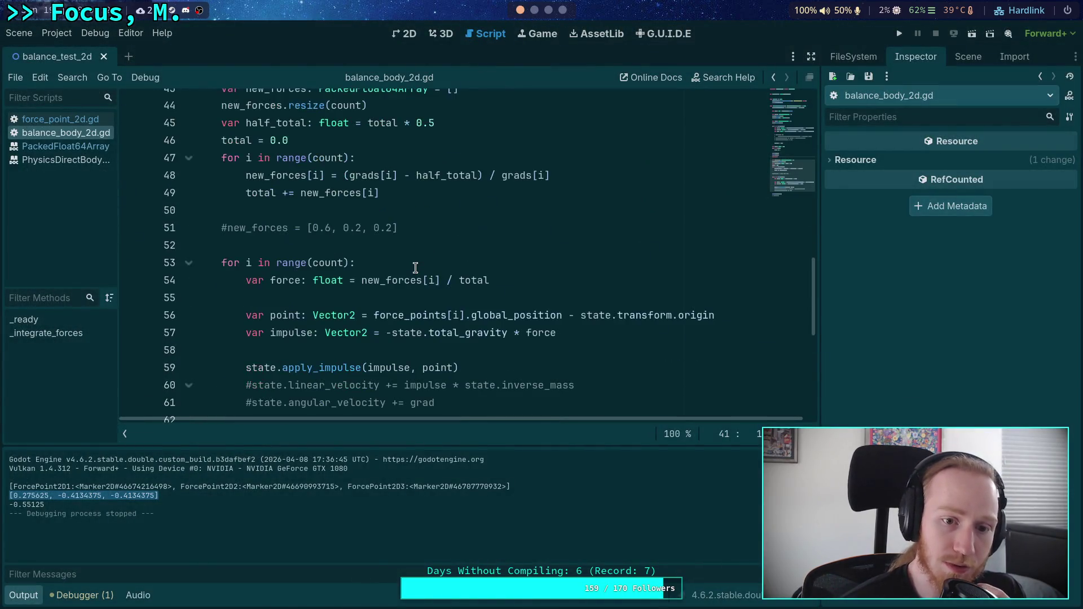
{"action": "key", "text": "ctrl+j"}
{"action": "scroll", "coordinate": [329, 303], "scroll_direction": "up", "scroll_amount": 3}
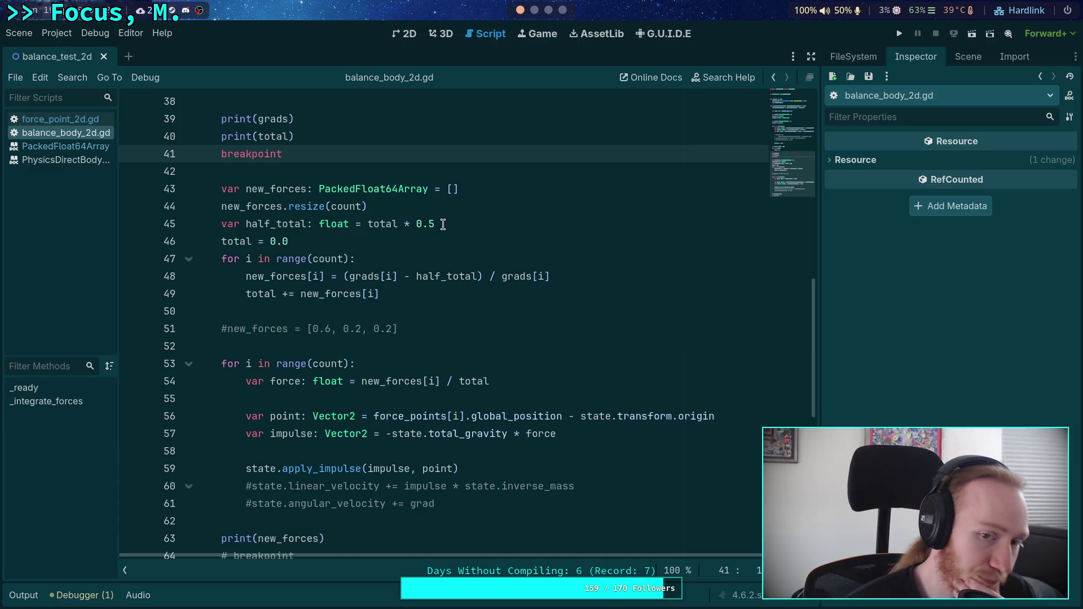
{"action": "left_click", "coordinate": [535, 11]}
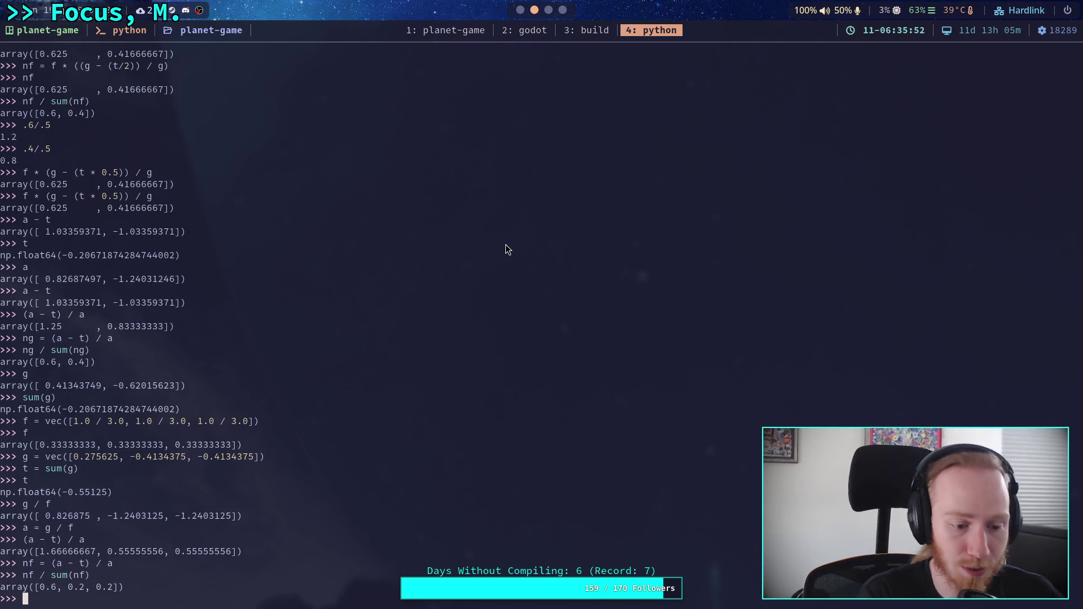
Evaluate (g - t*0.5)/g giving [2., 0.333, 0.333], then with factor 0.3333333333 giving [1.667, 0.556, 0.556].
{"action": "type", "text": "(g - "}
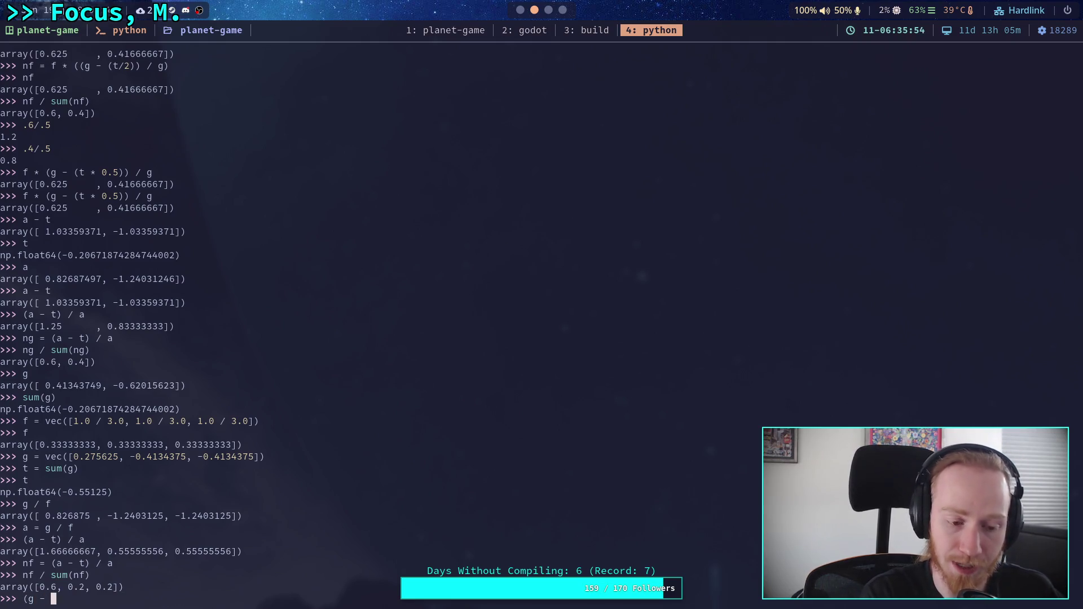
{"action": "type", "text": "(t * 0."}
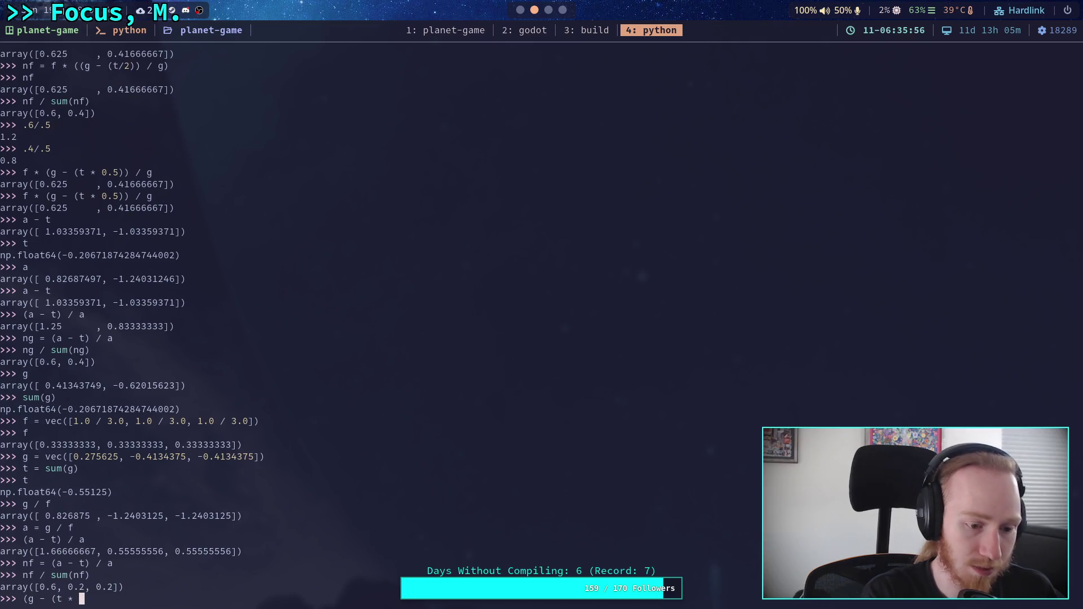
{"action": "type", "text": "5)) / g"}
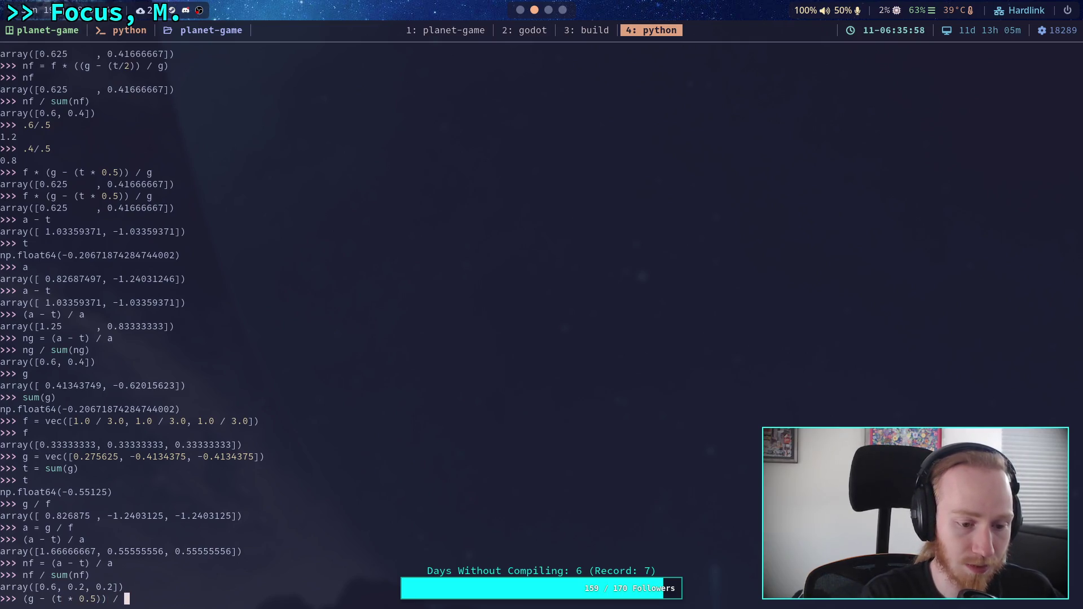
{"action": "key", "text": "Return"}
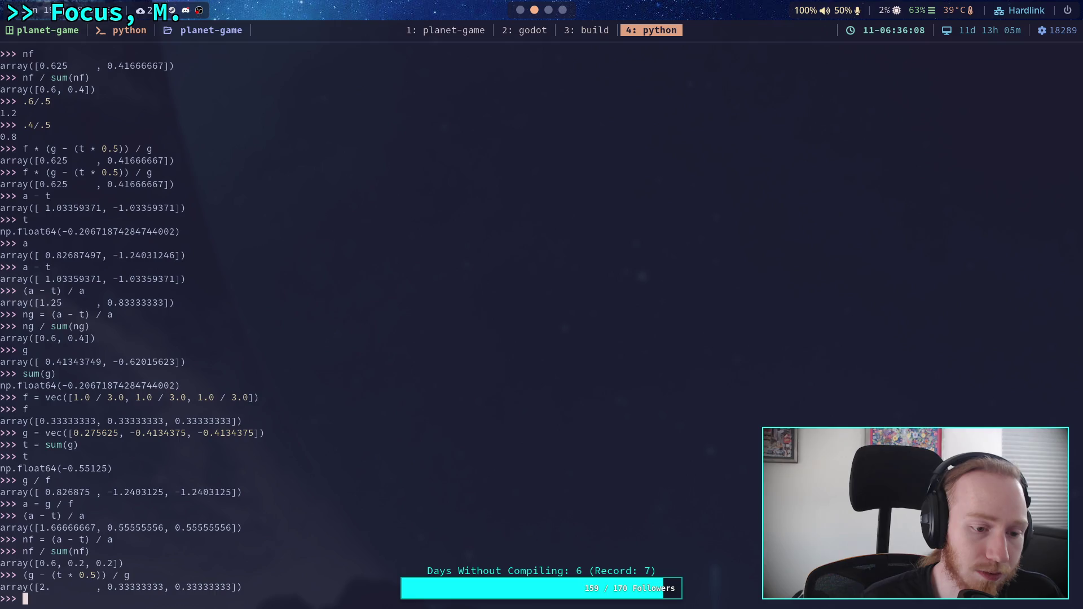
{"action": "key", "text": "Up"}
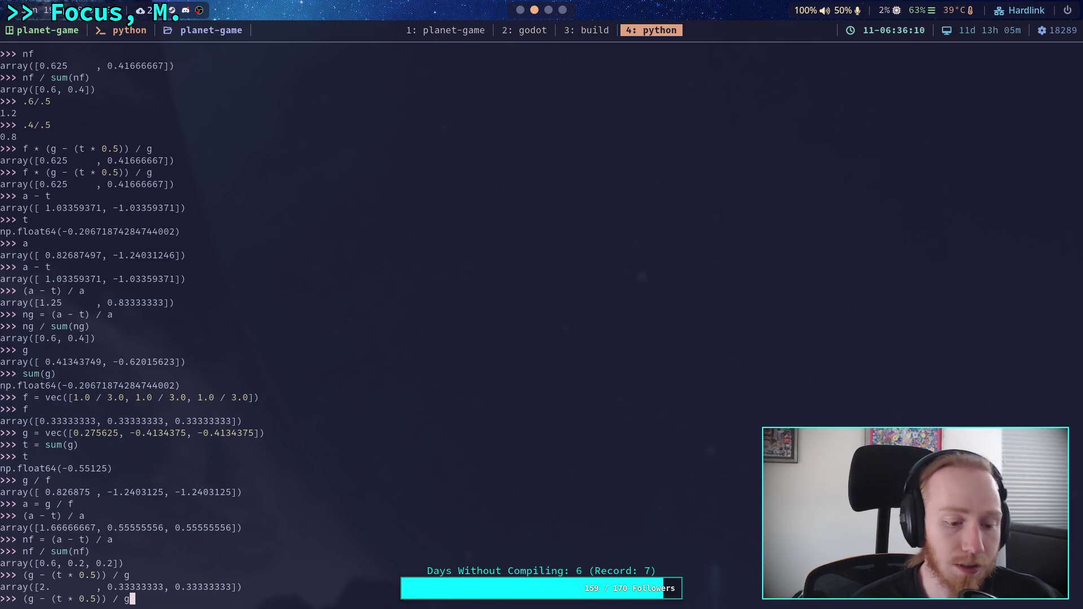
{"action": "key", "text": "Left"}
{"action": "key", "text": "Left"}
{"action": "key", "text": "Left"}
{"action": "key", "text": "BackSpace"}
{"action": "type", "text": "3333333333"}
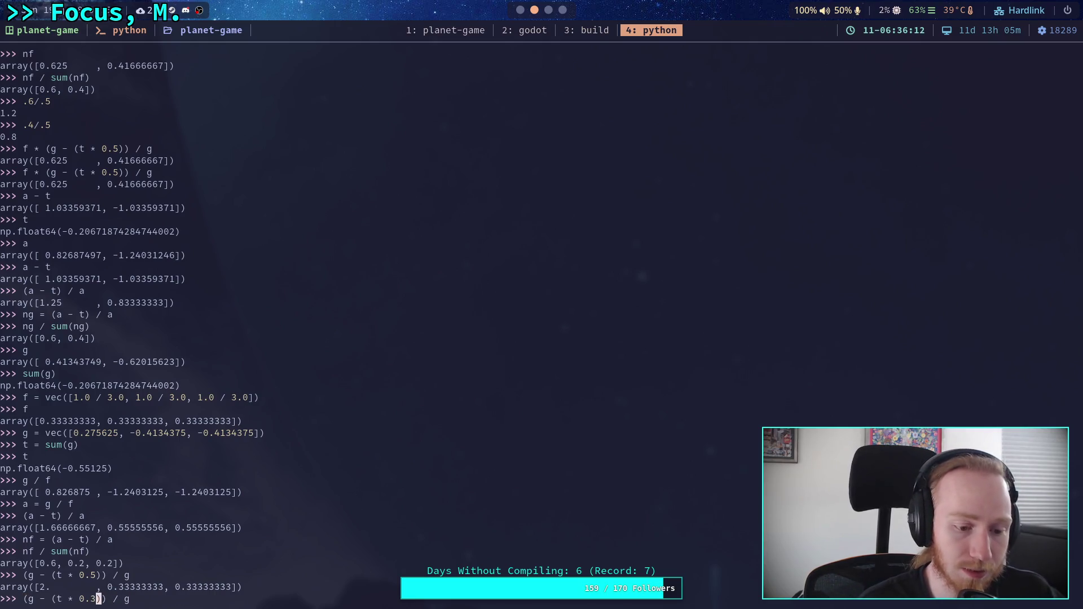
{"action": "key", "text": "Return"}
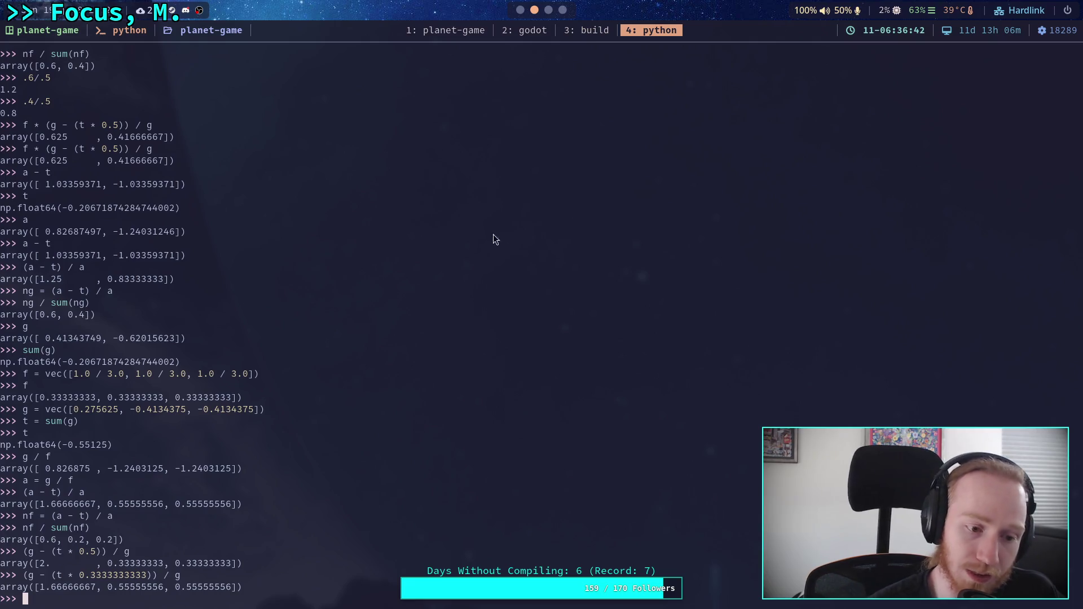
Highlight the g / f result values, then return to the Godot script.
{"action": "left_click_drag", "start_coordinate": [45, 472], "coordinate": [215, 472]}
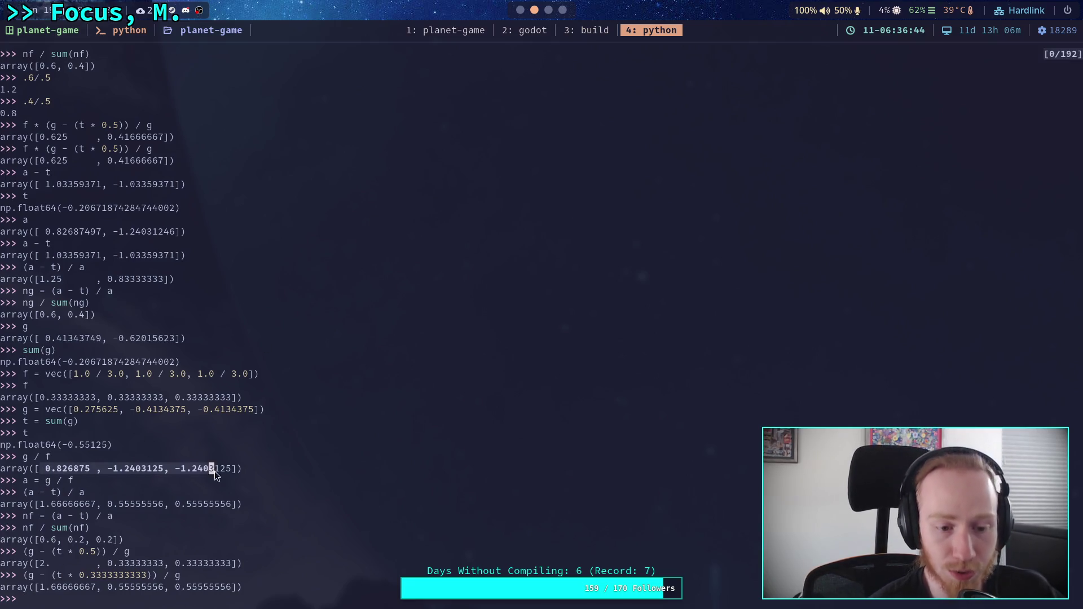
{"action": "left_click", "coordinate": [246, 474]}
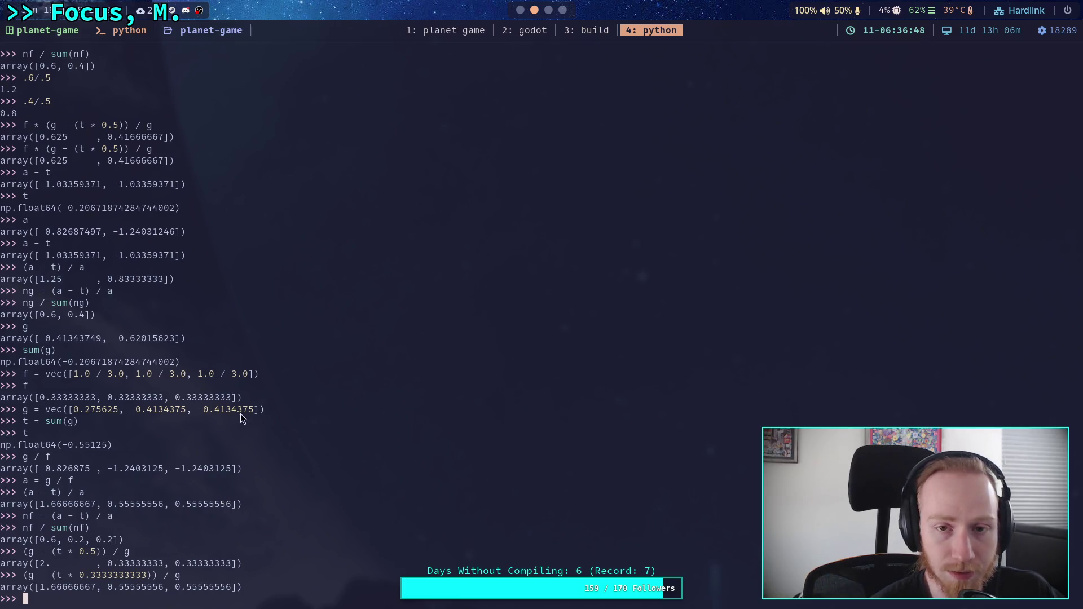
{"action": "left_click", "coordinate": [520, 10]}
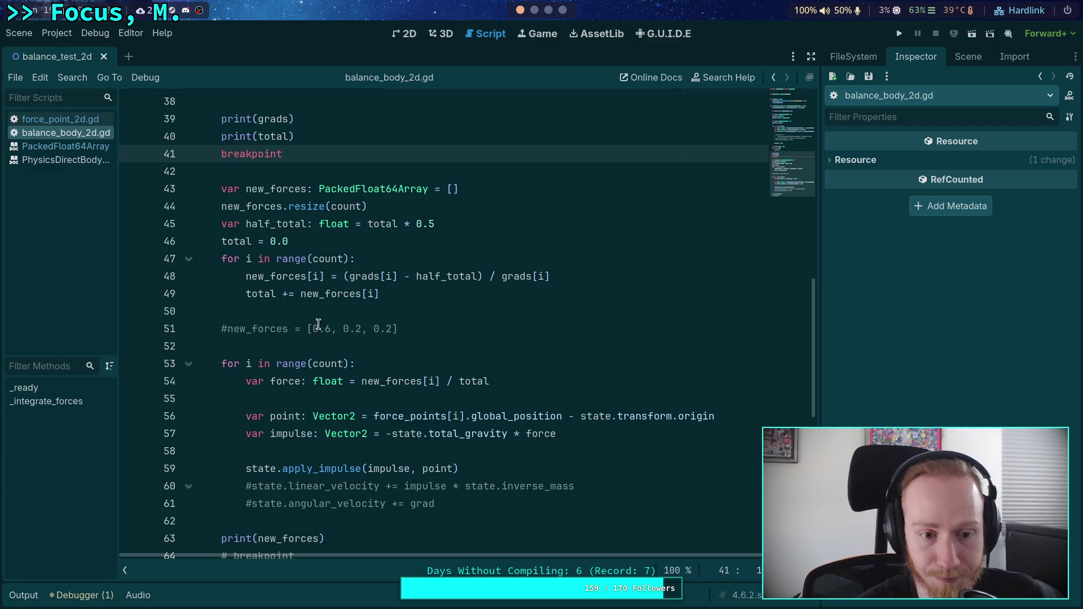
Delete the commented #new_forces test line from the force loop.
{"action": "left_click", "coordinate": [226, 329]}
{"action": "left_click_drag", "start_coordinate": [437, 327], "coordinate": [439, 317]}
{"action": "key", "text": "BackSpace"}
{"action": "key", "text": "BackSpace"}
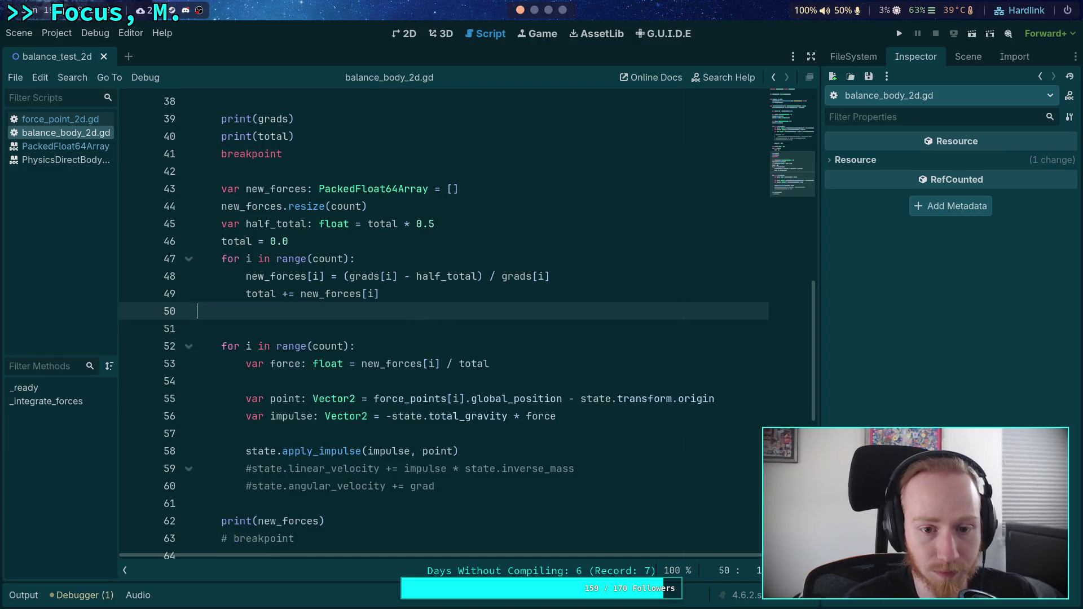
{"action": "scroll", "coordinate": [418, 317], "scroll_direction": "up", "scroll_amount": 1}
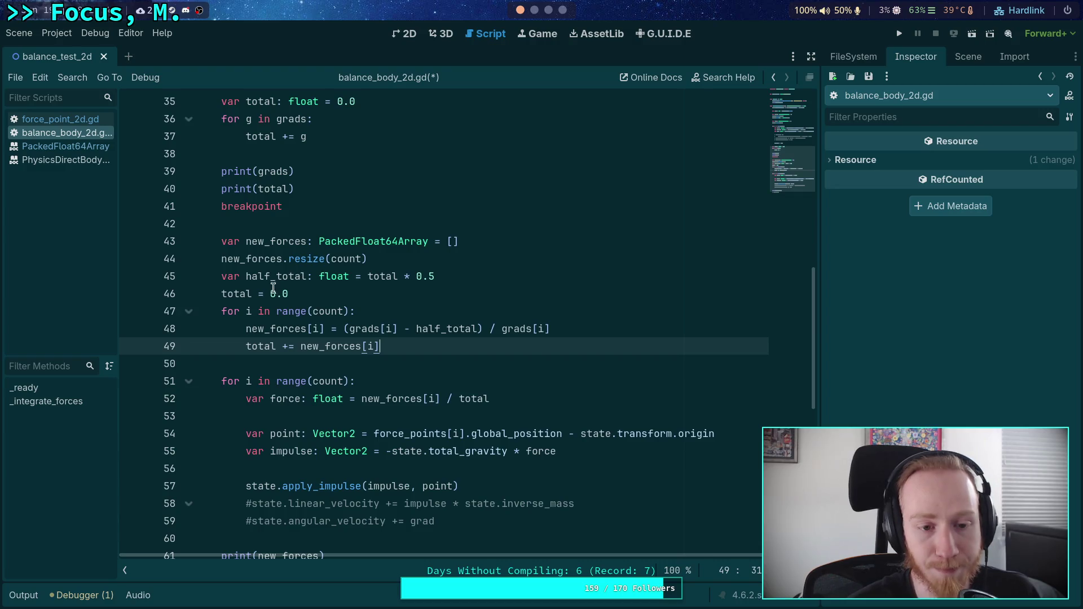
Remove the half_total declaration from the force loop.
{"action": "left_click_drag", "start_coordinate": [272, 278], "coordinate": [247, 281]}
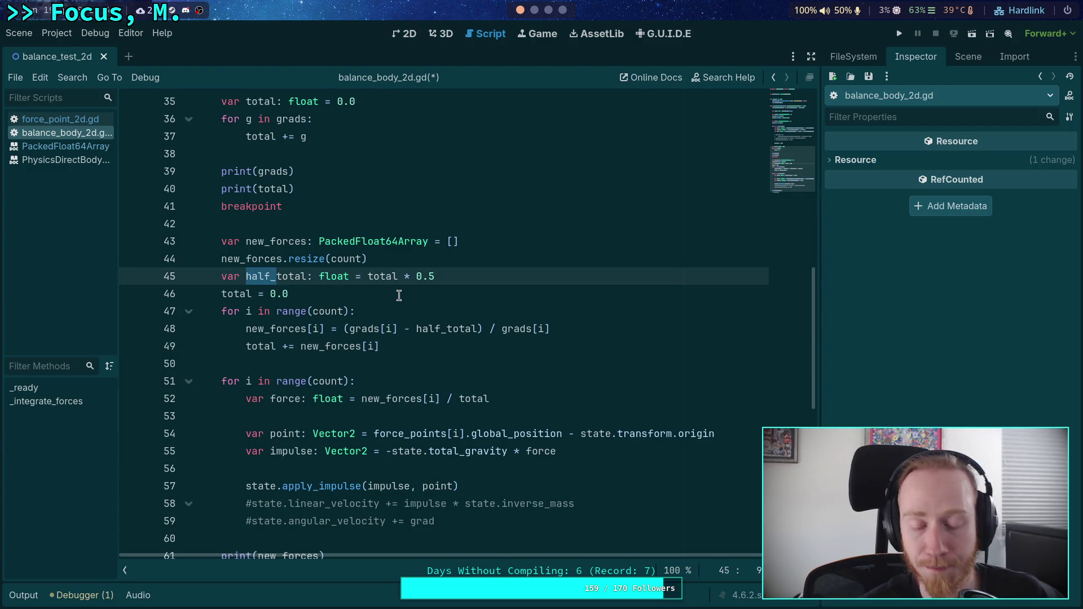
{"action": "left_click", "coordinate": [545, 11]}
{"action": "left_click", "coordinate": [536, 10]}
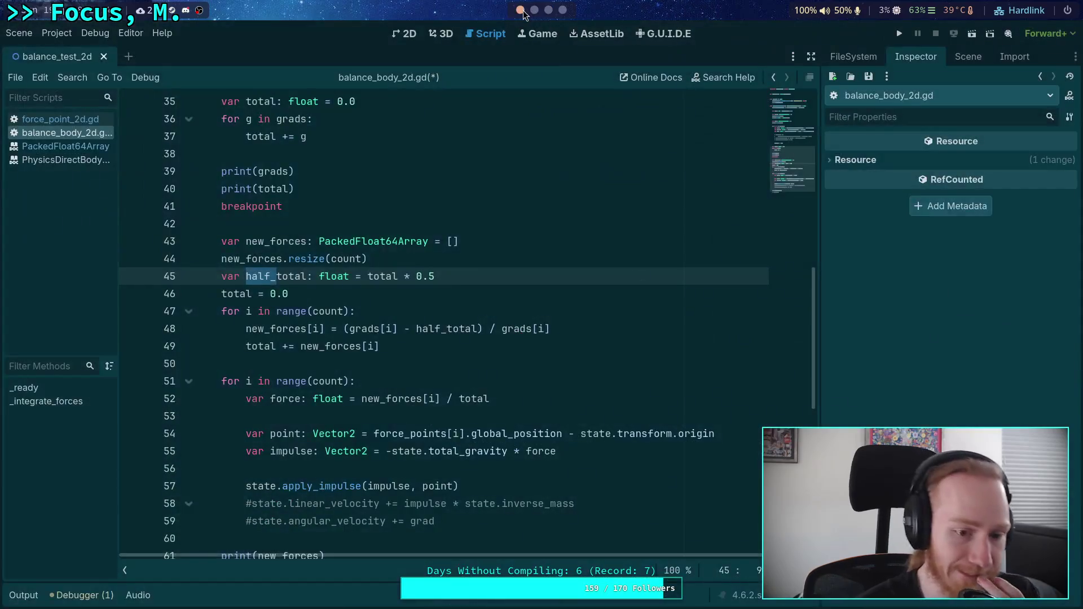
{"action": "key", "text": "super+3"}
{"action": "scroll", "coordinate": [516, 16], "scroll_direction": "up", "scroll_amount": 1}
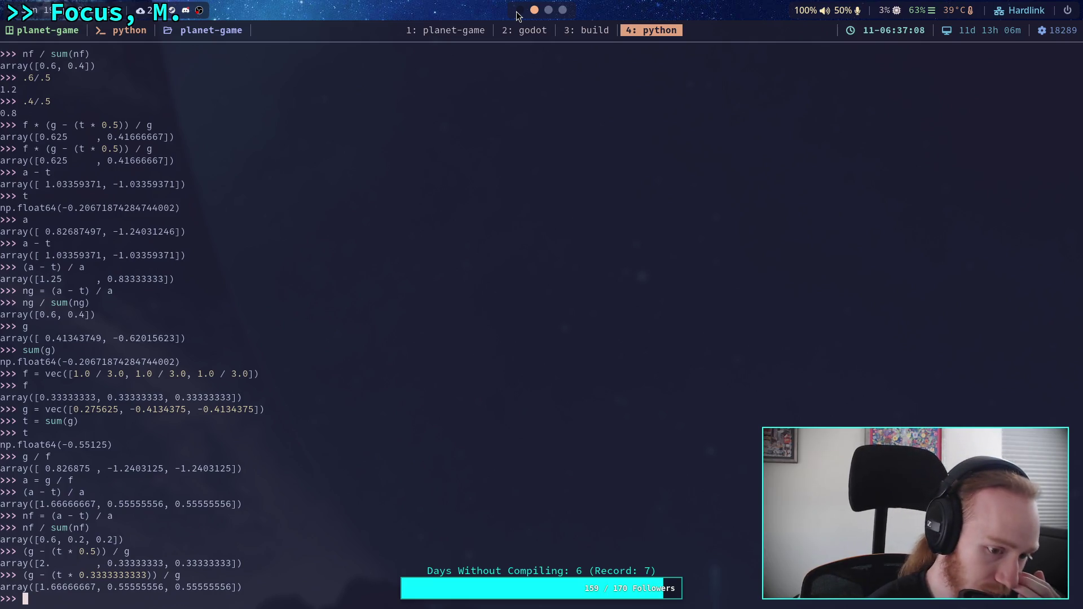
{"action": "scroll", "coordinate": [518, 15], "scroll_direction": "up", "scroll_amount": 1}
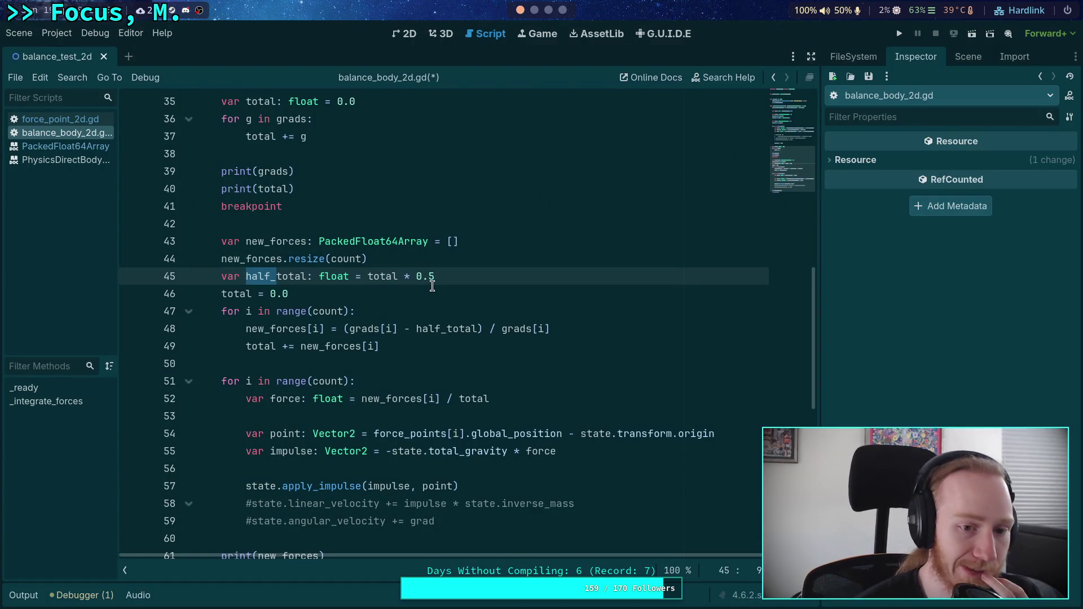
{"action": "key", "text": "Delete"}
{"action": "key", "text": "Delete"}
{"action": "key", "text": "Delete"}
Delete the duplicate total declaration and the total = 0.0 reset line.
{"action": "left_click_drag", "start_coordinate": [426, 276], "coordinate": [335, 277]}
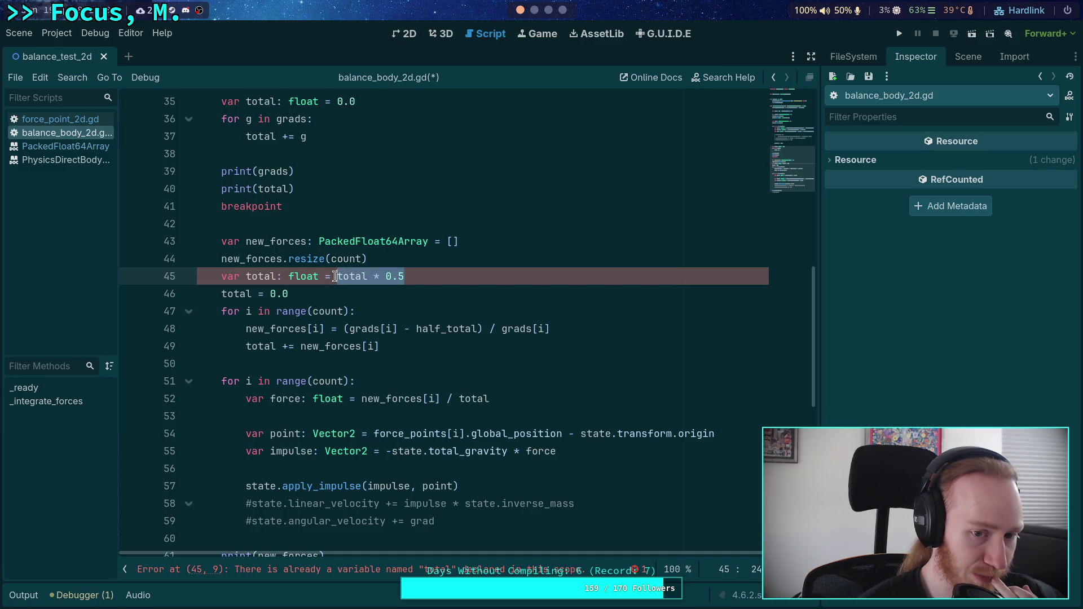
{"action": "left_click", "coordinate": [447, 276]}
{"action": "key", "text": "shift+Up"}
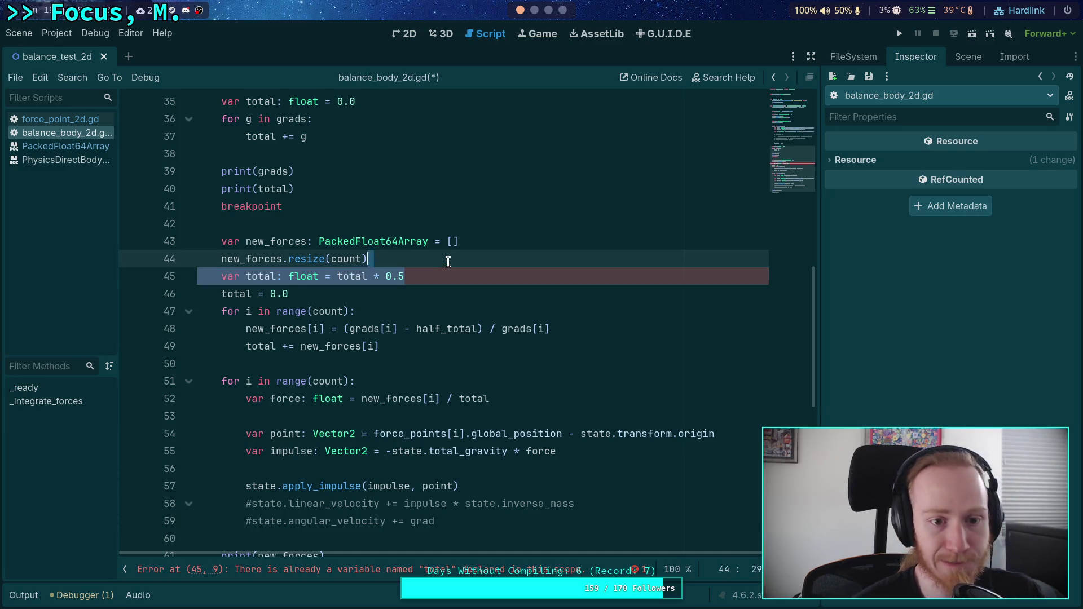
{"action": "key", "text": "BackSpace"}
{"action": "left_click", "coordinate": [420, 276]}
{"action": "key", "text": "shift+Up"}
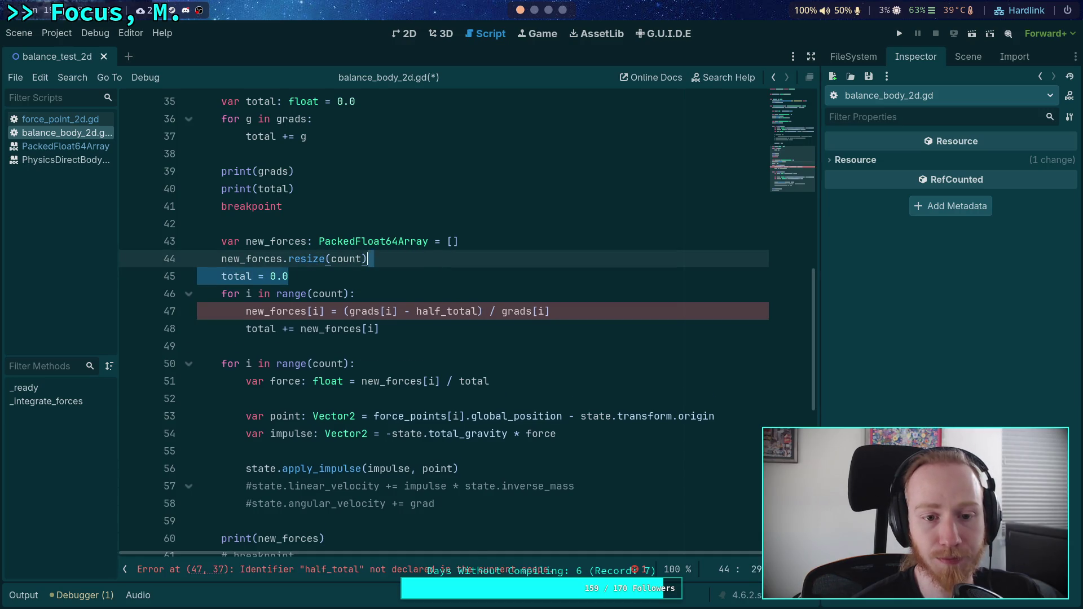
{"action": "key", "text": "BackSpace"}
Review the formula new_forces[i] = (grads[i] - half_total) / grads[i] and the loop header.
{"action": "scroll", "coordinate": [421, 295], "scroll_direction": "up", "scroll_amount": 2}
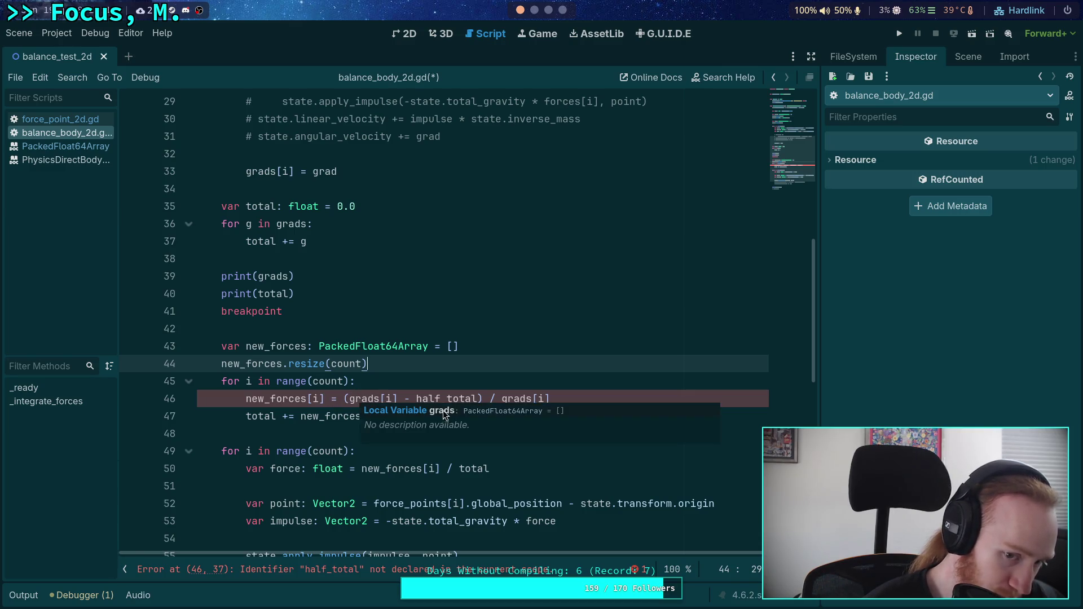
{"action": "left_click", "coordinate": [414, 398]}
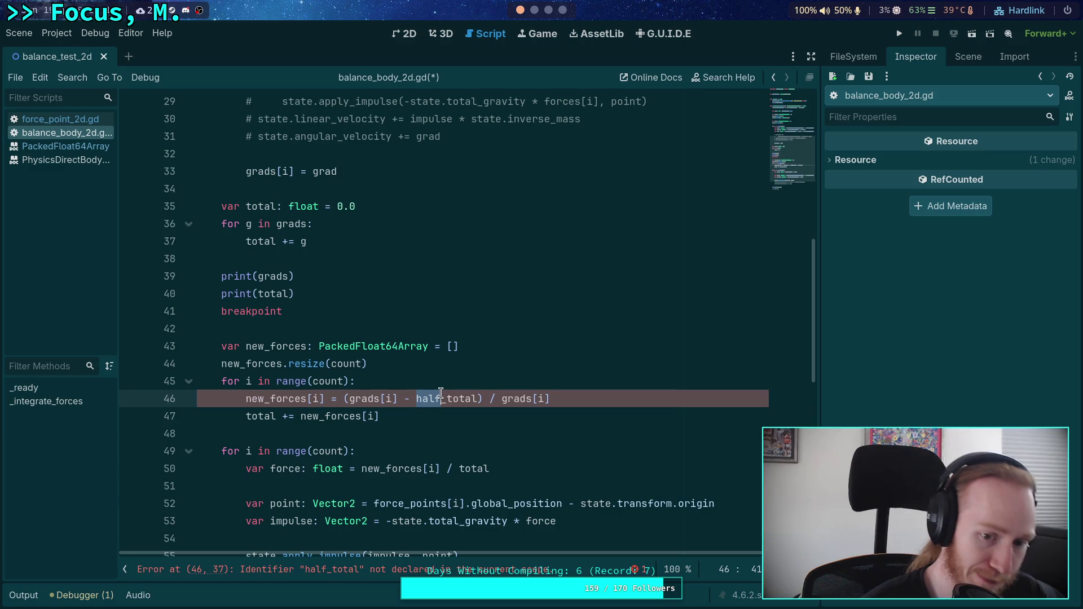
{"action": "left_click", "coordinate": [343, 399]}
{"action": "double_click", "coordinate": [407, 398]}
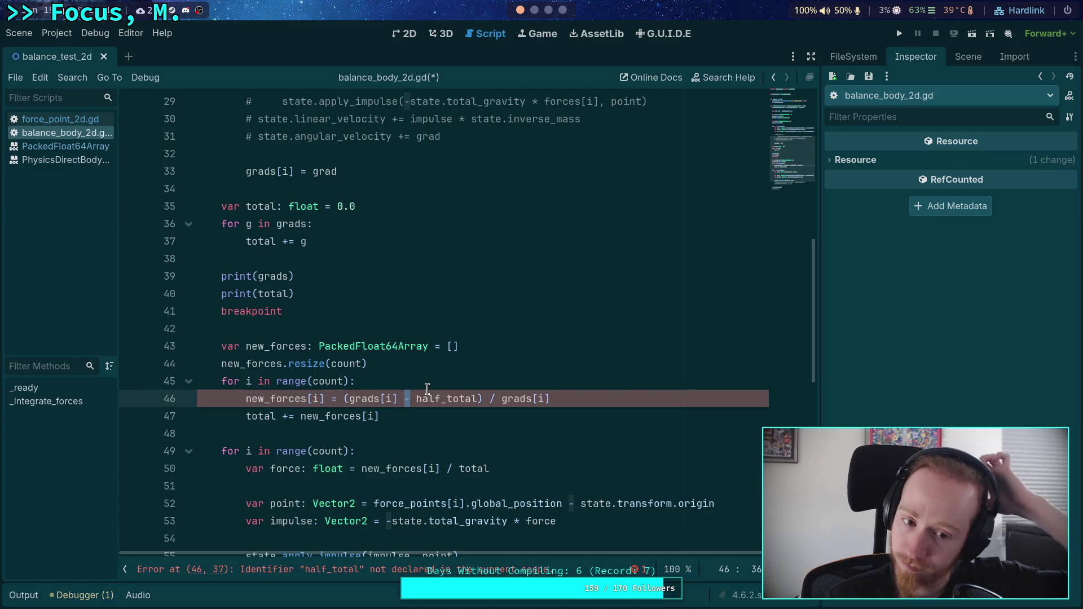
{"action": "left_click", "coordinate": [405, 381]}
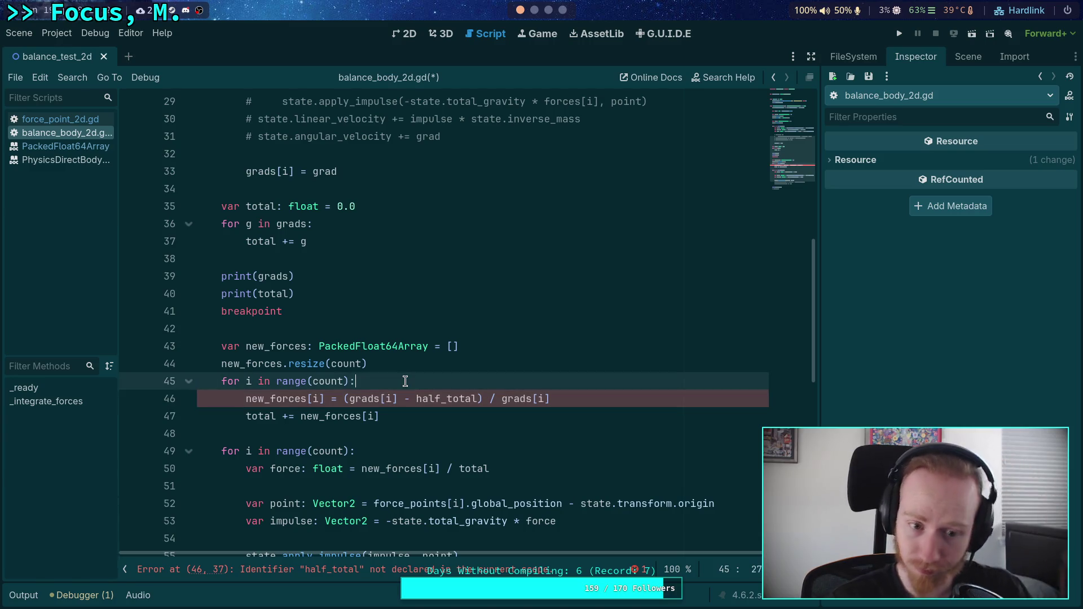
Add var new_grad: float = grads[i] / forces[i] and rewrite the force as (new_grad - total) / new_grad.
{"action": "key", "text": "Return"}
{"action": "type", "text": "var new_g"}
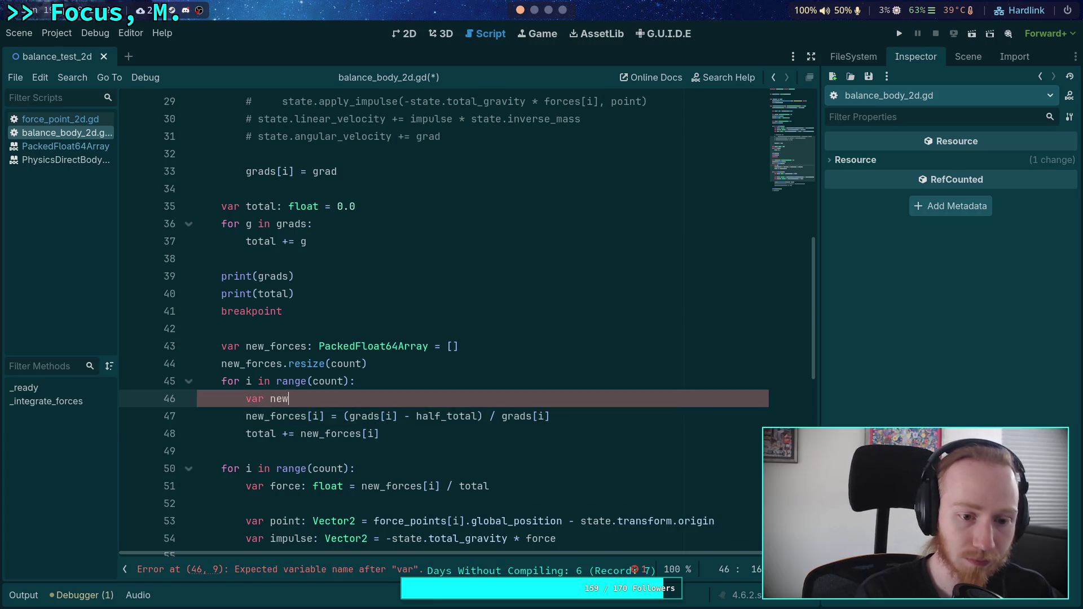
{"action": "type", "text": "rad: float = "}
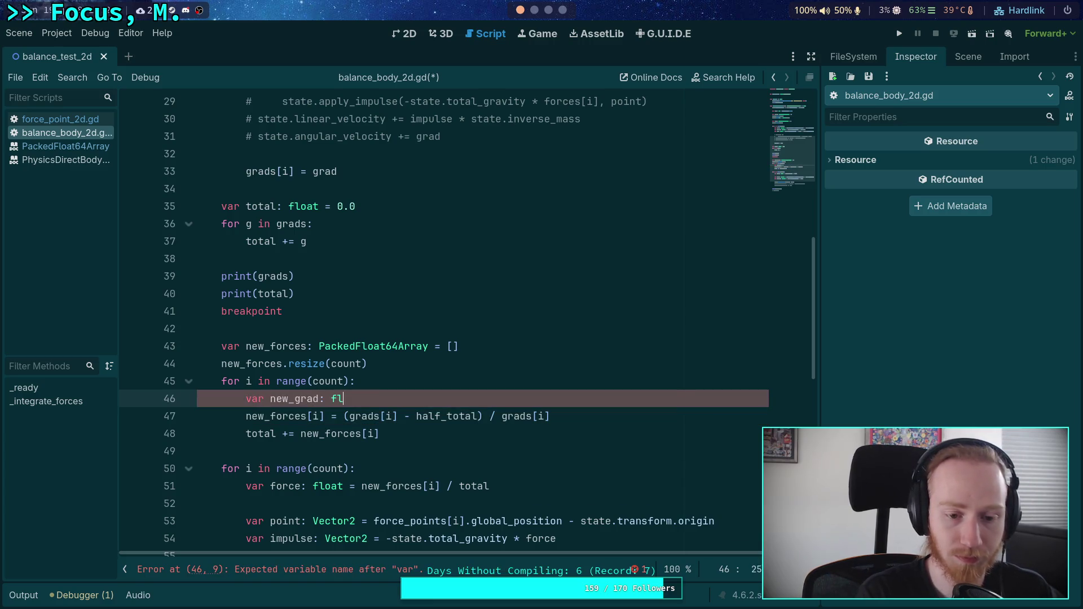
{"action": "type", "text": "grads[i]"}
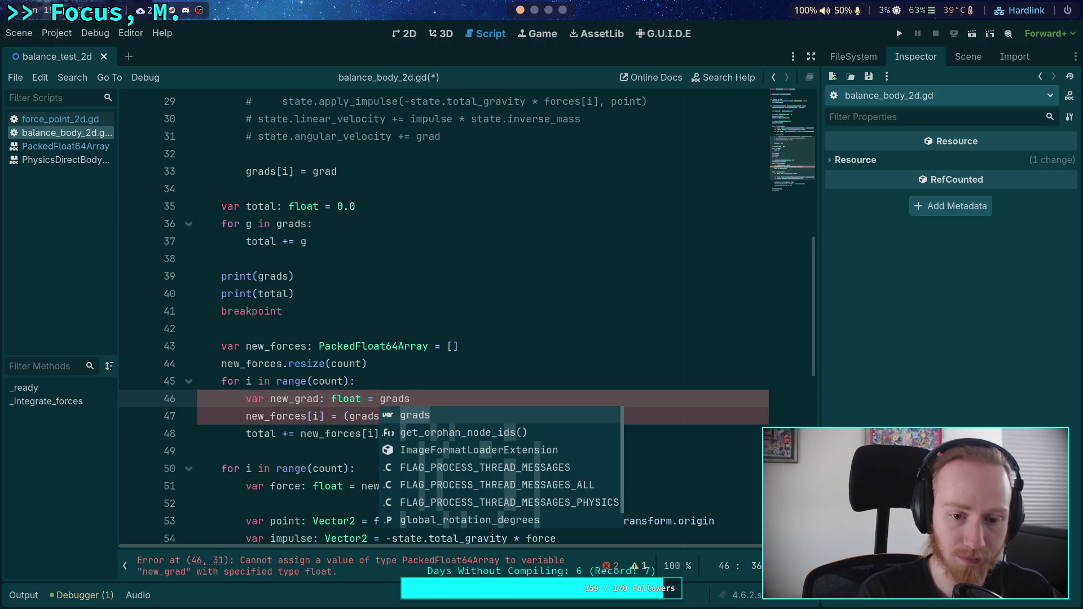
{"action": "type", "text": " / forces"}
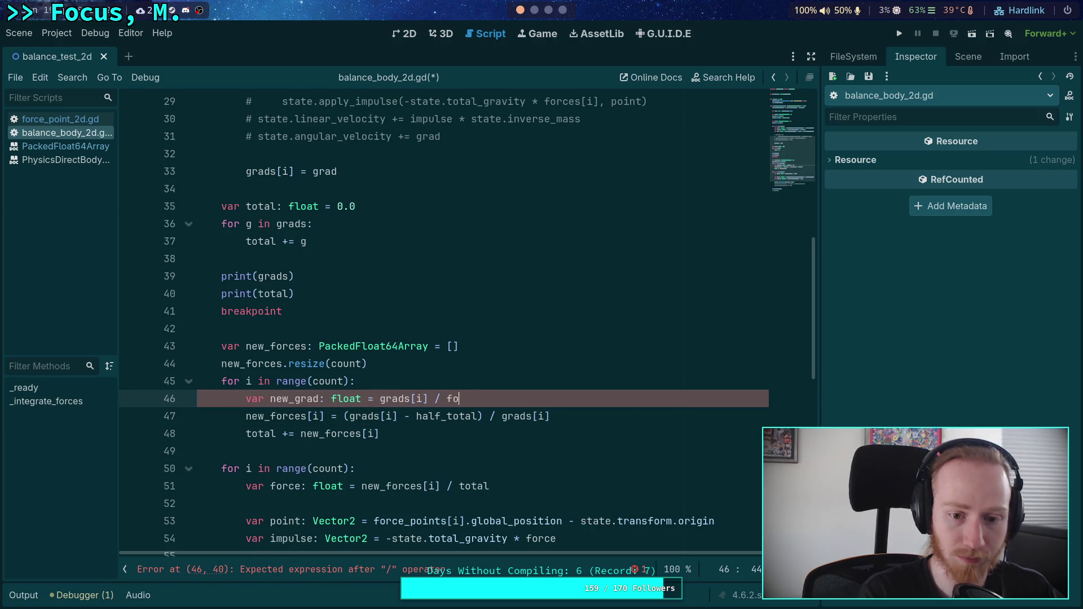
{"action": "type", "text": "[i]"}
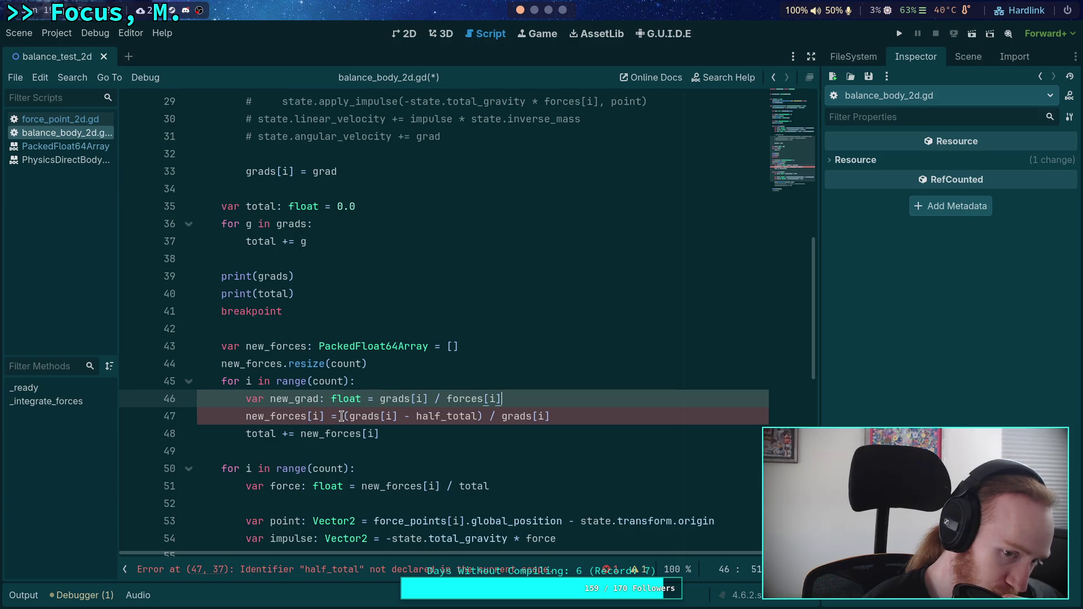
{"action": "left_click_drag", "start_coordinate": [344, 417], "coordinate": [570, 410]}
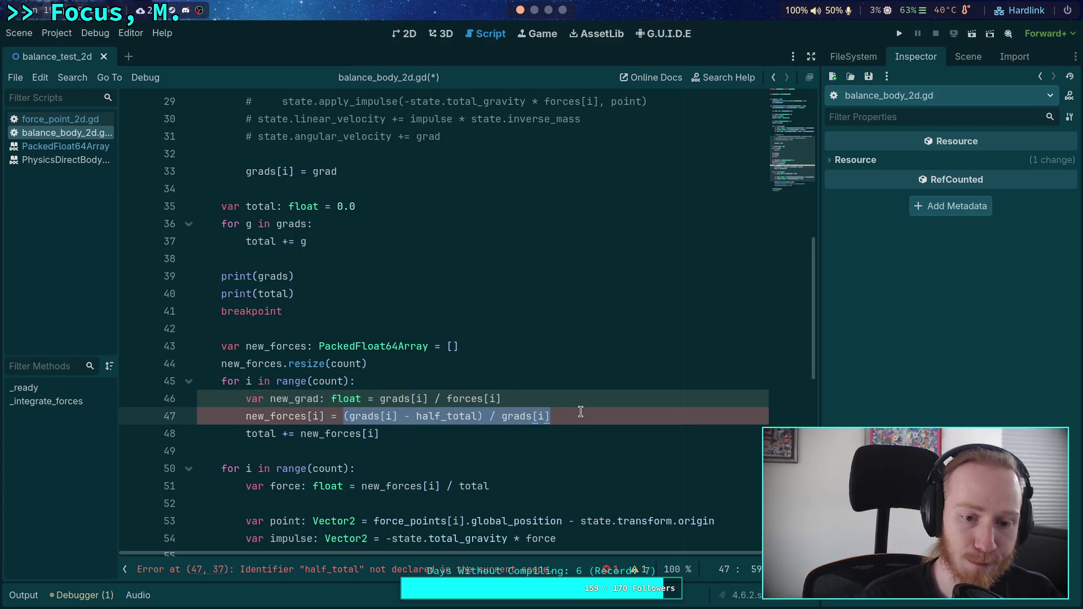
{"action": "type", "text": "(ne"}
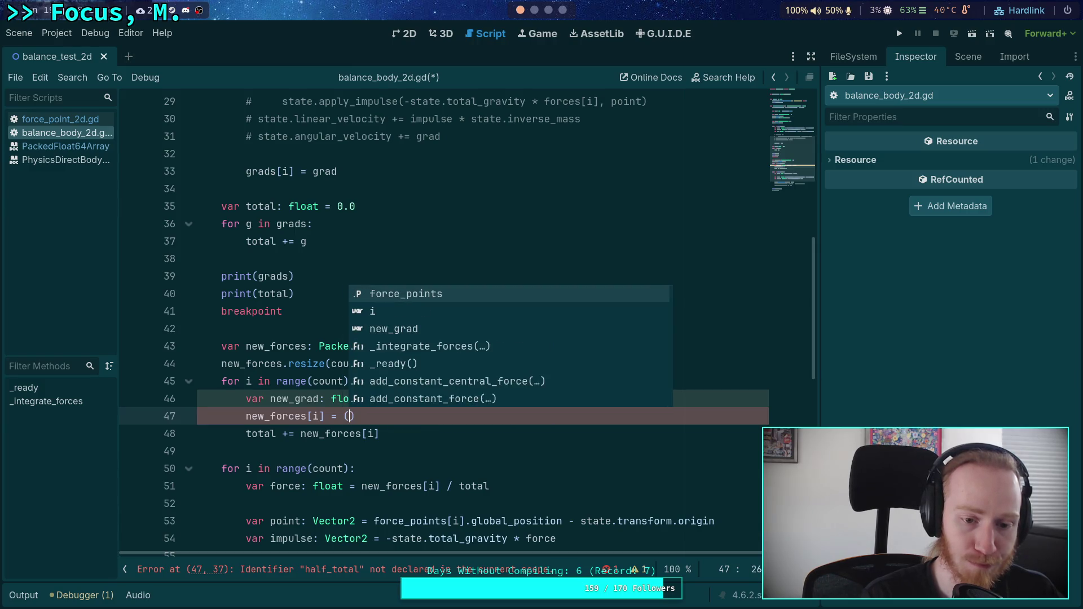
{"action": "type", "text": "w_"}
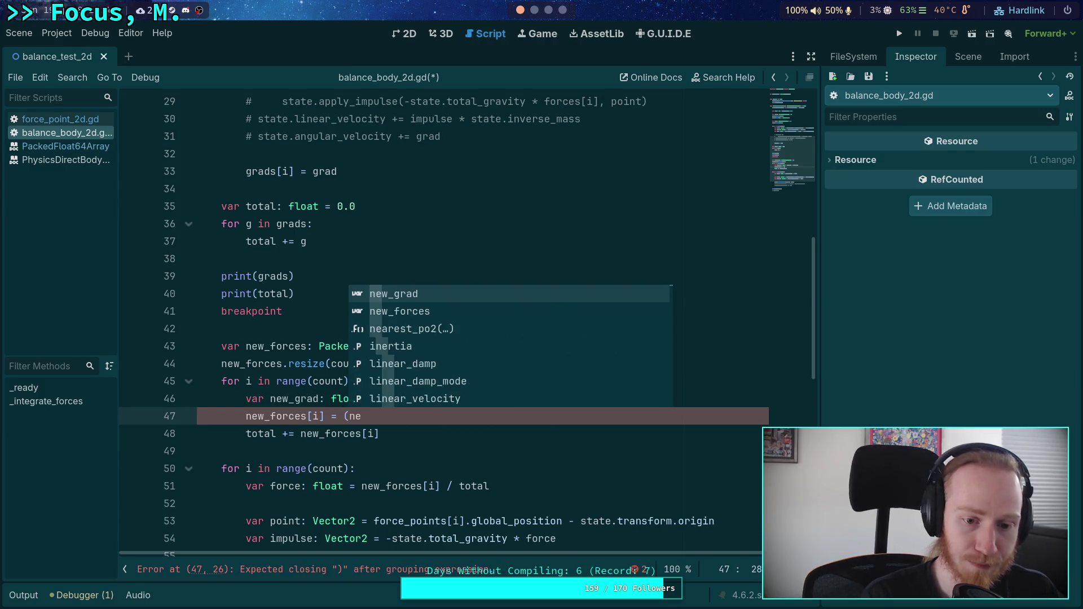
{"action": "key", "text": "Return"}
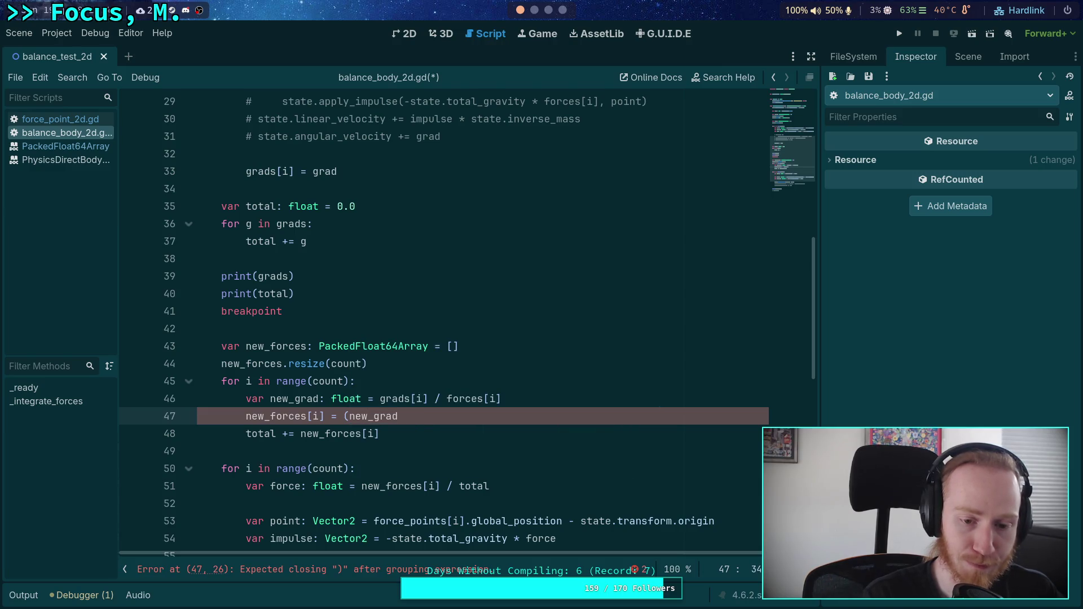
{"action": "type", "text": "- total) / "}
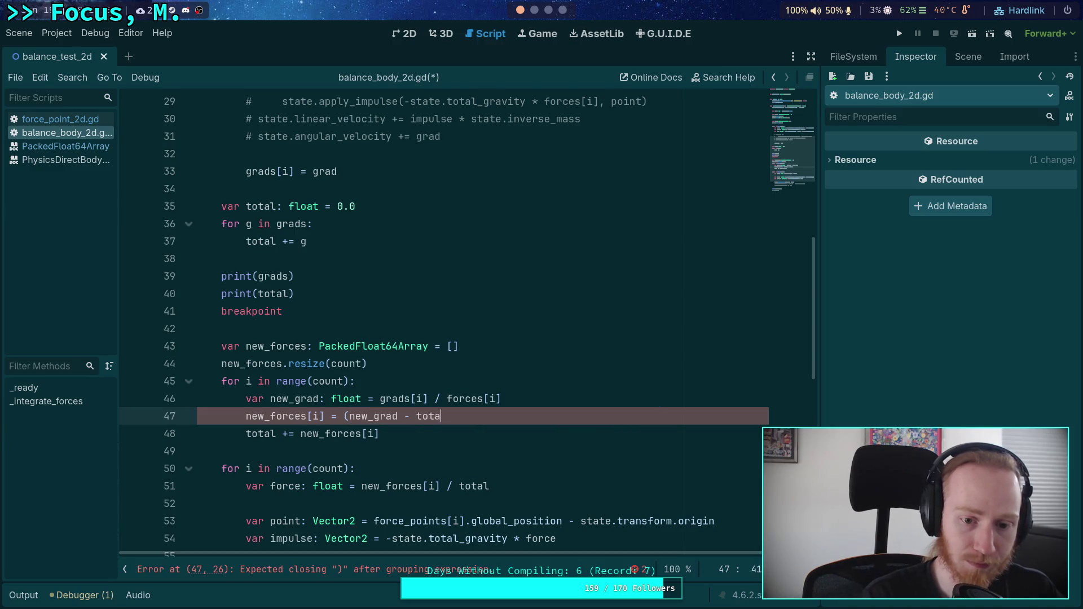
{"action": "type", "text": "new"}
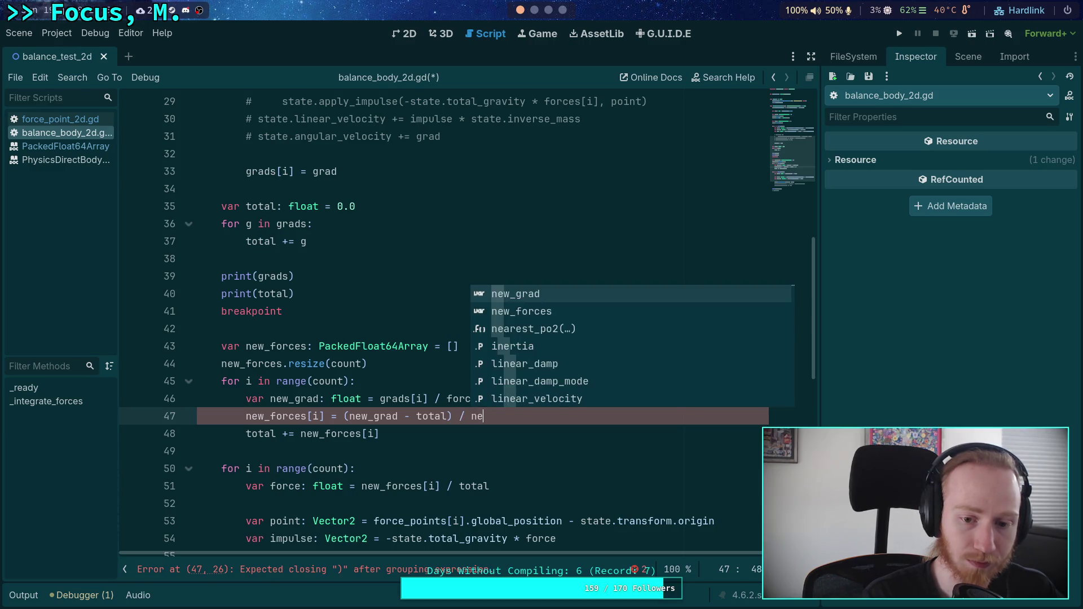
{"action": "type", "text": "_g"}
{"action": "key", "text": "Return"}
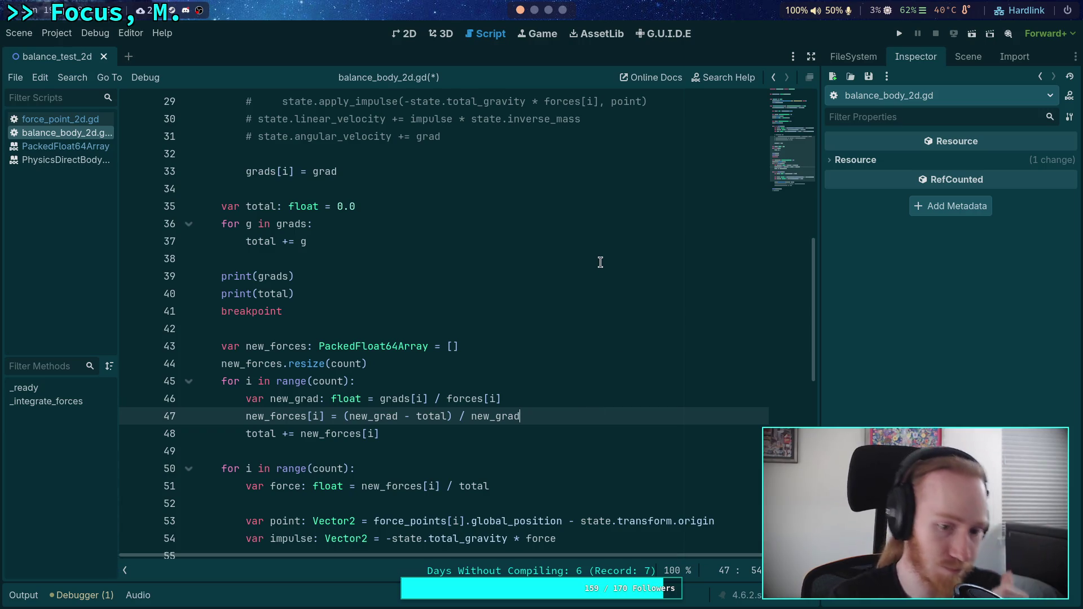
Delete the total += new_forces[i] line, then return to the Python REPL.
{"action": "scroll", "coordinate": [565, 313], "scroll_direction": "down", "scroll_amount": 1}
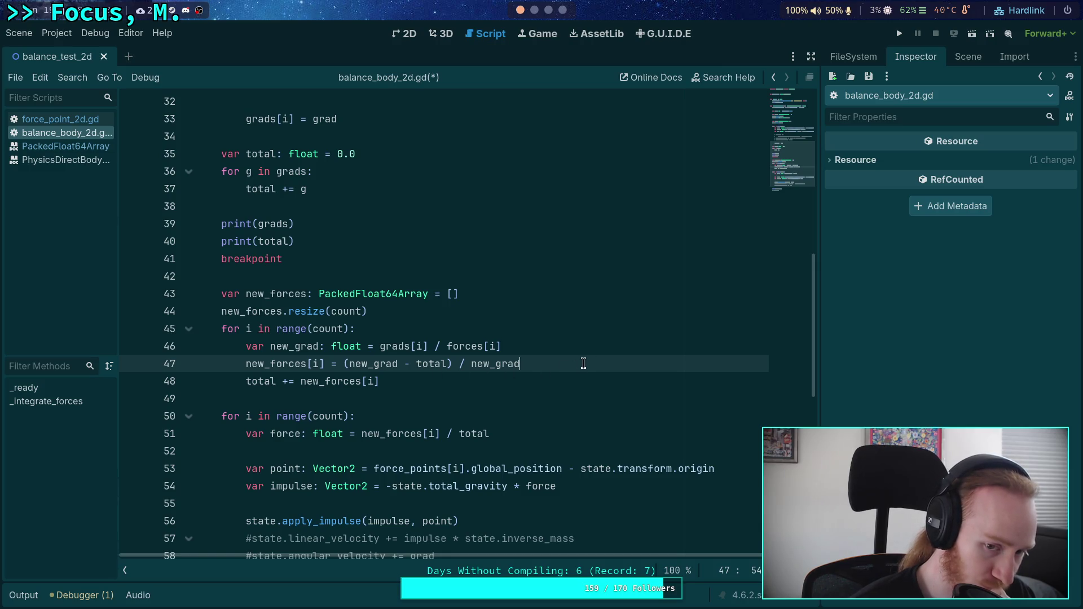
{"action": "key", "text": "shift+Down"}
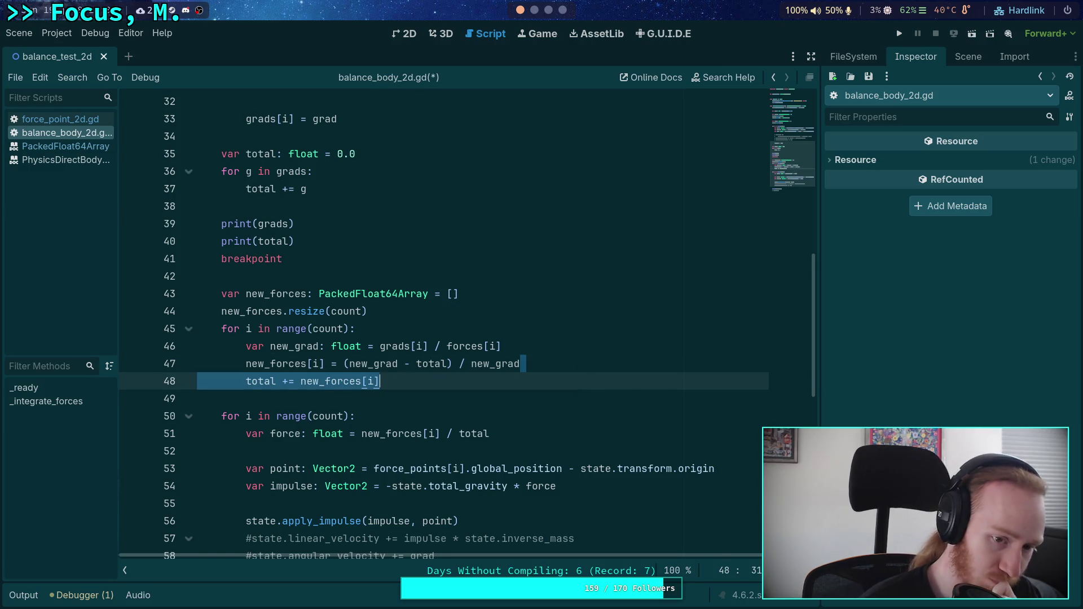
{"action": "key", "text": "BackSpace"}
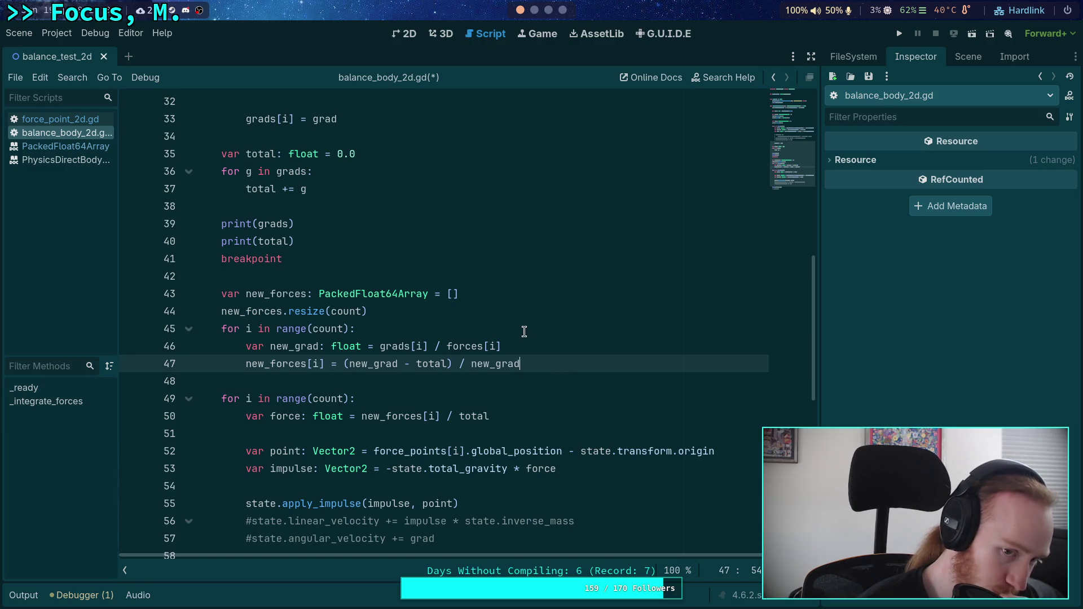
{"action": "left_click", "coordinate": [432, 308]}
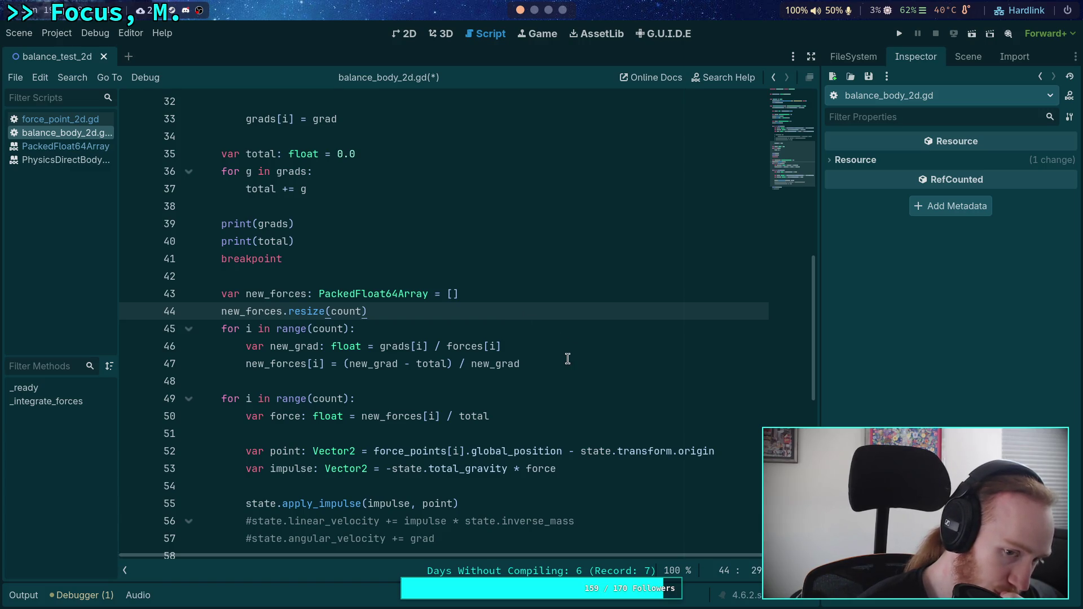
{"action": "left_click", "coordinate": [535, 10]}
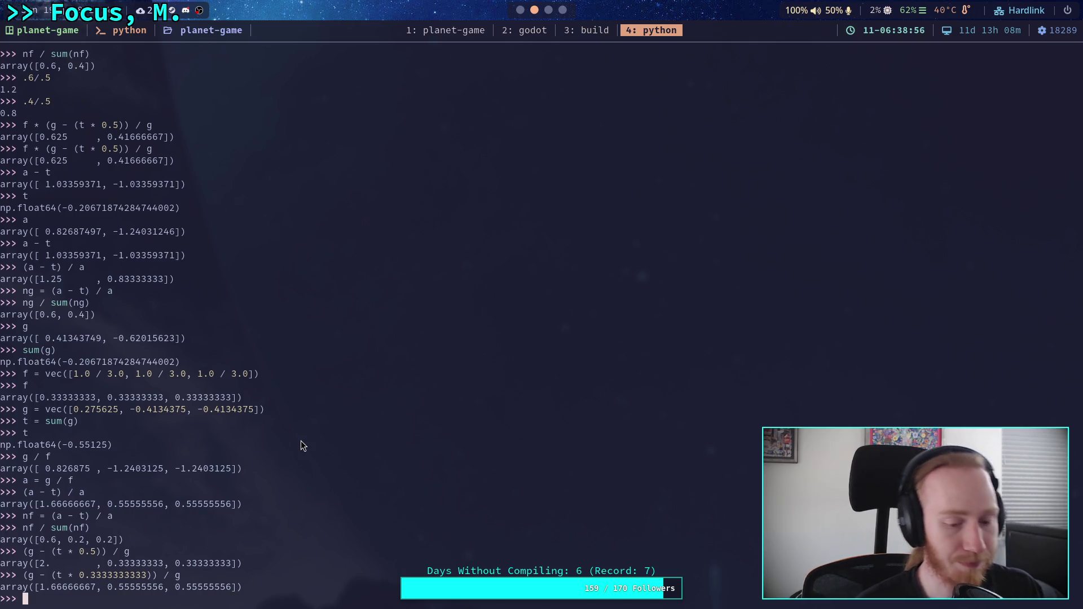
Show t and evaluate a[0] - a[1] - a[2], which gives 3.3075.
{"action": "type", "text": "t"}
{"action": "key", "text": "Return"}
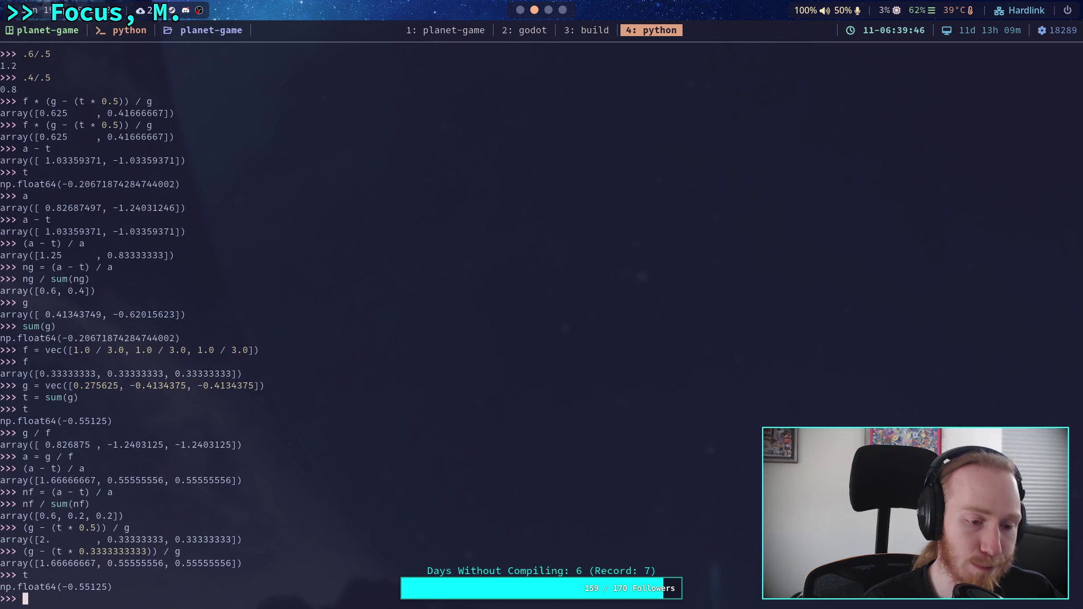
{"action": "type", "text": "a[0] -"}
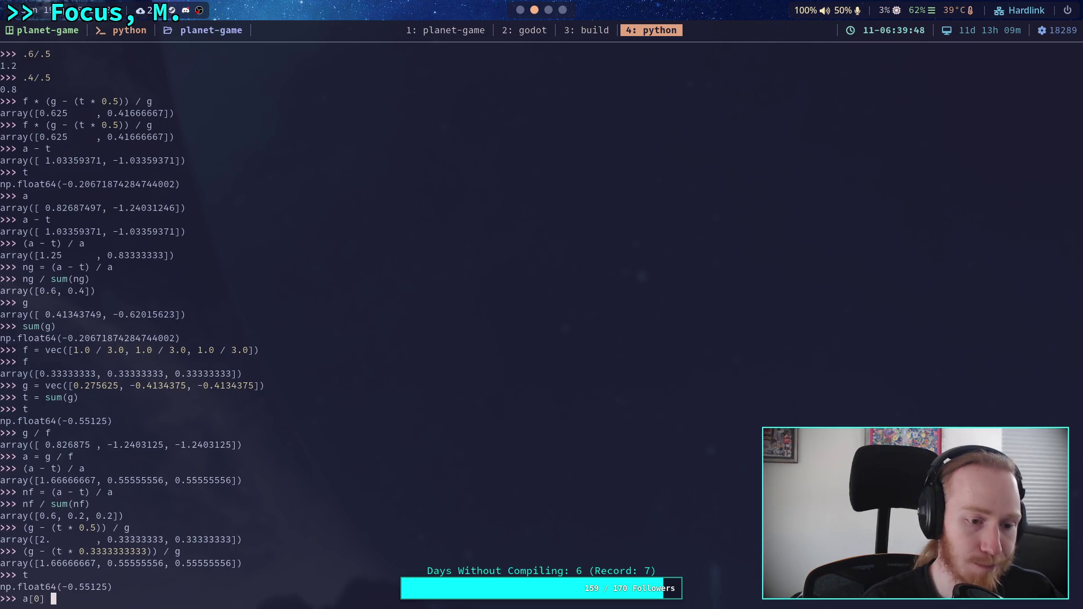
{"action": "type", "text": " a[1] - a["}
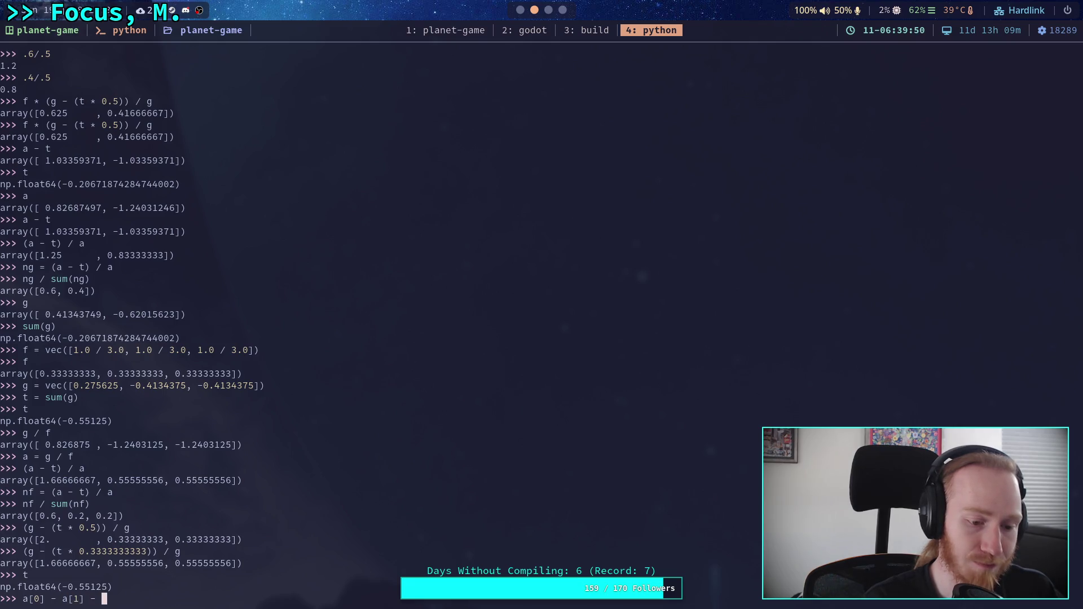
{"action": "type", "text": "2]"}
{"action": "key", "text": "Return"}
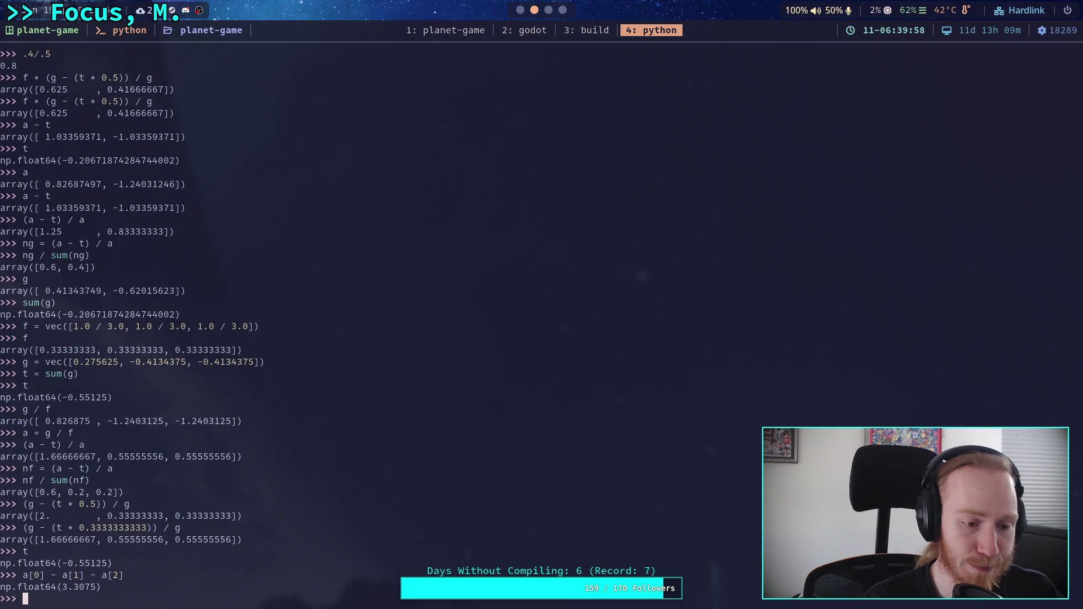
Print nf and divide it by a[0] - a[1] - a[2], giving [0.5039, 0.168, 0.168].
{"action": "type", "text": "nf"}
{"action": "key", "text": "Return"}
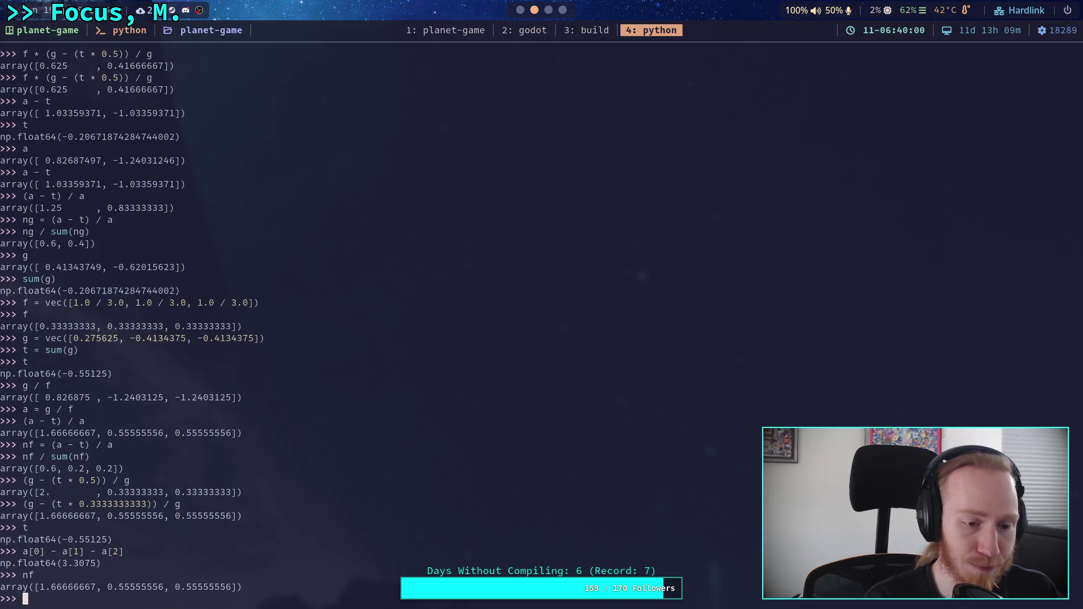
{"action": "type", "text": "nf / "}
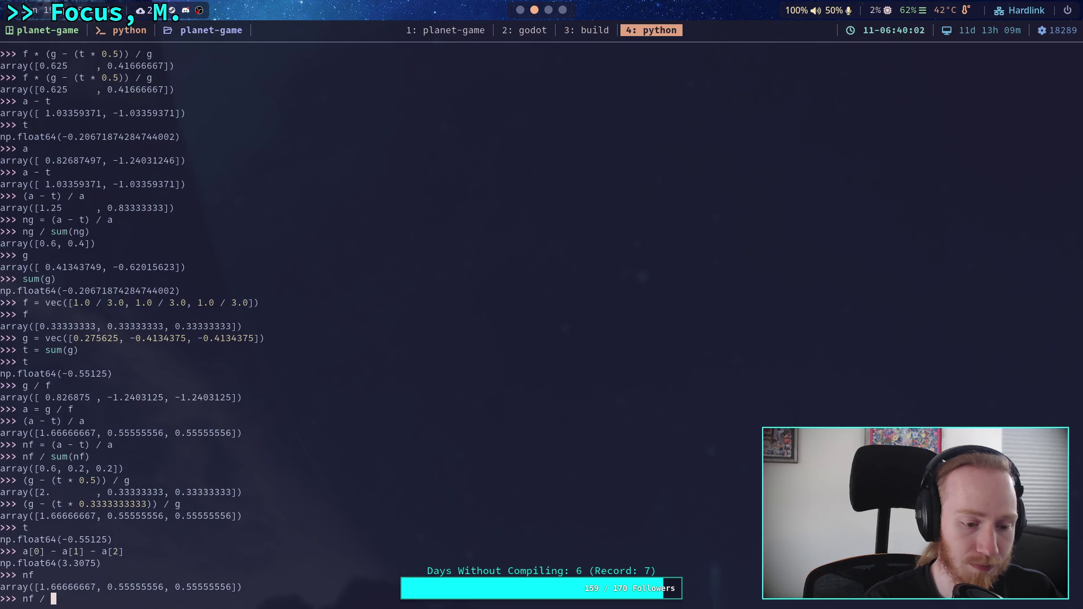
{"action": "type", "text": "(a[0] -"}
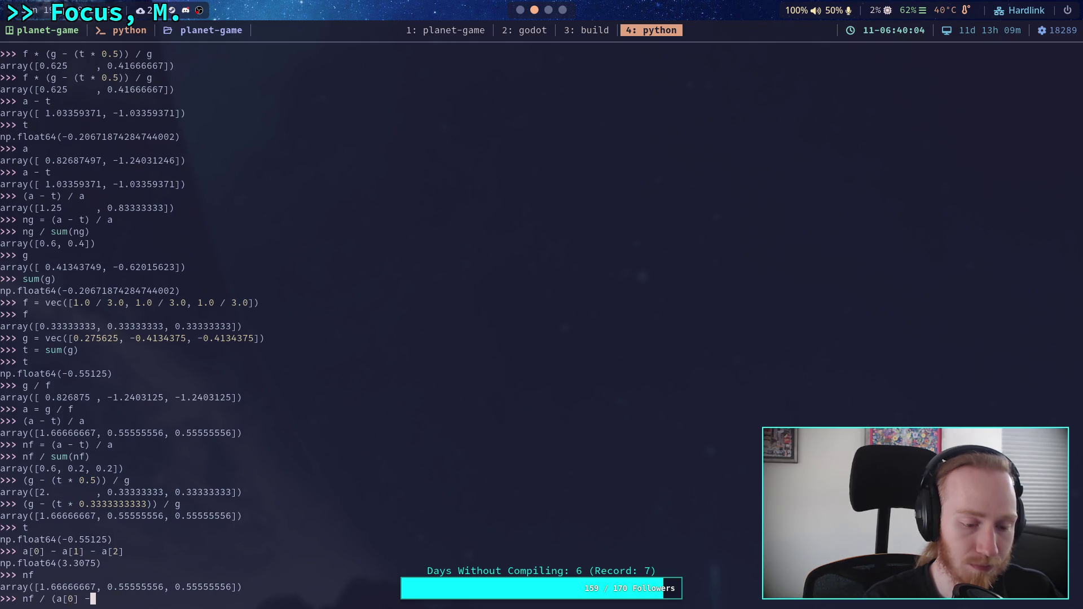
{"action": "type", "text": " a[1] - "}
{"action": "type", "text": "a[2])"}
{"action": "key", "text": "Return"}
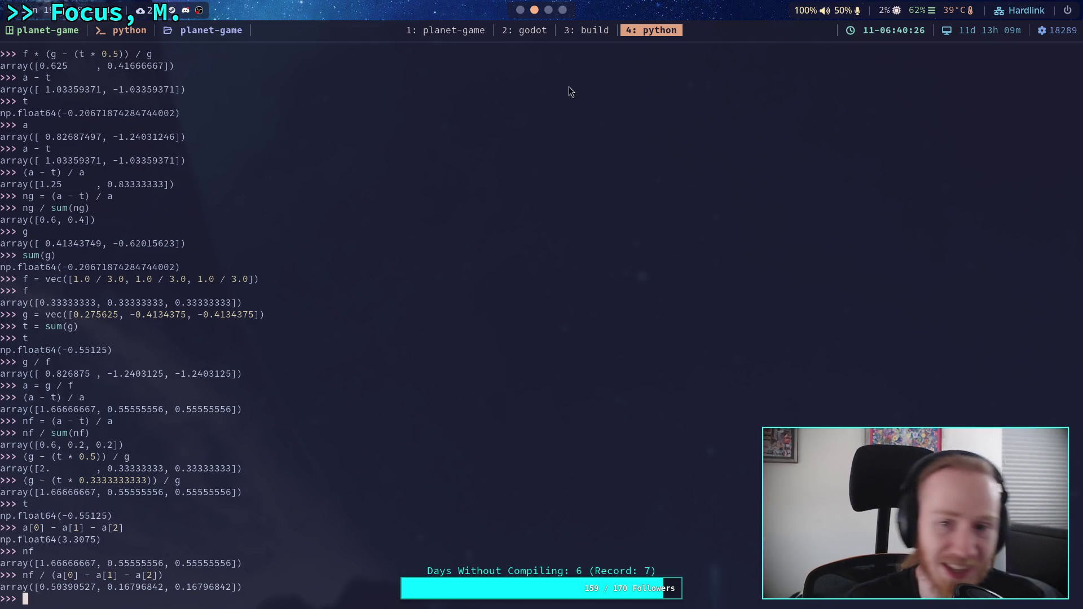
{"action": "left_click", "coordinate": [520, 30]}
Declare var rescale: float = 0.0 below the new_forces resize line.
{"action": "scroll", "coordinate": [461, 354], "scroll_direction": "down", "scroll_amount": 1}
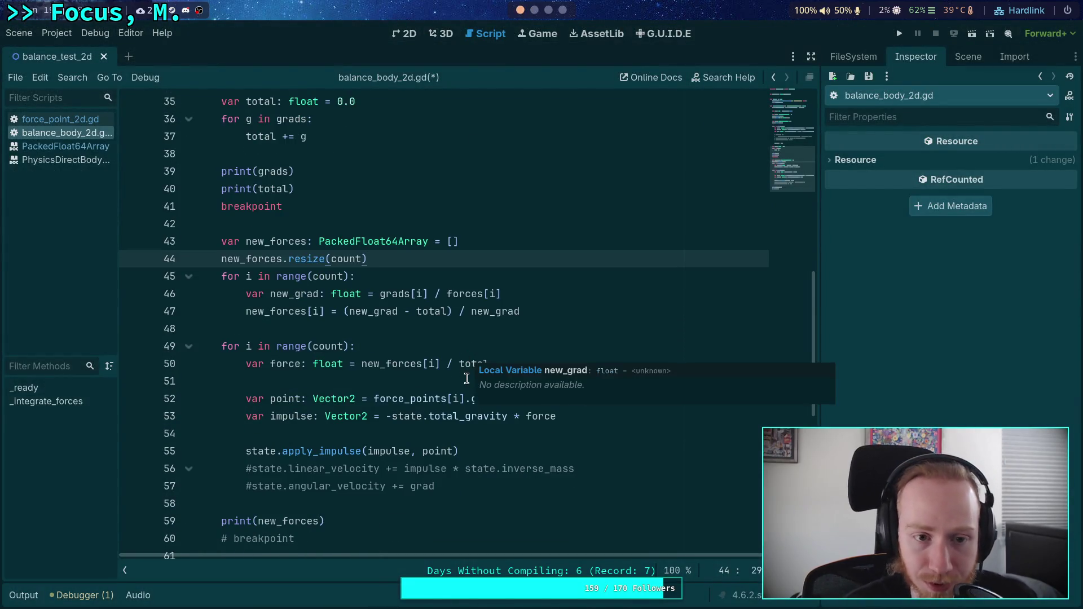
{"action": "scroll", "coordinate": [305, 325], "scroll_direction": "up", "scroll_amount": 2}
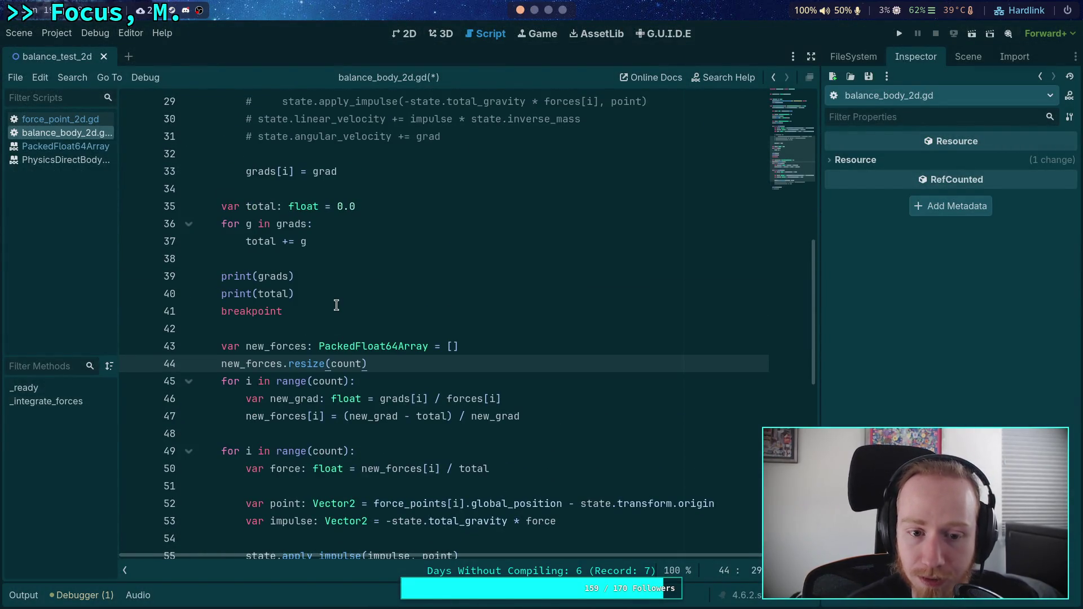
{"action": "scroll", "coordinate": [341, 321], "scroll_direction": "down", "scroll_amount": 1}
{"action": "scroll", "coordinate": [398, 361], "scroll_direction": "down", "scroll_amount": 2}
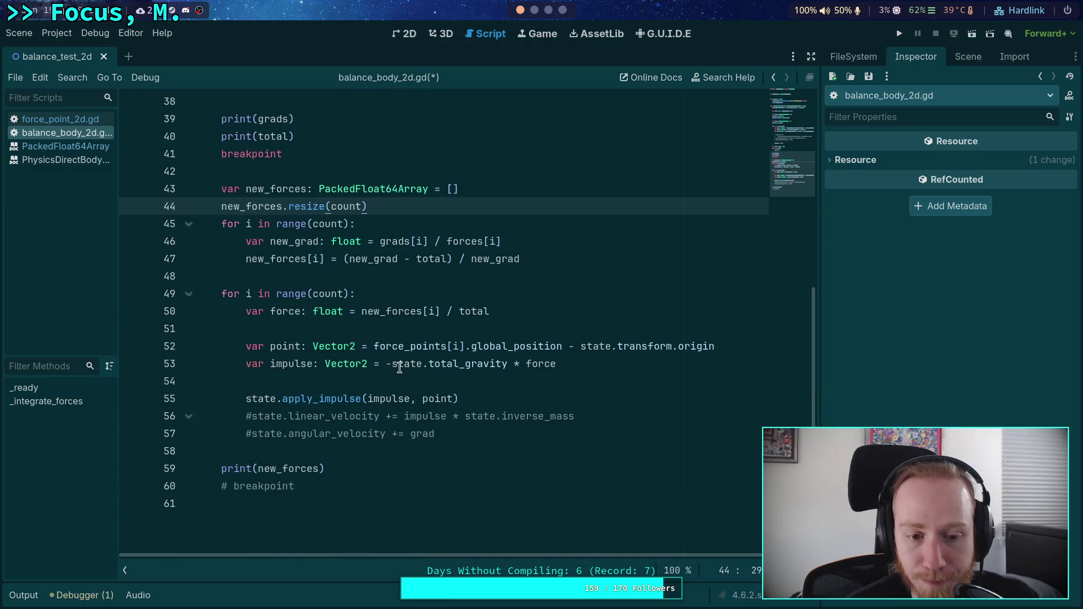
{"action": "scroll", "coordinate": [401, 370], "scroll_direction": "up", "scroll_amount": 2}
{"action": "left_click", "coordinate": [609, 356]}
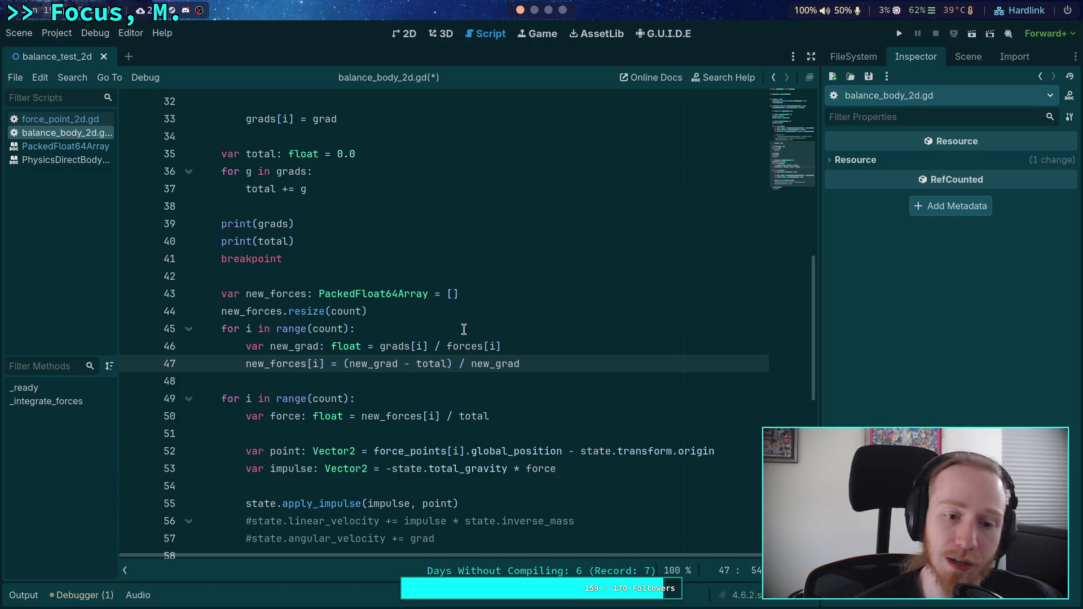
{"action": "left_click", "coordinate": [462, 311]}
{"action": "key", "text": "Return"}
{"action": "key", "text": "BackSpace"}
{"action": "key", "text": "BackSpace"}
{"action": "key", "text": "BackSpace"}
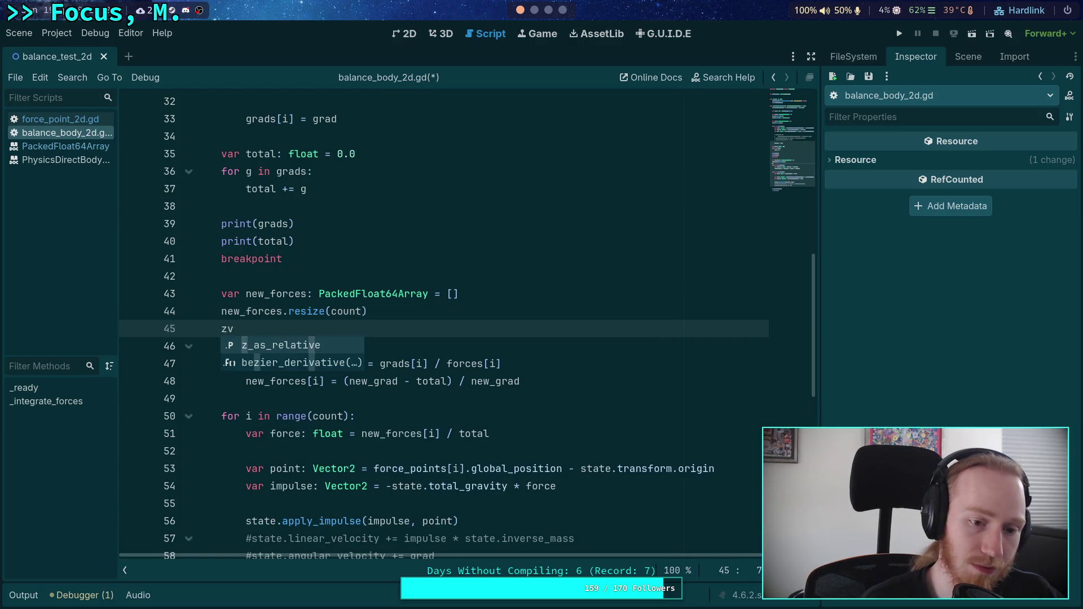
{"action": "type", "text": "az"}
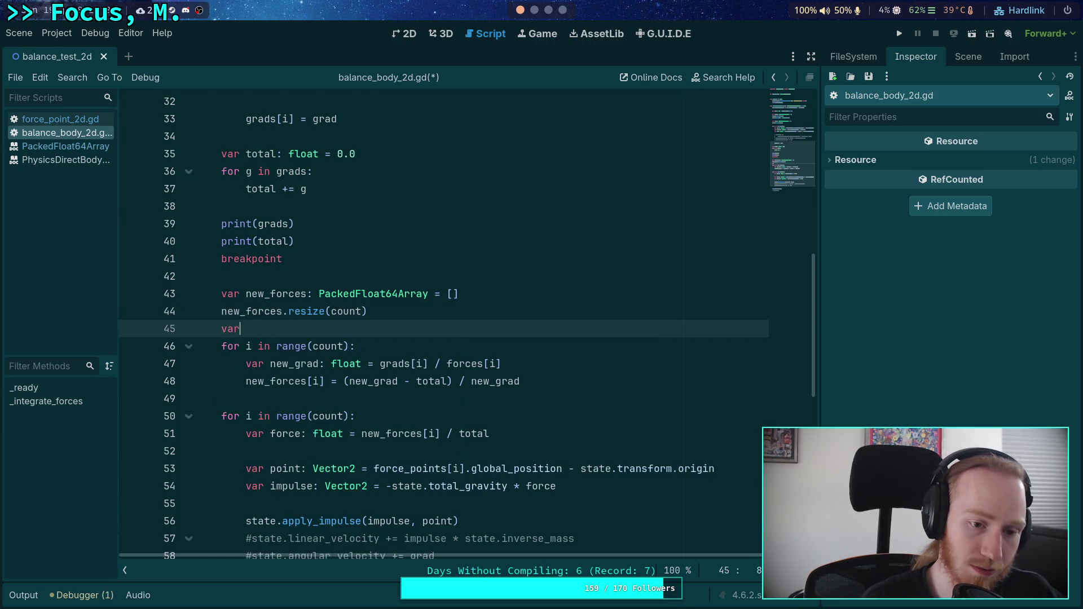
{"action": "type", "text": " rescale"}
{"action": "key", "text": "ctrl+space"}
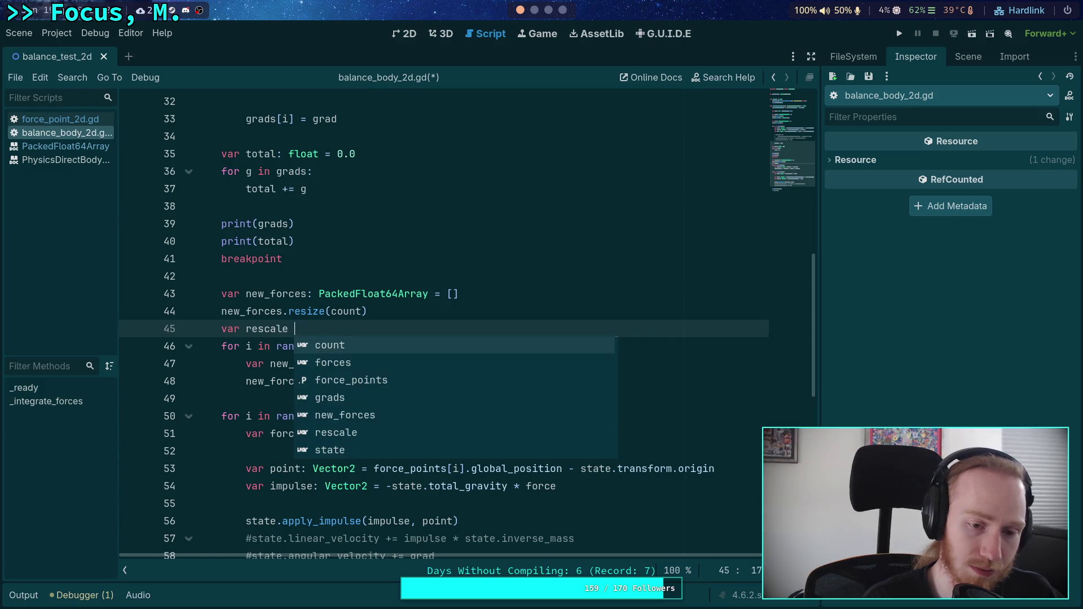
{"action": "key", "text": "BackSpace"}
{"action": "type", "text": ": f/oa"}
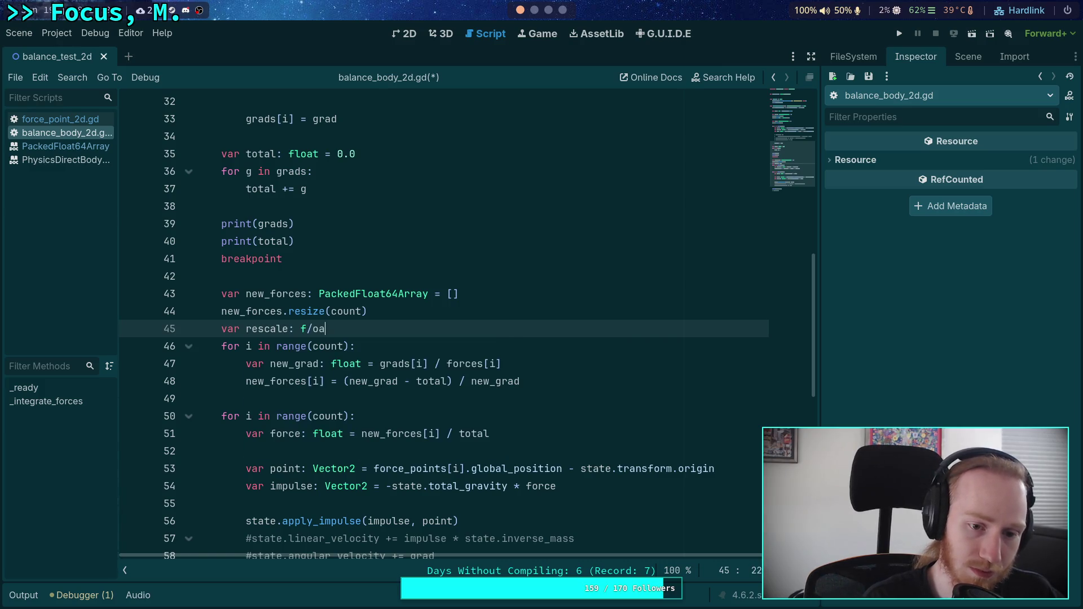
{"action": "key", "text": "BackSpace"}
{"action": "key", "text": "BackSpace"}
{"action": "key", "text": "BackSpace"}
{"action": "type", "text": "loat = 0.0"}
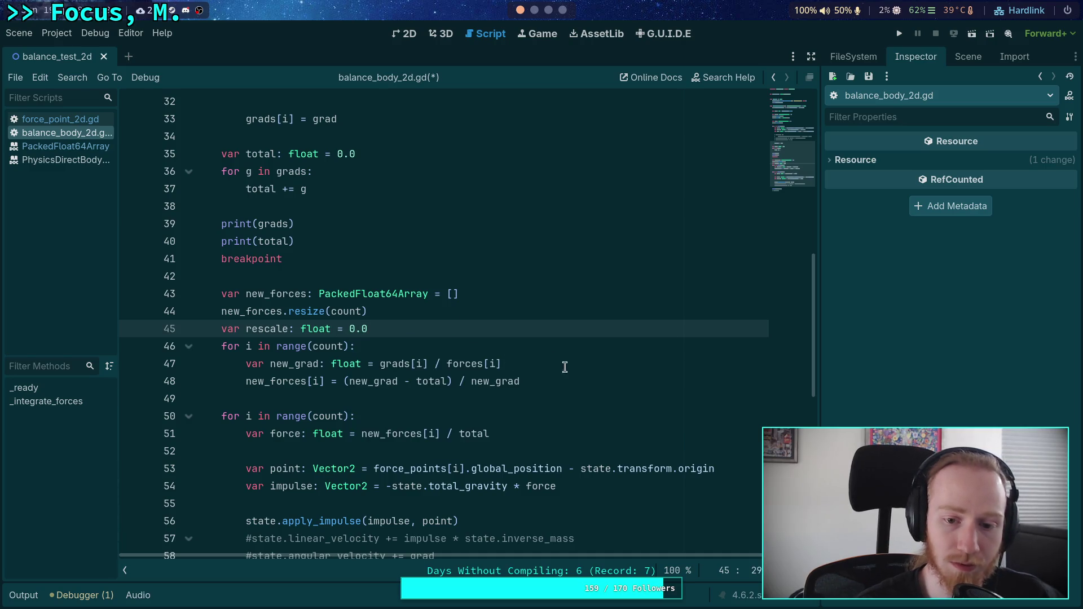
Add rescale += new_forces[i] inside the loop.
{"action": "left_click", "coordinate": [557, 380]}
{"action": "key", "text": "Return"}
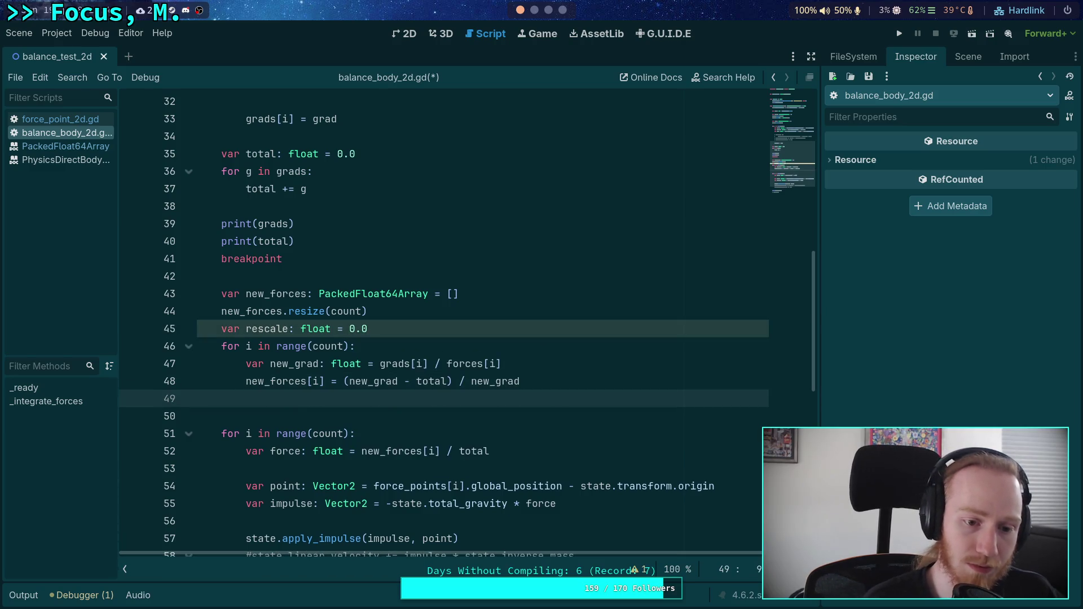
{"action": "type", "text": "cale += new_forces[i]"}
Divide each force by rescale instead of total and save the script.
{"action": "scroll", "coordinate": [440, 321], "scroll_direction": "down", "scroll_amount": 2}
{"action": "double_click", "coordinate": [473, 346]}
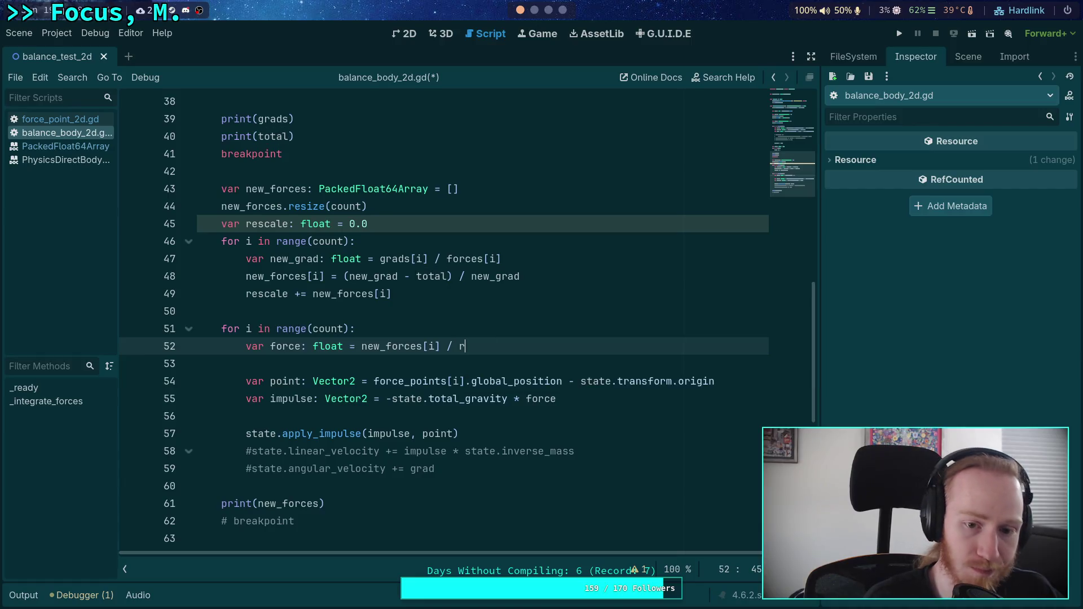
{"action": "type", "text": "re-ra"}
{"action": "key", "text": "BackSpace"}
{"action": "key", "text": "BackSpace"}
{"action": "key", "text": "BackSpace"}
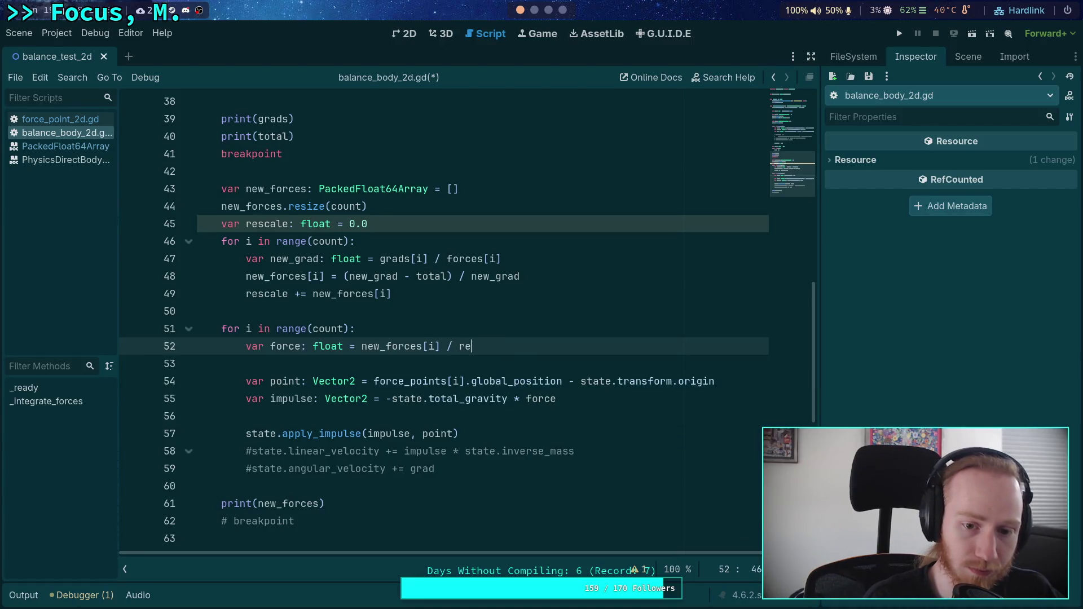
{"action": "type", "text": "ale"}
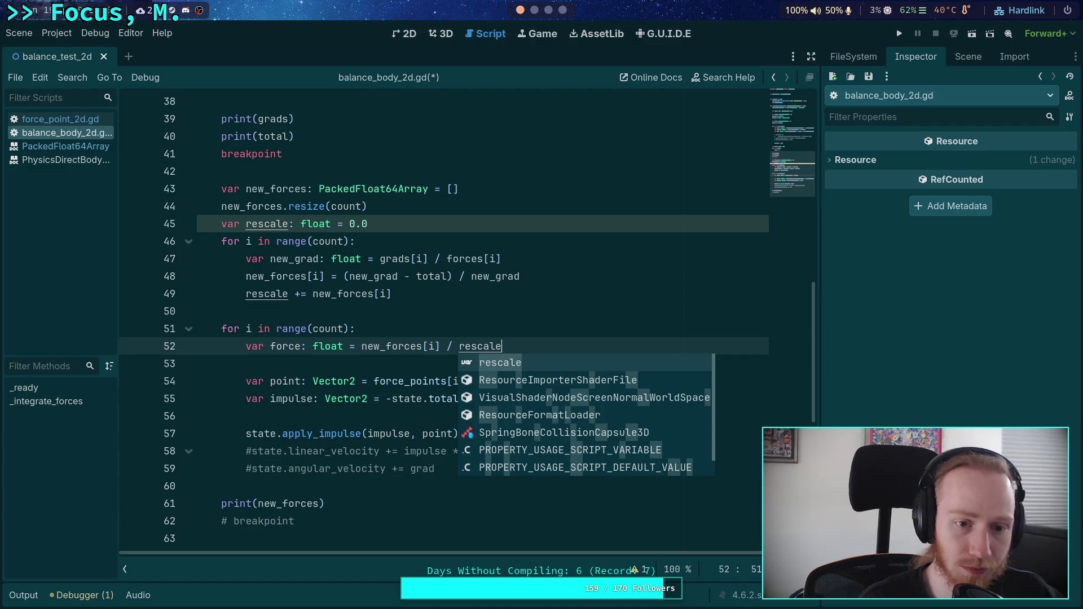
{"action": "key", "text": "ctrl+s"}
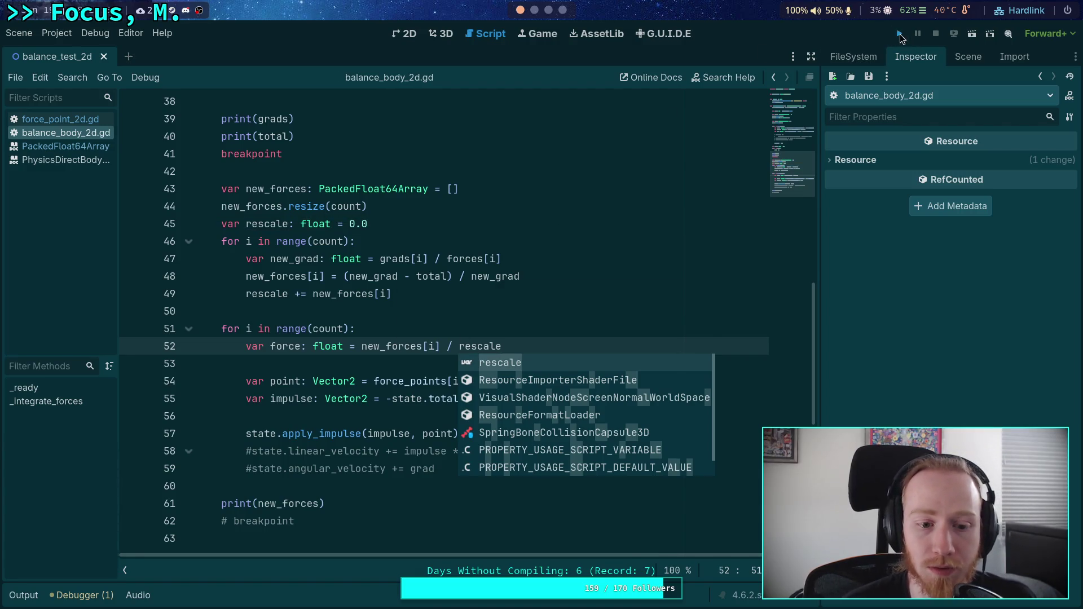
Rerun the scene, check the output log, and step over twice to the new_forces resize line.
{"action": "left_click", "coordinate": [901, 35]}
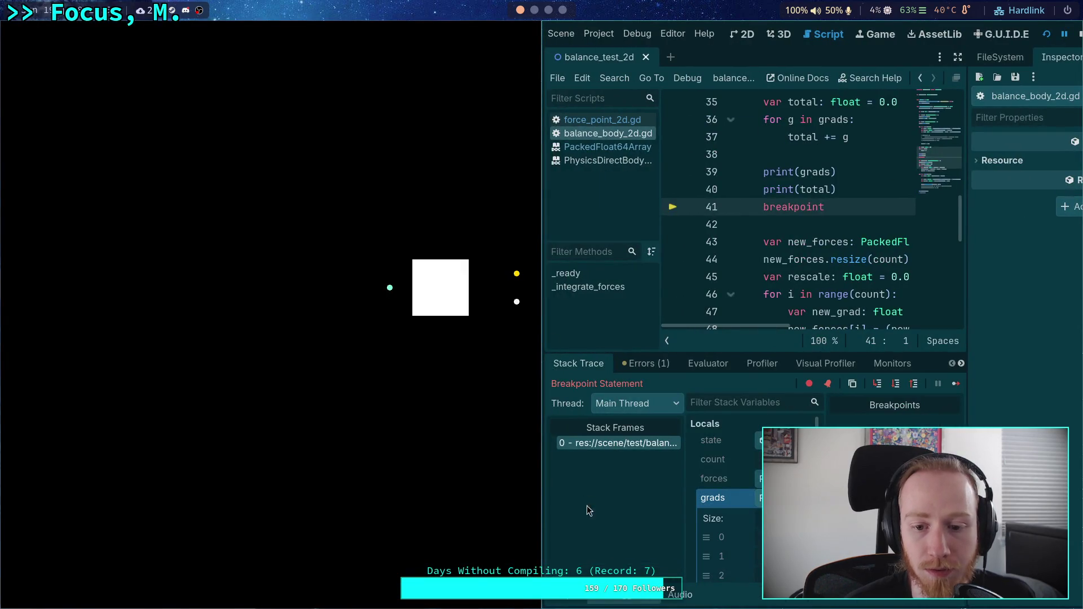
{"action": "key", "text": "super+v"}
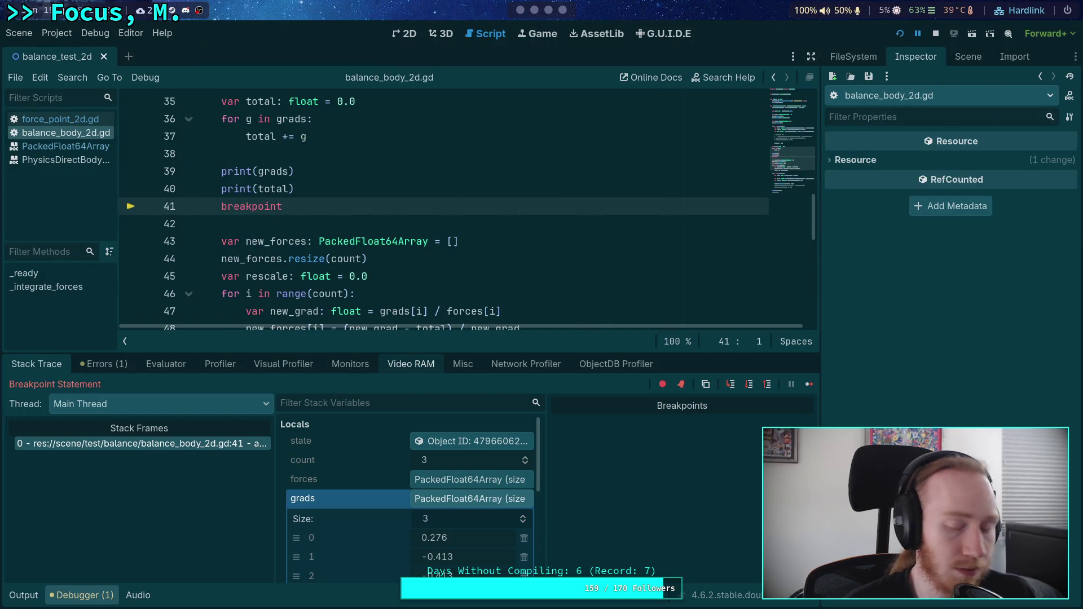
{"action": "scroll", "coordinate": [393, 490], "scroll_direction": "down", "scroll_amount": 1}
{"action": "scroll", "coordinate": [394, 494], "scroll_direction": "up", "scroll_amount": 1}
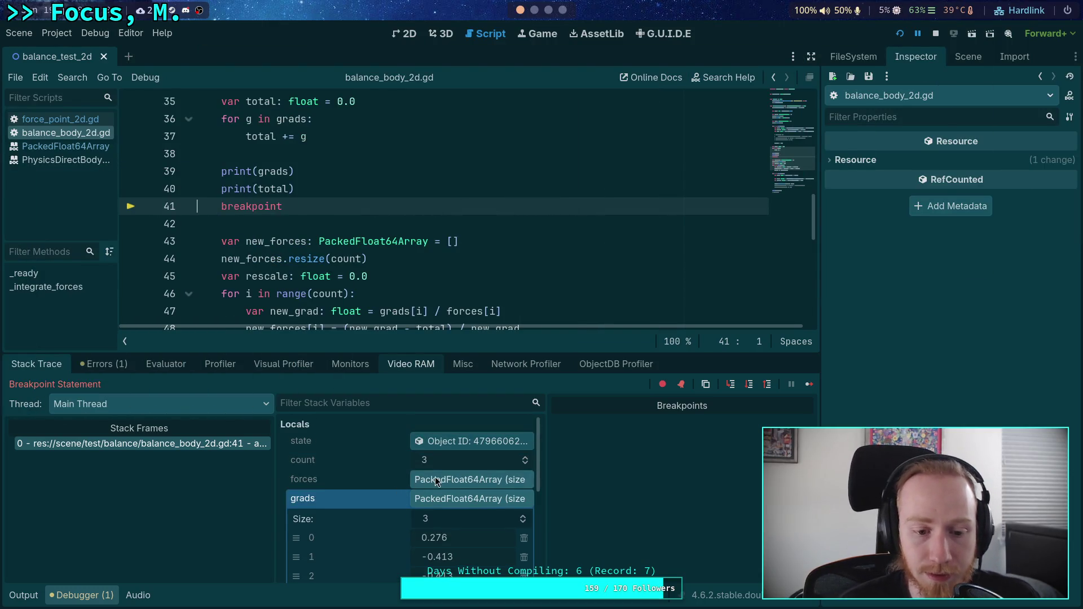
{"action": "left_click", "coordinate": [24, 595]}
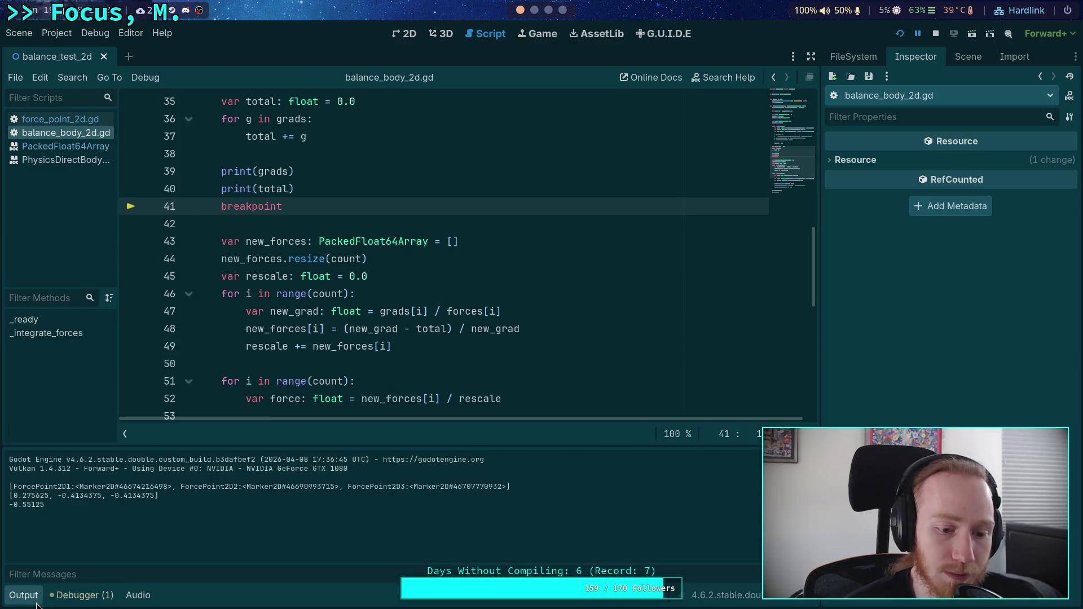
{"action": "left_click", "coordinate": [64, 601]}
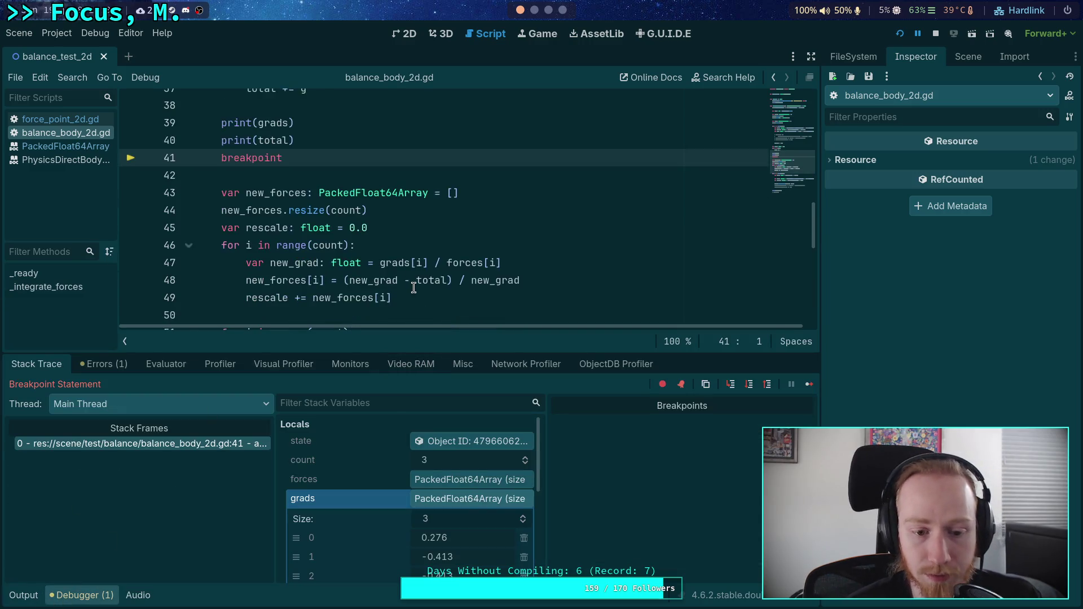
{"action": "left_click", "coordinate": [750, 384]}
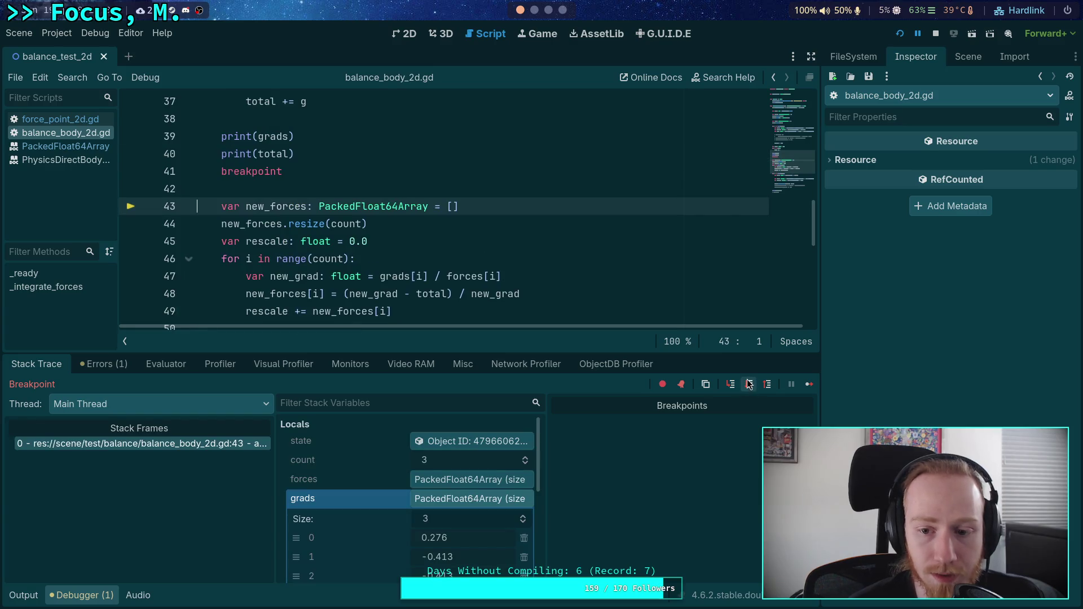
{"action": "left_click", "coordinate": [750, 384]}
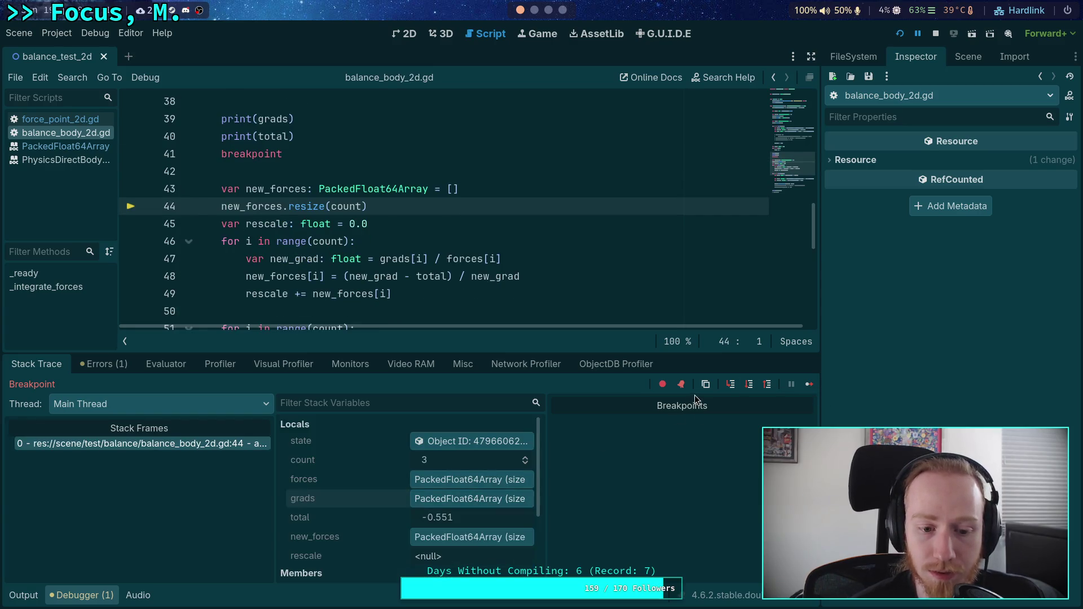
Expand new_forces and step through the first loop, giving force 0.6 and rescale 2.778.
{"action": "left_click", "coordinate": [471, 536]}
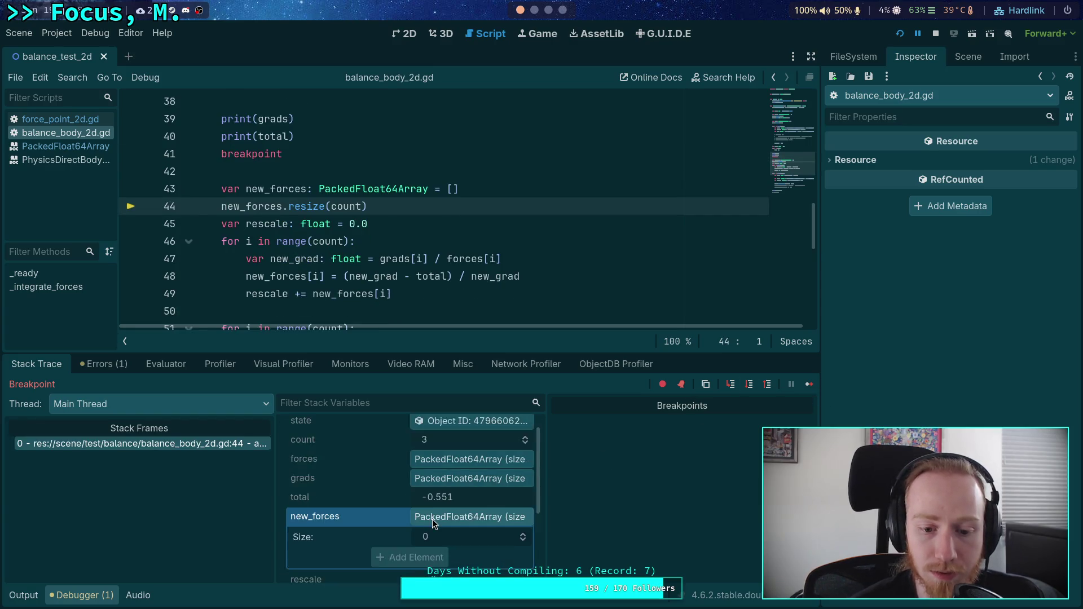
{"action": "left_click", "coordinate": [748, 385]}
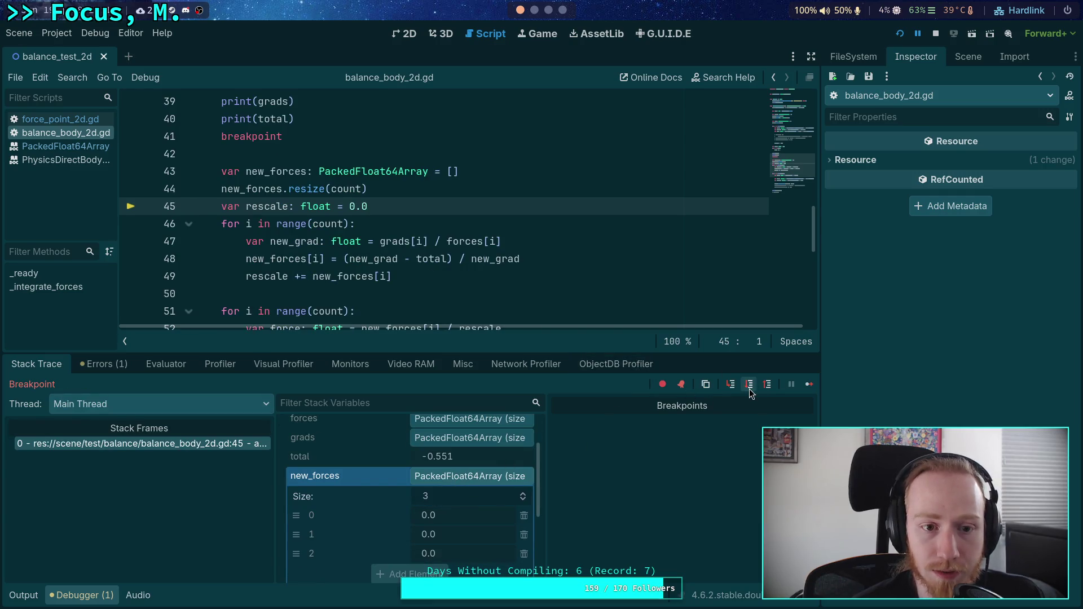
{"action": "left_click", "coordinate": [750, 386]}
{"action": "left_click", "coordinate": [749, 386]}
{"action": "left_click", "coordinate": [749, 386]}
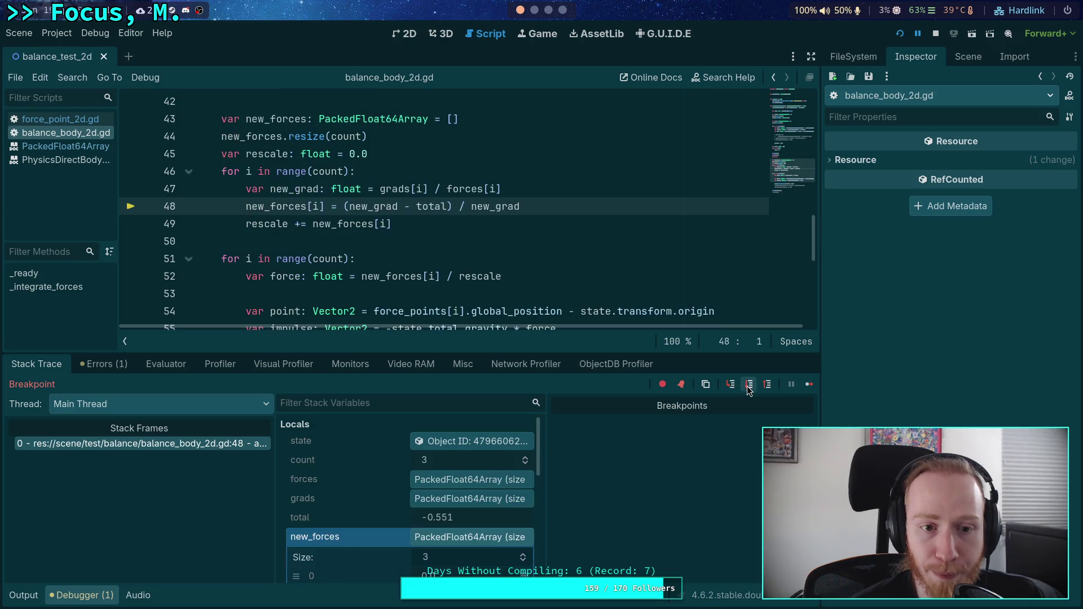
{"action": "left_click", "coordinate": [750, 386]}
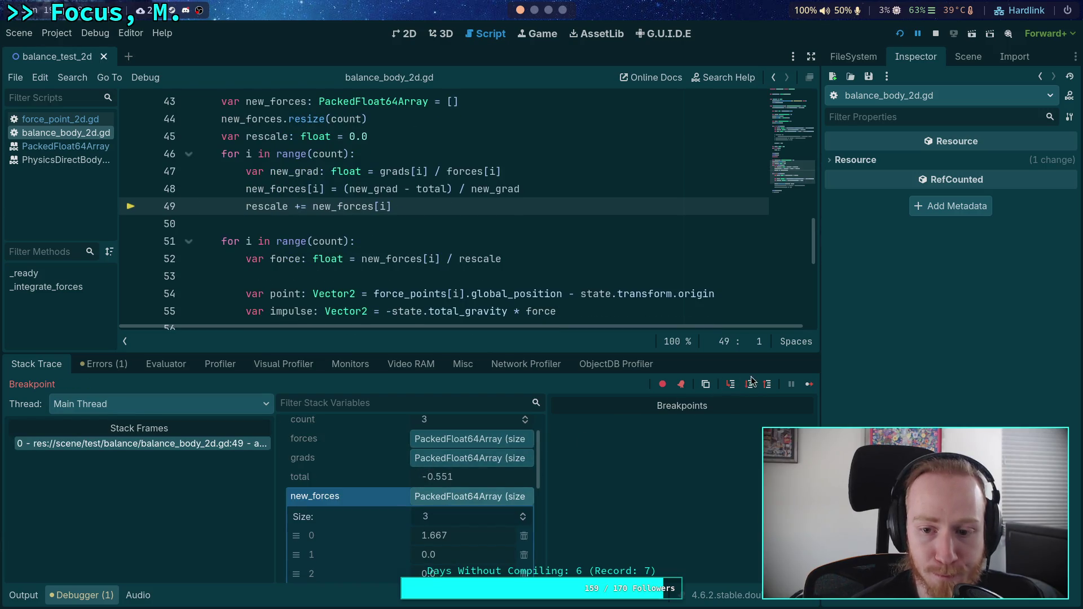
{"action": "left_click", "coordinate": [750, 384]}
{"action": "left_click", "coordinate": [750, 384]}
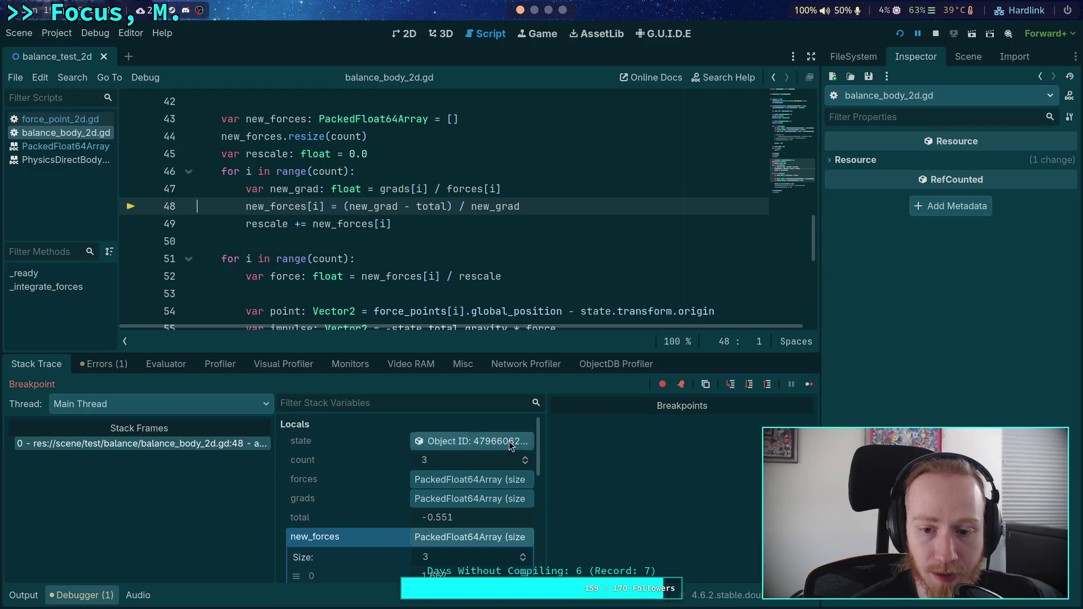
{"action": "left_click", "coordinate": [749, 384]}
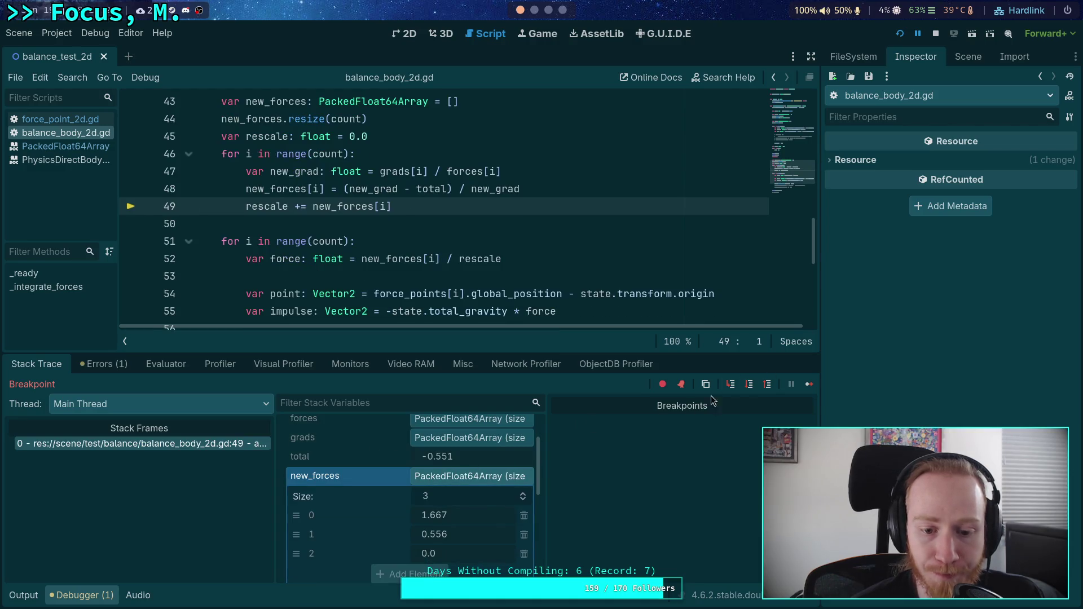
{"action": "left_click", "coordinate": [749, 384]}
{"action": "left_click", "coordinate": [749, 384]}
{"action": "left_click", "coordinate": [750, 386]}
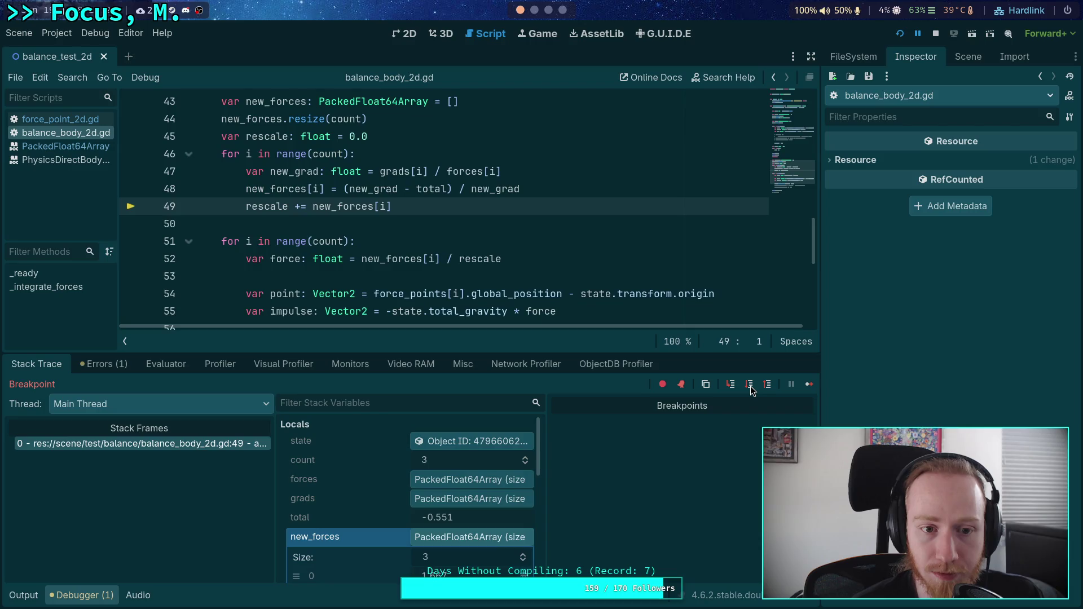
Step through the impulse loop's first pass (point, impulse, apply) into its second iteration.
{"action": "left_click", "coordinate": [750, 384]}
{"action": "left_click", "coordinate": [749, 384]}
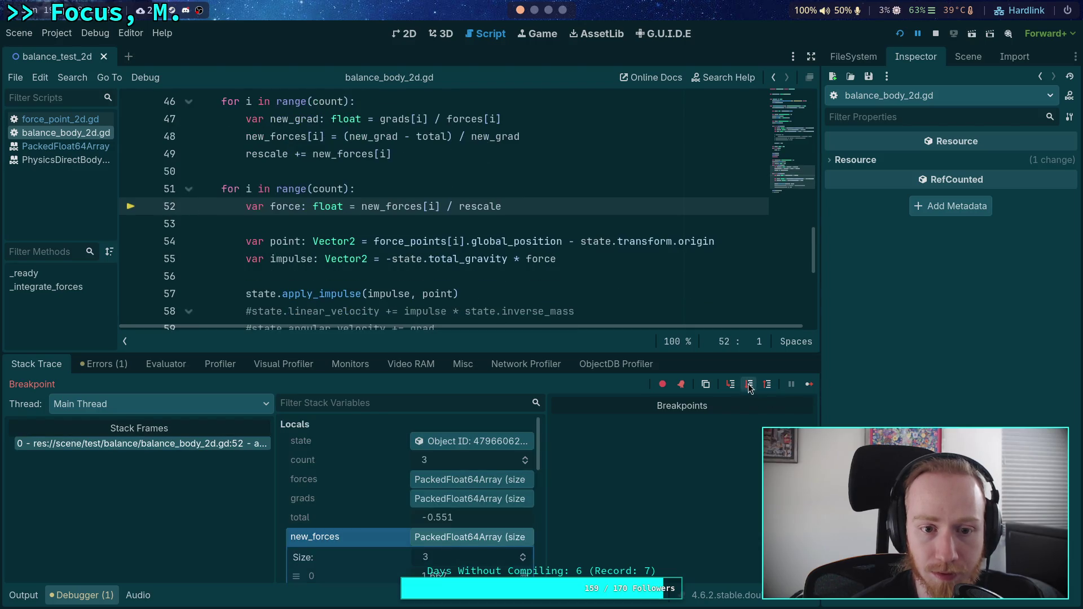
{"action": "left_click", "coordinate": [750, 384]}
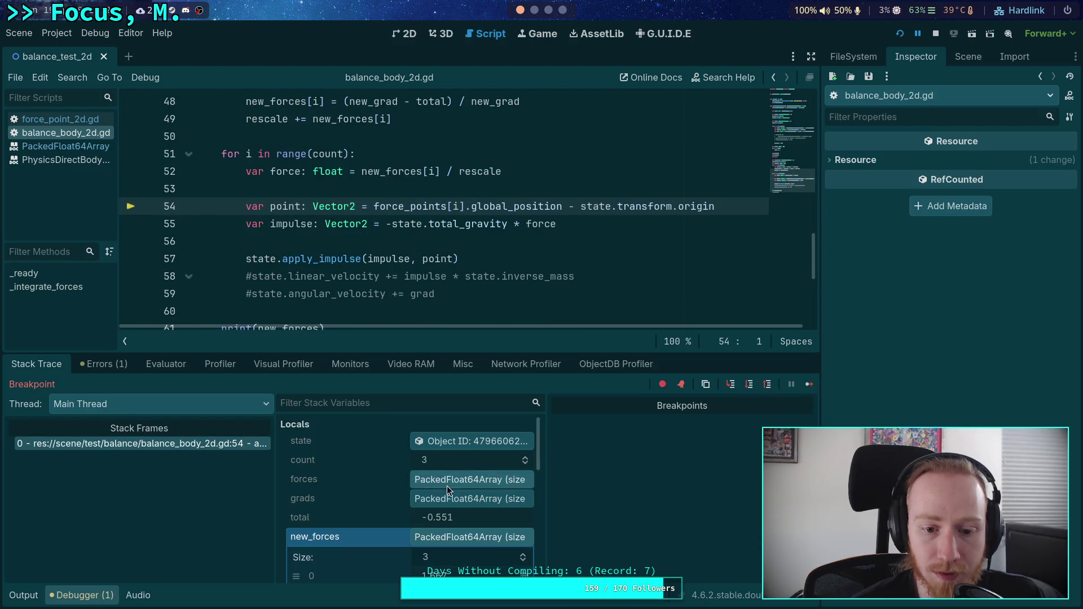
{"action": "left_click", "coordinate": [446, 537]}
{"action": "scroll", "coordinate": [381, 512], "scroll_direction": "down", "scroll_amount": 3}
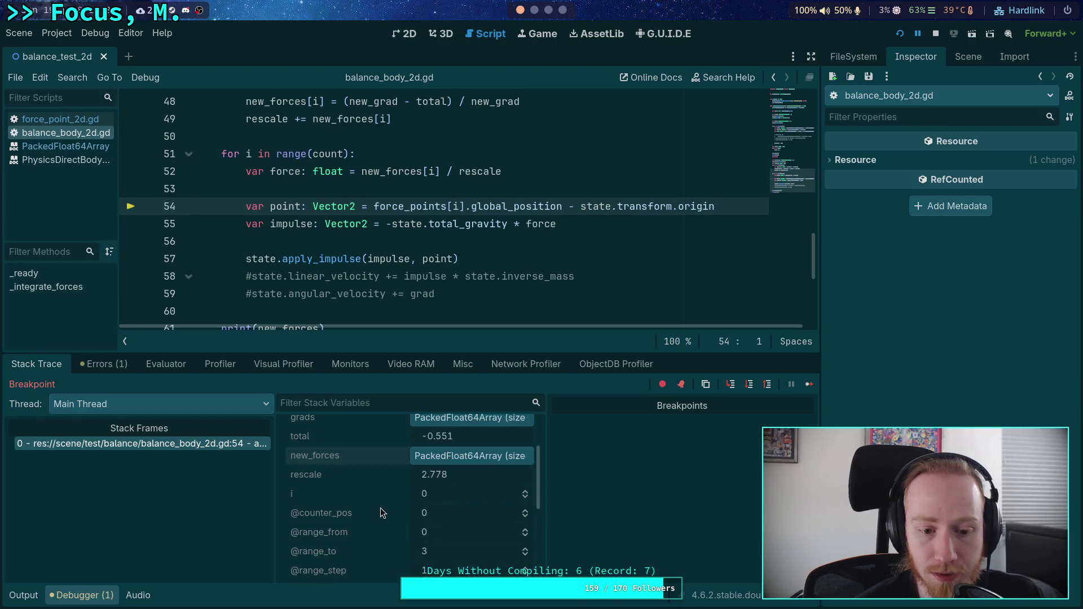
{"action": "scroll", "coordinate": [380, 510], "scroll_direction": "down", "scroll_amount": 4}
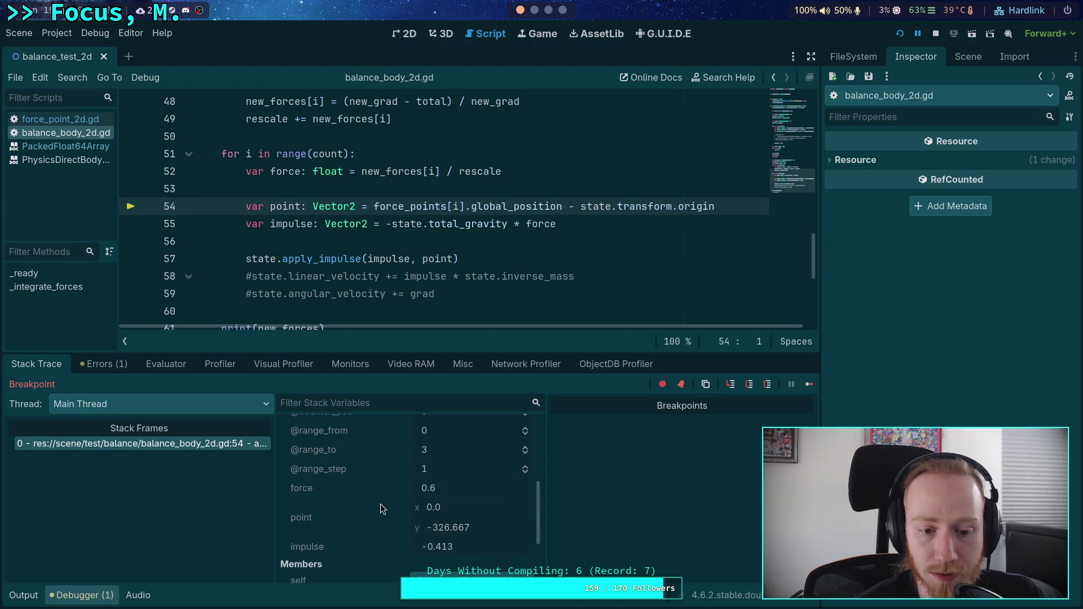
{"action": "left_click", "coordinate": [749, 384]}
{"action": "left_click", "coordinate": [746, 387]}
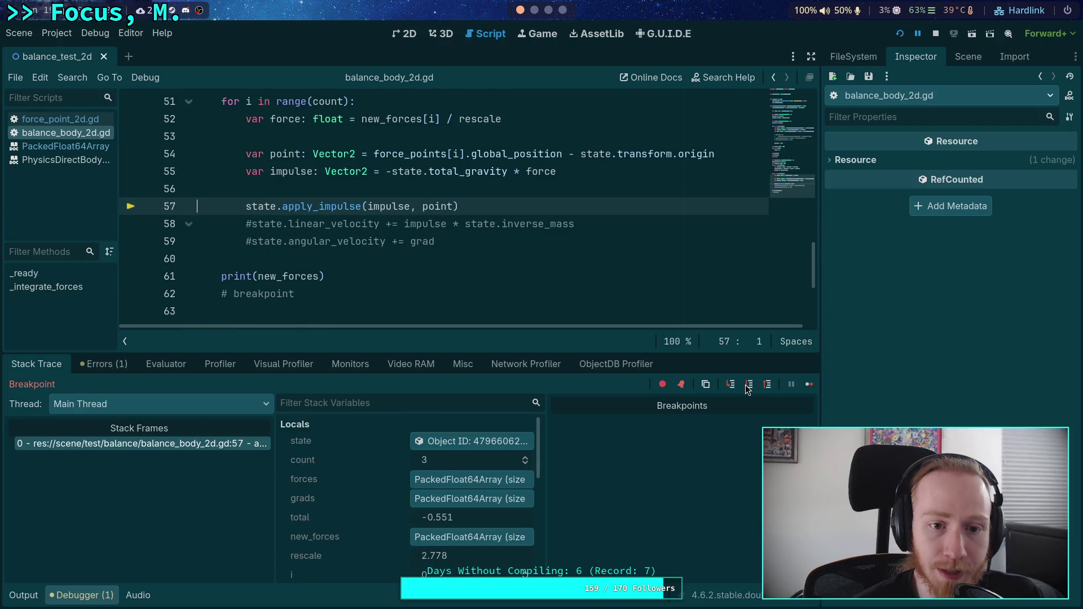
{"action": "left_click", "coordinate": [748, 386]}
{"action": "left_click", "coordinate": [749, 386]}
{"action": "scroll", "coordinate": [419, 486], "scroll_direction": "down", "scroll_amount": 3}
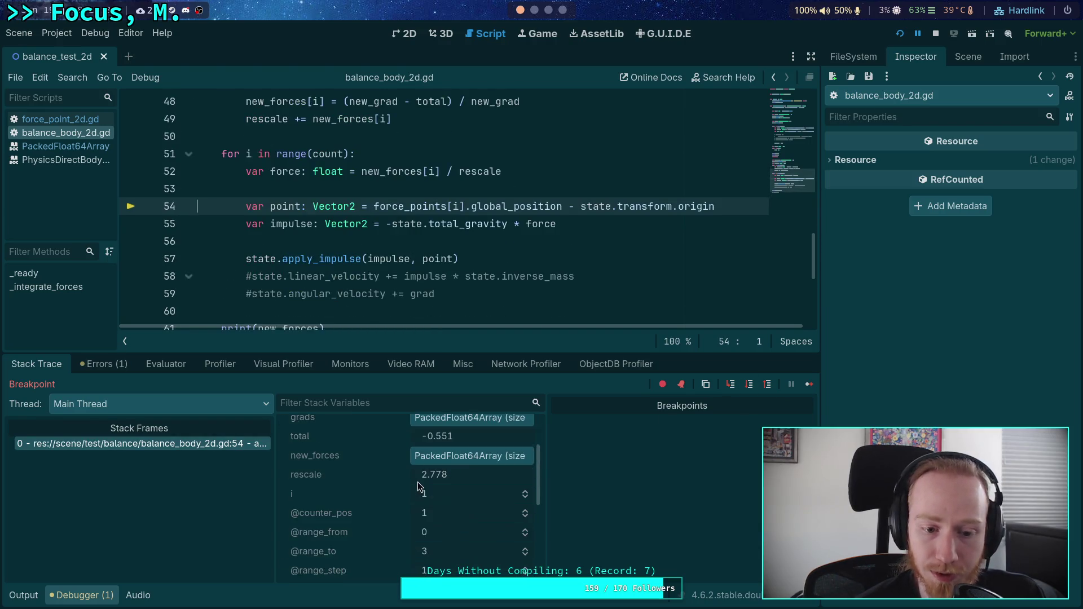
{"action": "scroll", "coordinate": [419, 486], "scroll_direction": "down", "scroll_amount": 3}
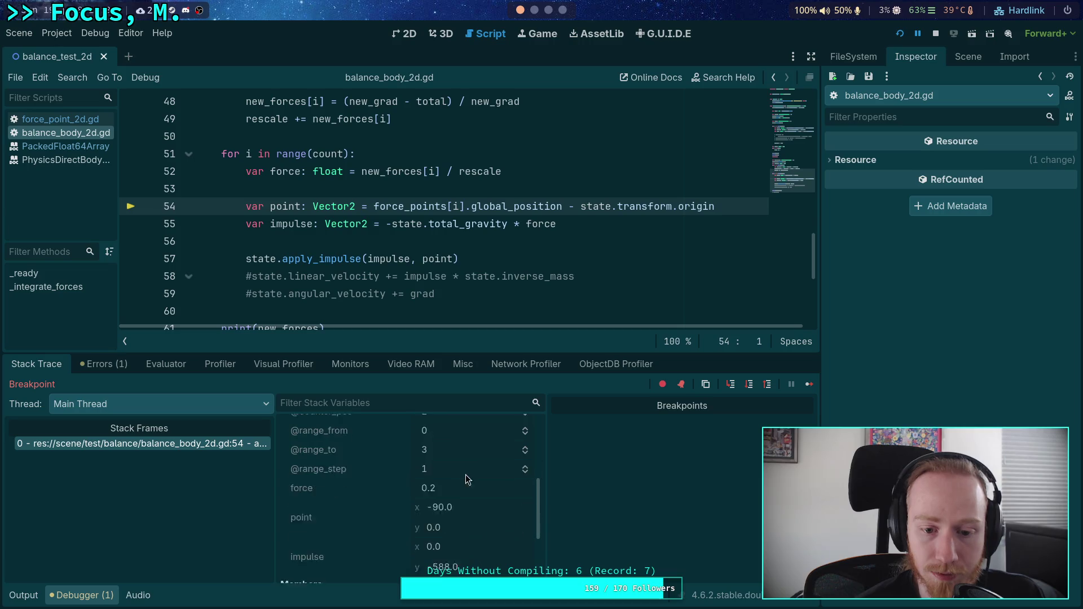
Stop debugging, delete debug print and breakpoint lines 38–41, and save the script.
{"action": "left_click", "coordinate": [940, 37]}
{"action": "scroll", "coordinate": [270, 255], "scroll_direction": "up", "scroll_amount": 4}
{"action": "left_click_drag", "start_coordinate": [308, 190], "coordinate": [308, 119]}
{"action": "key", "text": "BackSpace"}
{"action": "scroll", "coordinate": [332, 206], "scroll_direction": "down", "scroll_amount": 1}
{"action": "scroll", "coordinate": [354, 269], "scroll_direction": "down", "scroll_amount": 4}
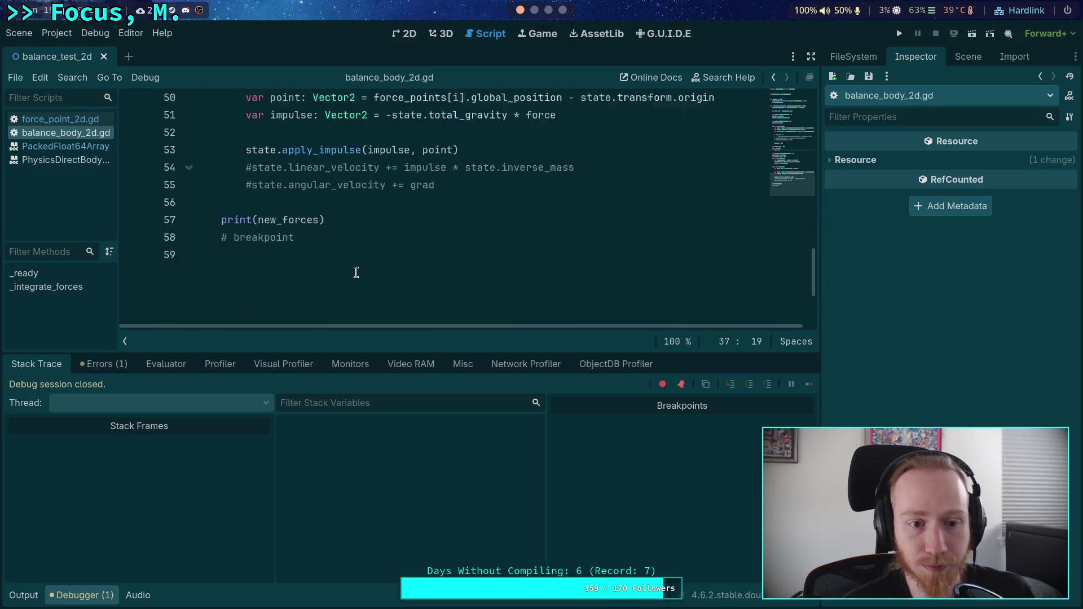
{"action": "key", "text": "ctrl+s"}
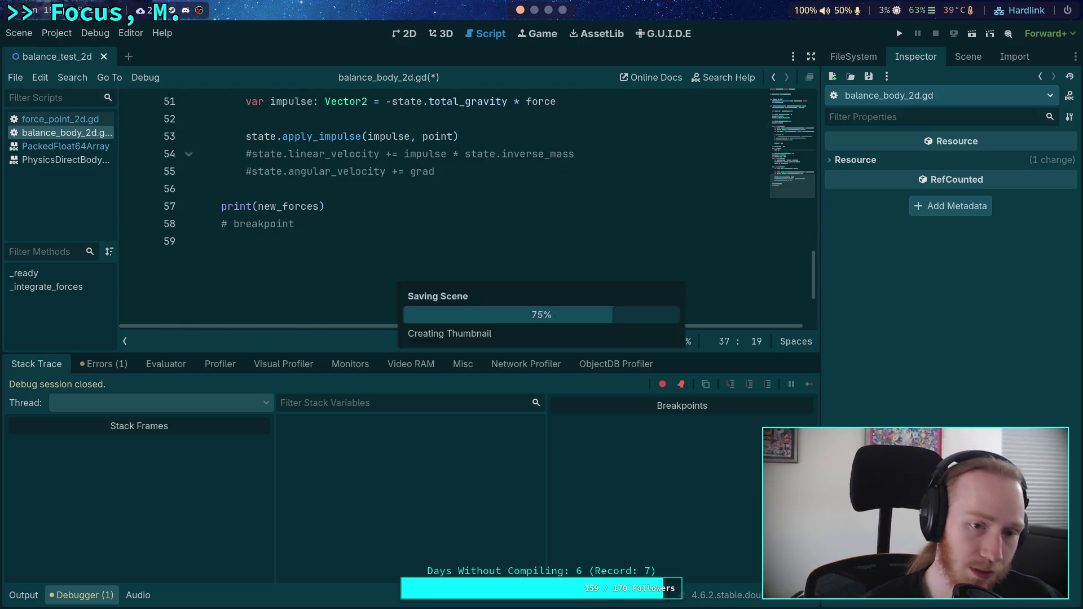
{"action": "scroll", "coordinate": [291, 268], "scroll_direction": "up", "scroll_amount": 2}
{"action": "scroll", "coordinate": [361, 246], "scroll_direction": "down", "scroll_amount": 1}
{"action": "scroll", "coordinate": [364, 242], "scroll_direction": "up", "scroll_amount": 1}
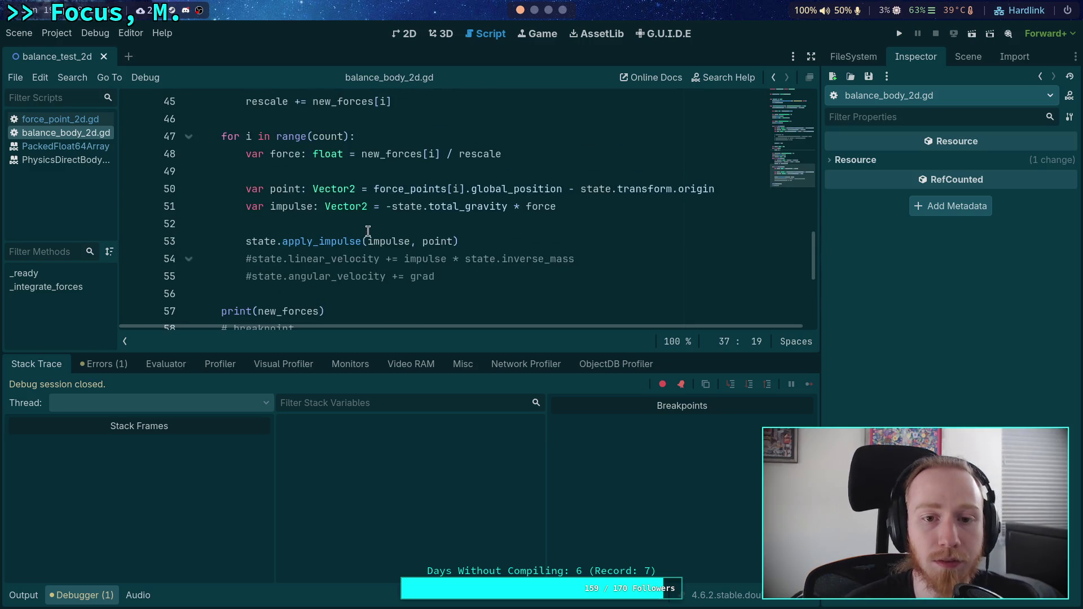
{"action": "left_click", "coordinate": [318, 307]}
{"action": "scroll", "coordinate": [387, 229], "scroll_direction": "up", "scroll_amount": 2}
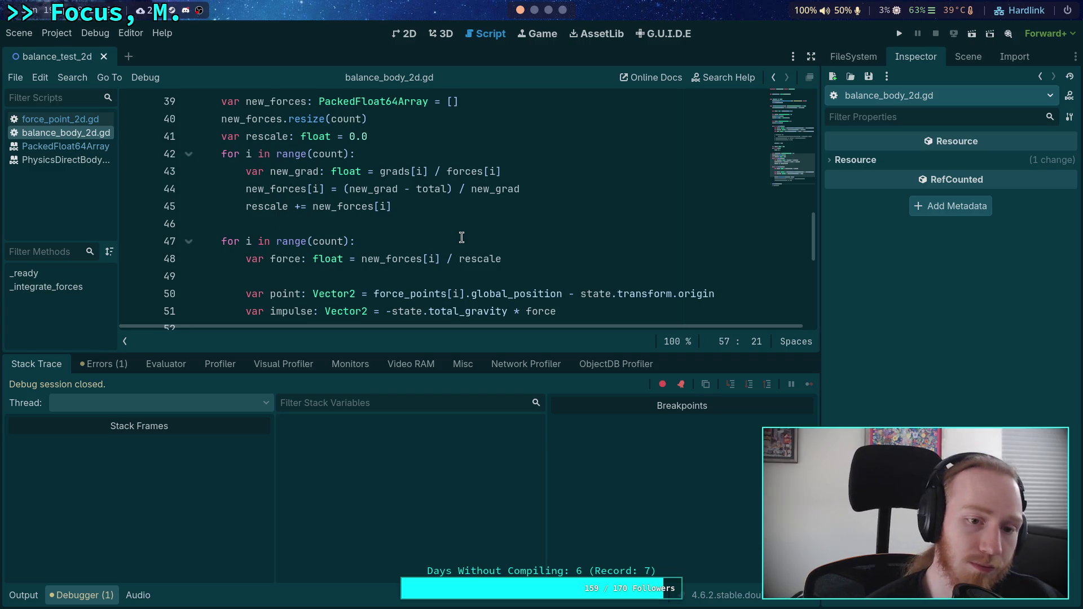
{"action": "scroll", "coordinate": [461, 237], "scroll_direction": "down", "scroll_amount": 2}
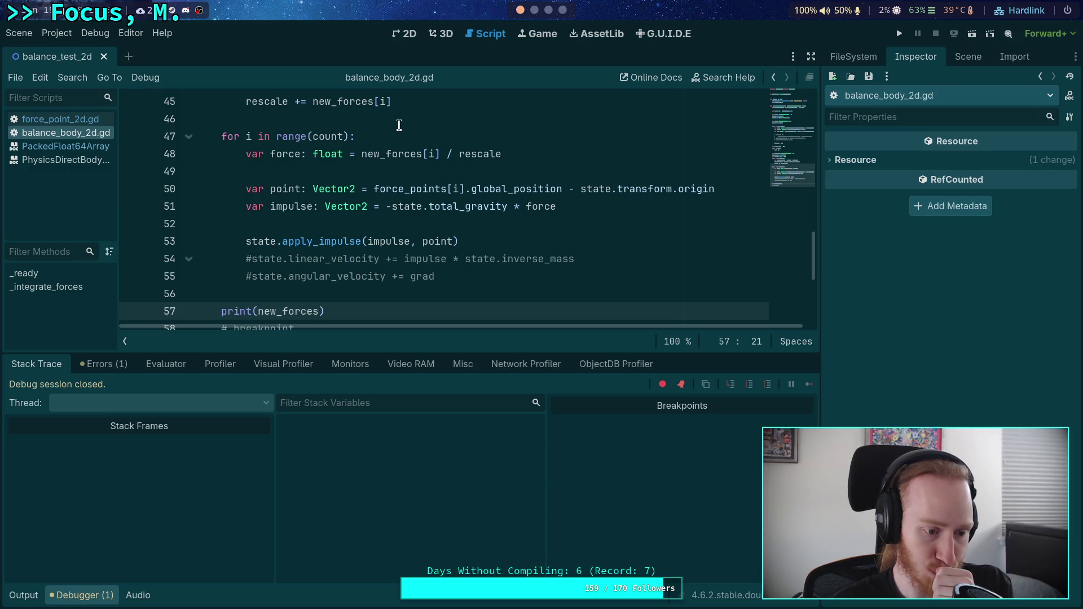
Add new_forces[i] /= rescale in the second loop, comment out '/ rescale', save and run.
{"action": "left_click", "coordinate": [59, 597]}
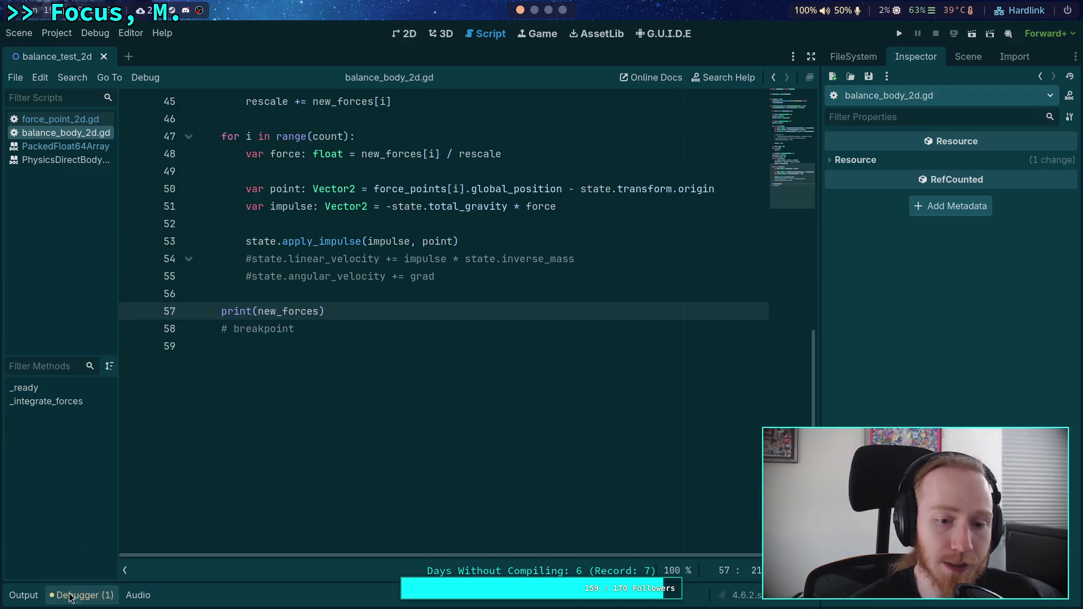
{"action": "scroll", "coordinate": [361, 350], "scroll_direction": "up", "scroll_amount": 2}
{"action": "left_click", "coordinate": [410, 237]}
{"action": "left_click", "coordinate": [454, 223]}
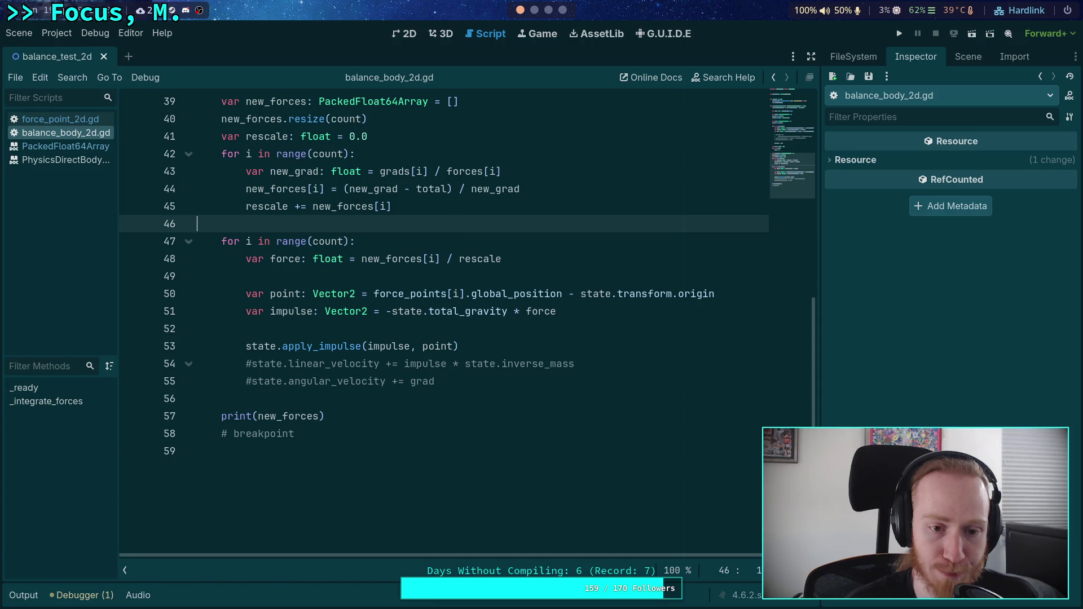
{"action": "key", "text": "Return"}
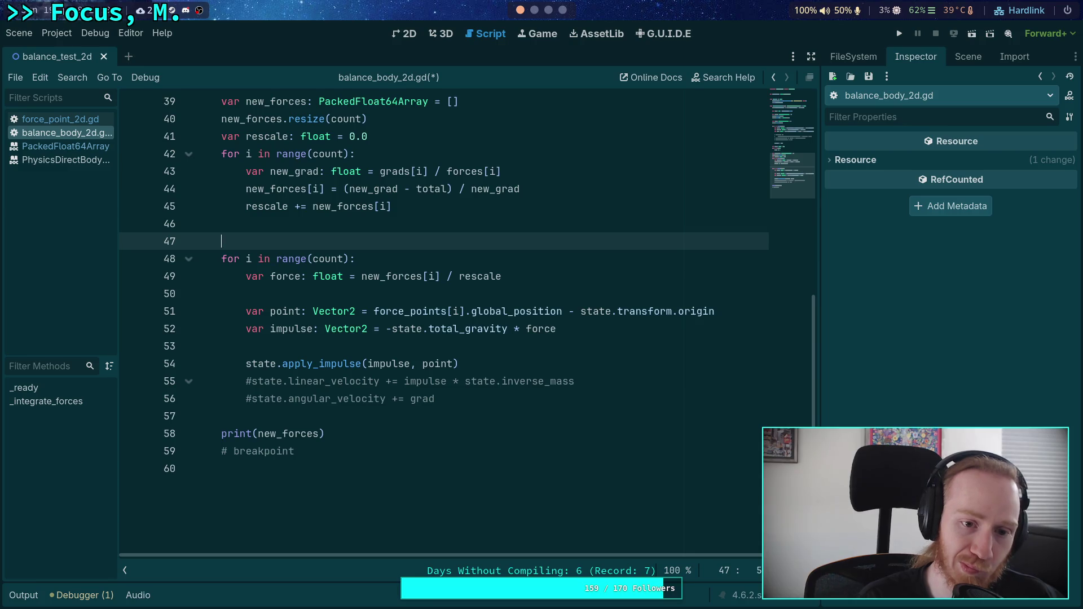
{"action": "key", "text": "BackSpace"}
{"action": "key", "text": "BackSpace"}
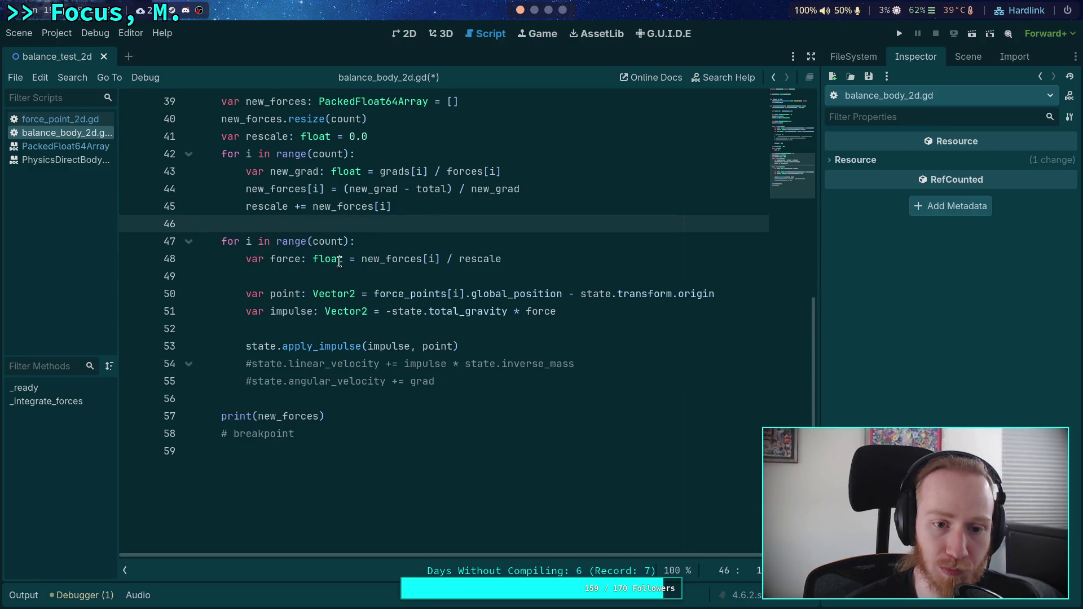
{"action": "left_click", "coordinate": [387, 244]}
{"action": "key", "text": "Return"}
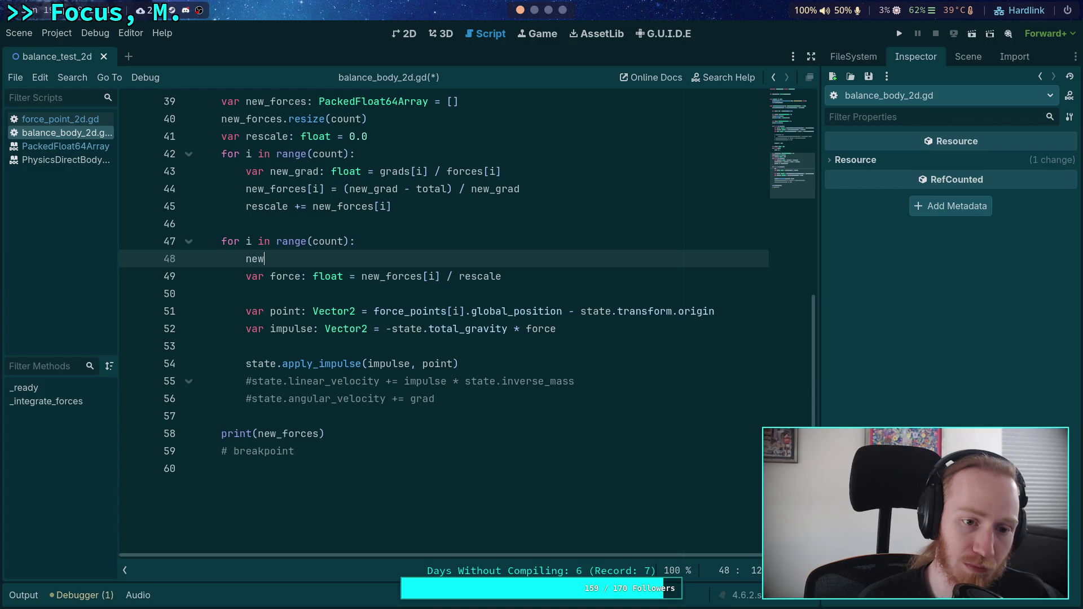
{"action": "type", "text": "["}
{"action": "type", "text": "_for"}
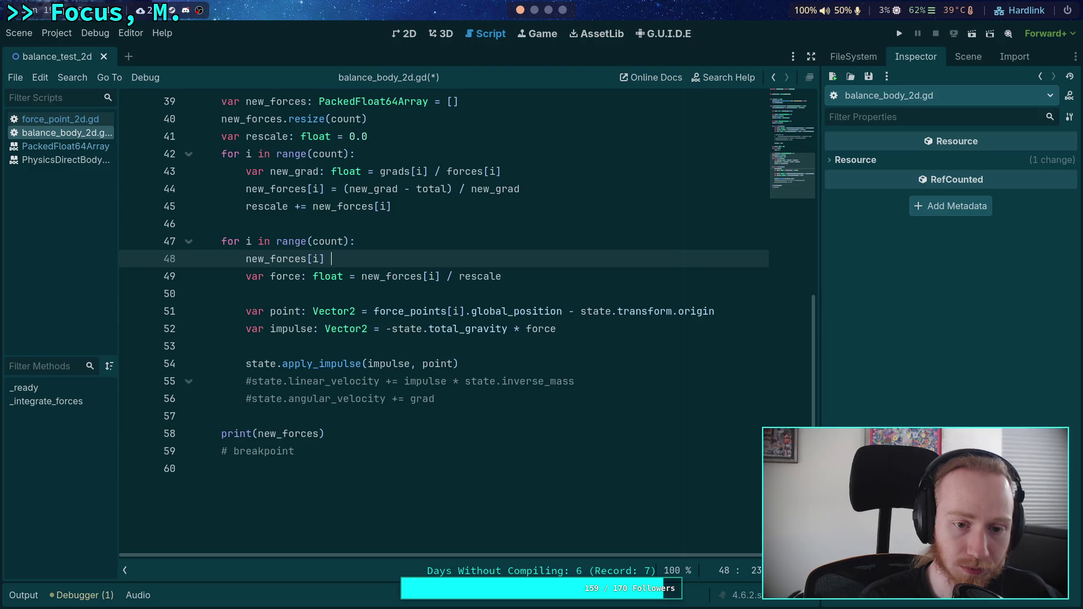
{"action": "type", "text": "cale"}
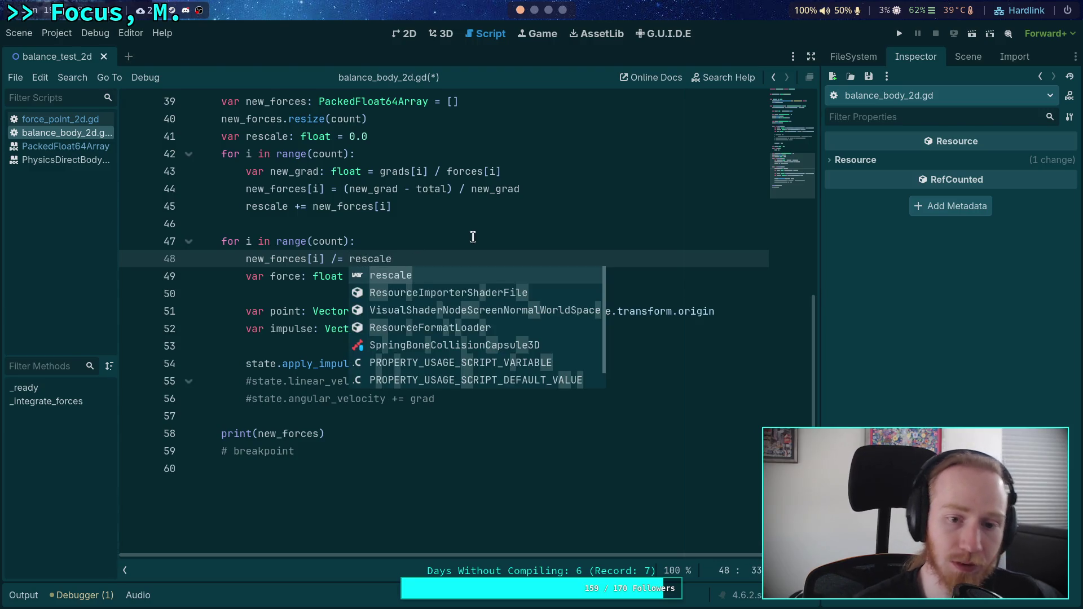
{"action": "left_click", "coordinate": [476, 241]}
{"action": "left_click", "coordinate": [475, 275]}
{"action": "type", "text": "#"}
{"action": "key", "text": "ctrl+s"}
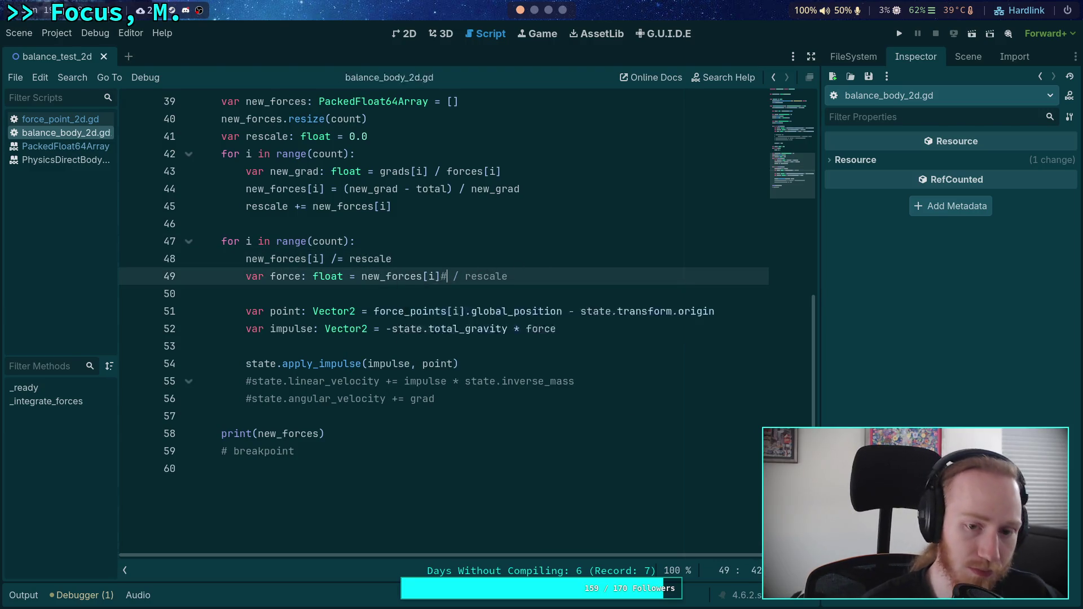
{"action": "left_click", "coordinate": [900, 34]}
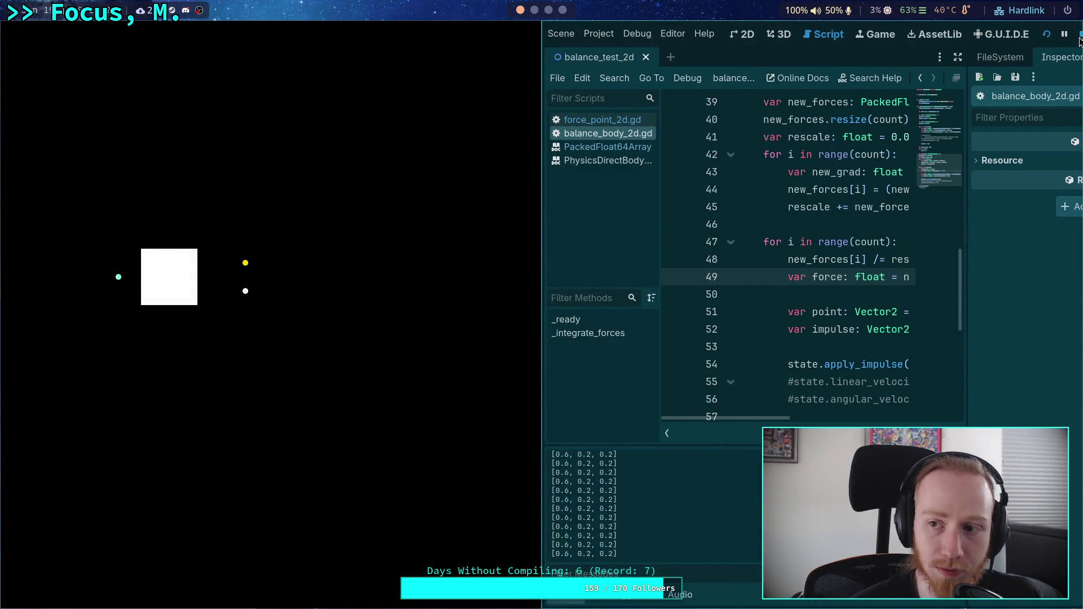
Move ForcePoint2D2 left, closer to the square, and rerun the balance test.
{"action": "key", "text": "F8"}
{"action": "left_click", "coordinate": [409, 35]}
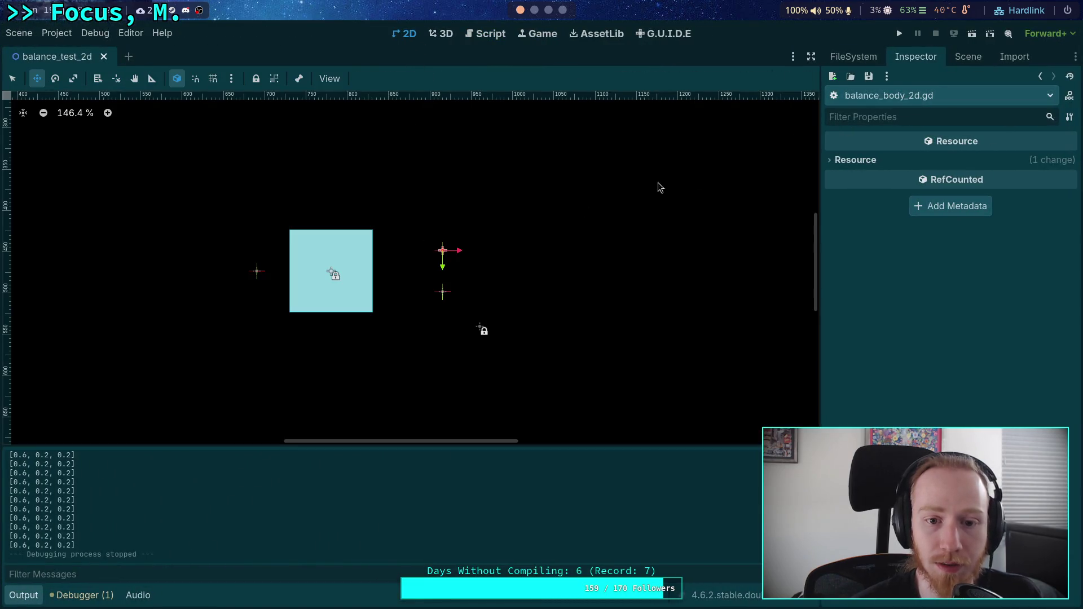
{"action": "left_click", "coordinate": [980, 60]}
{"action": "left_click_drag", "start_coordinate": [464, 252], "coordinate": [434, 252]}
{"action": "left_click", "coordinate": [898, 34]}
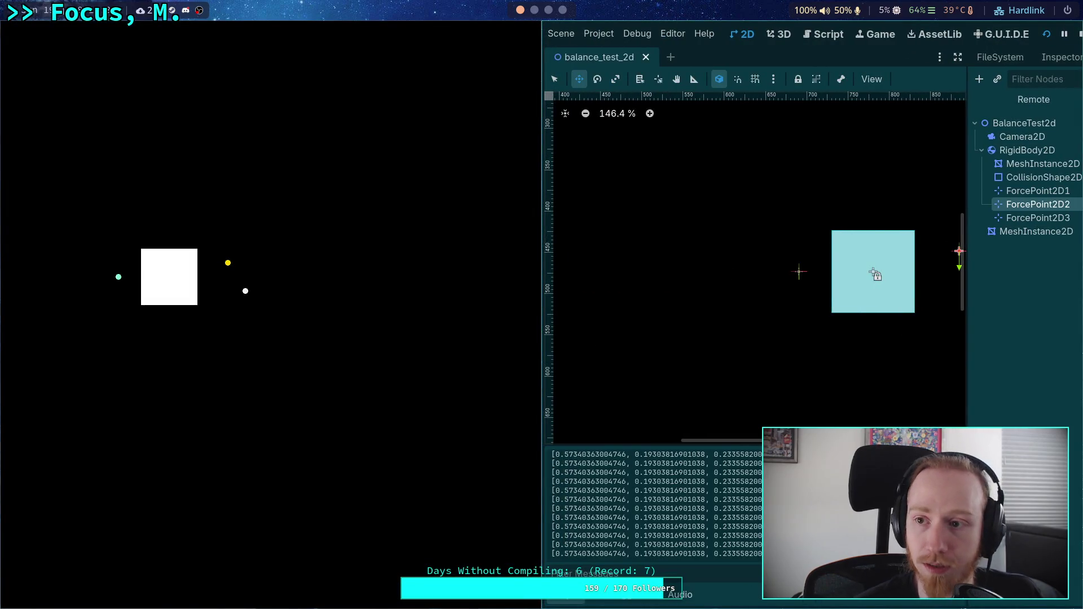
Stop the test, select RigidBody2D, and switch to the Rotate tool.
{"action": "left_click", "coordinate": [1079, 34]}
{"action": "left_click", "coordinate": [880, 130]}
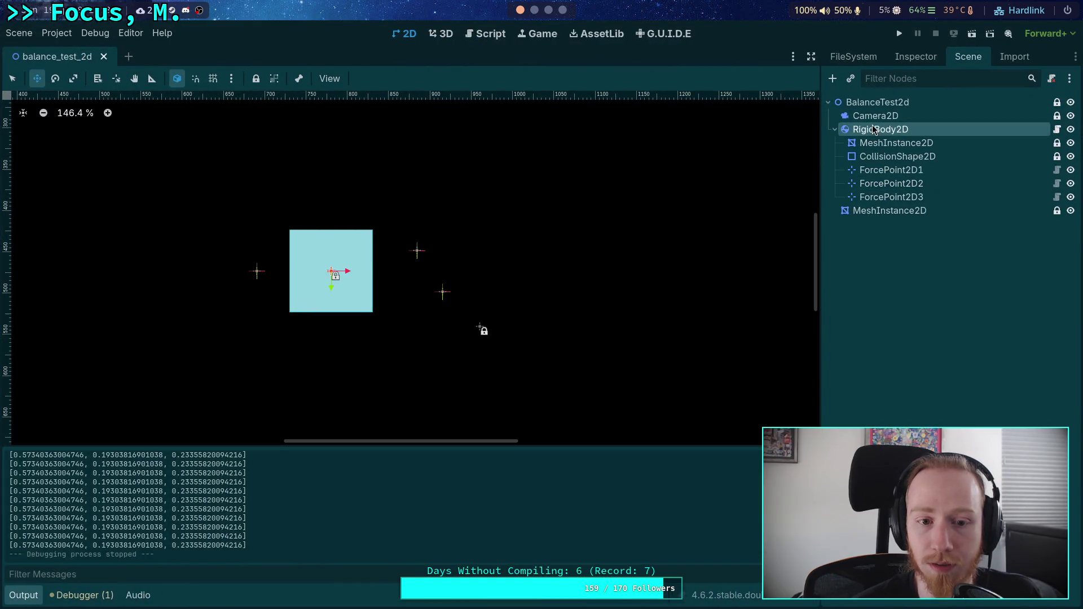
{"action": "left_click", "coordinate": [55, 78]}
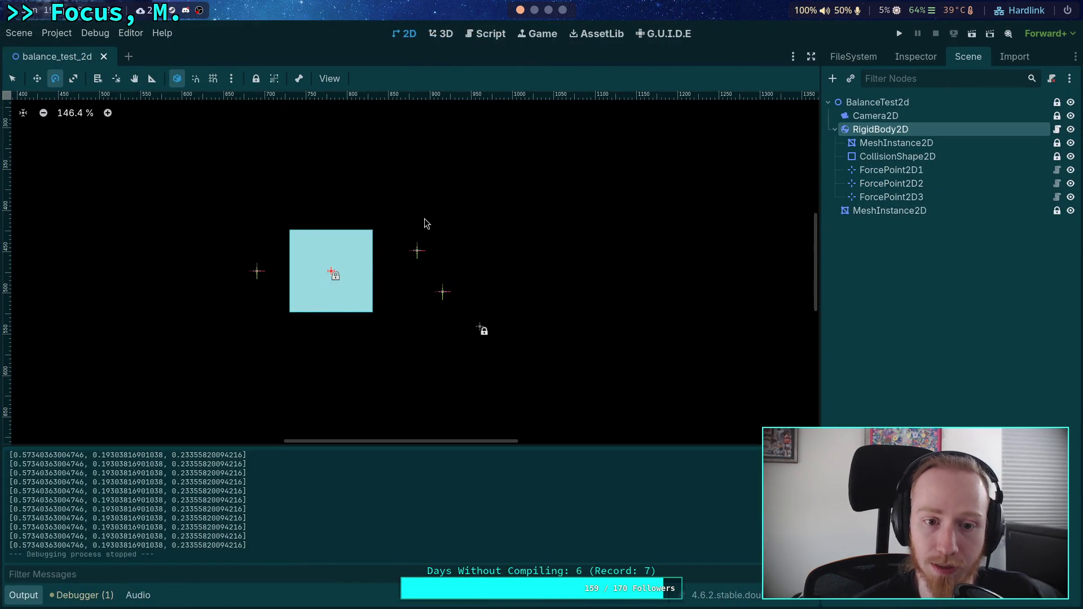
Rotate the square to -35° then 62°, running and stopping the balance test at each.
{"action": "left_click_drag", "start_coordinate": [423, 222], "coordinate": [401, 158]}
{"action": "left_click", "coordinate": [899, 34]}
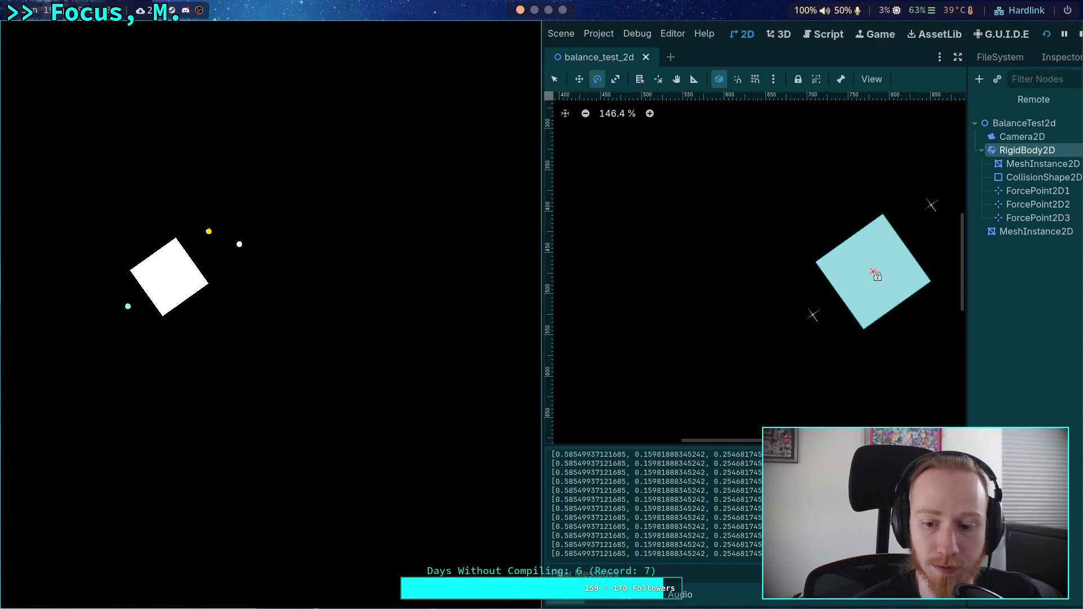
{"action": "key", "text": "F8"}
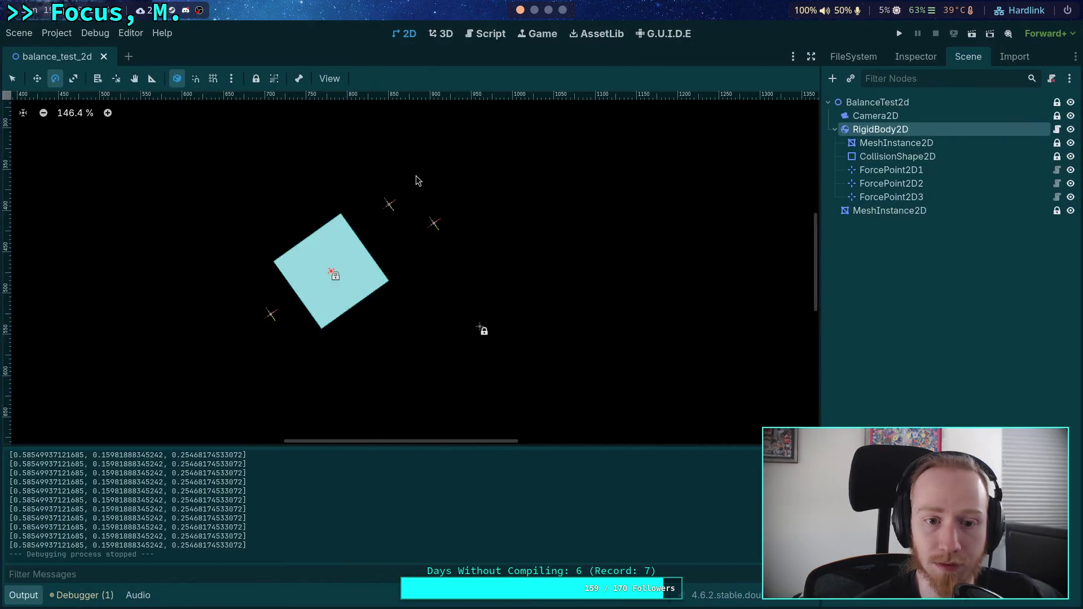
{"action": "mouse_move", "coordinate": [415, 180]}
{"action": "left_mouse_down"}
{"action": "mouse_move", "coordinate": [476, 375]}
{"action": "mouse_move", "coordinate": [422, 406]}
{"action": "left_mouse_up"}
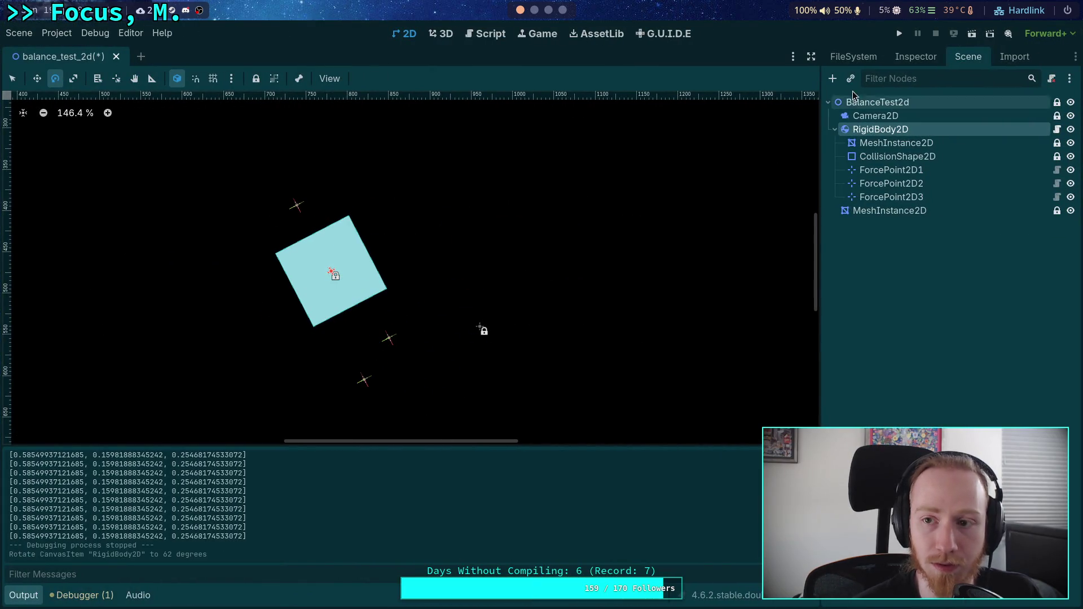
{"action": "left_click", "coordinate": [899, 34]}
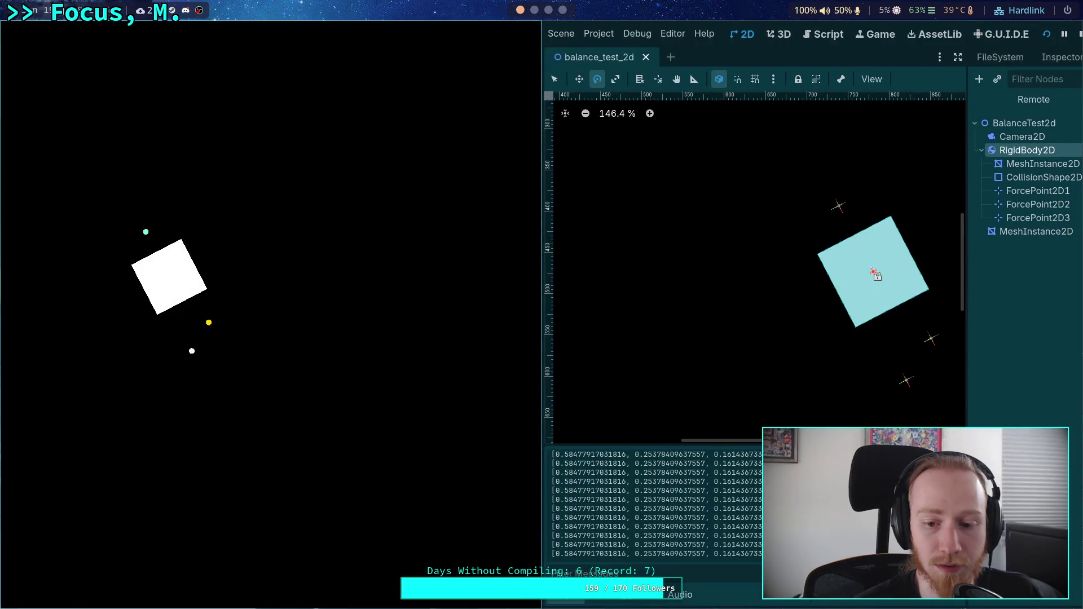
{"action": "left_click", "coordinate": [1079, 33]}
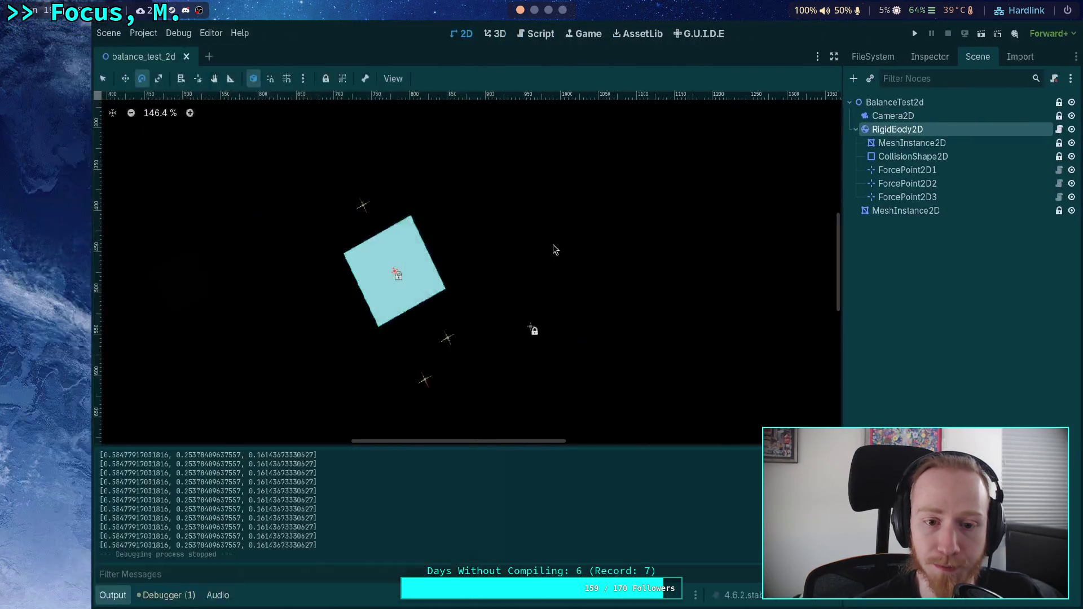
Turn the square about 18° further, then to 114°, testing the balance at each.
{"action": "mouse_move", "coordinate": [435, 183]}
{"action": "left_mouse_down"}
{"action": "mouse_move", "coordinate": [466, 210]}
{"action": "mouse_move", "coordinate": [490, 265]}
{"action": "mouse_move", "coordinate": [494, 239]}
{"action": "left_mouse_up"}
{"action": "left_click", "coordinate": [899, 34]}
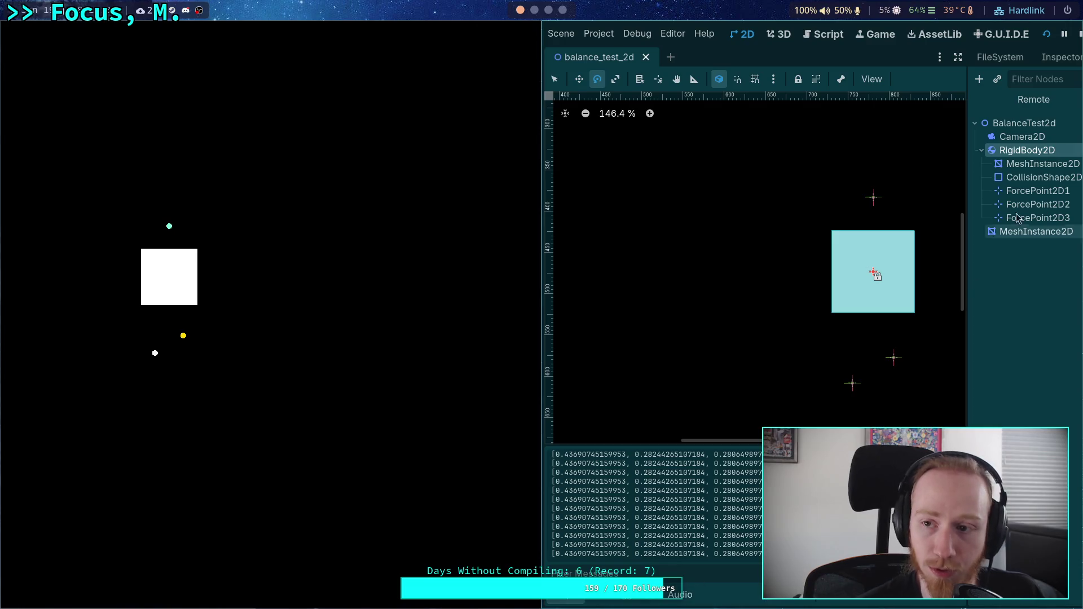
{"action": "key", "text": "F8"}
{"action": "left_click_drag", "start_coordinate": [399, 226], "coordinate": [511, 252]}
{"action": "left_click", "coordinate": [900, 34]}
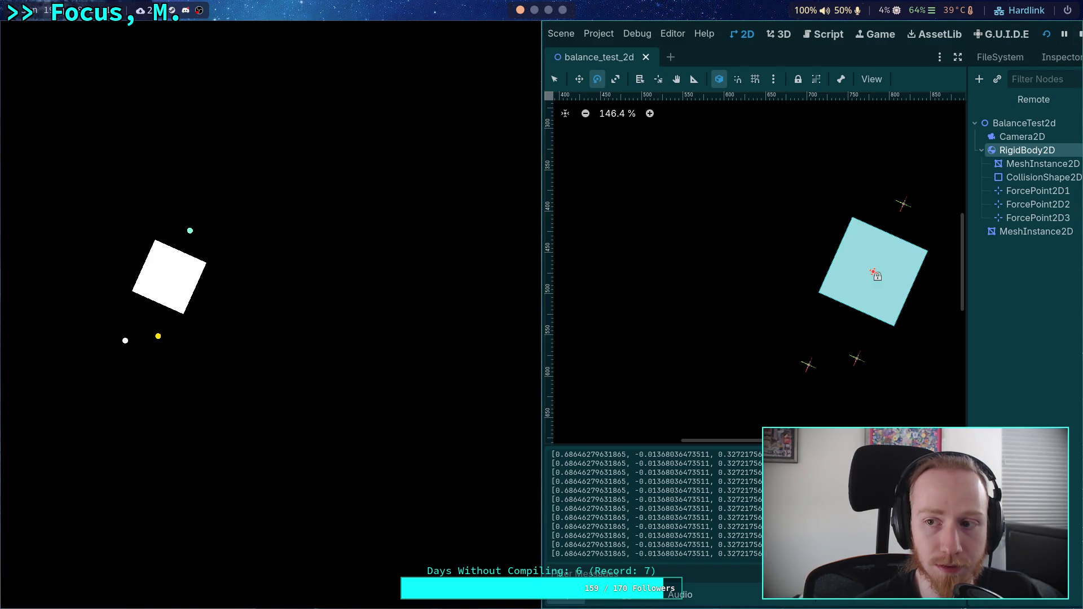
{"action": "left_click", "coordinate": [1079, 36]}
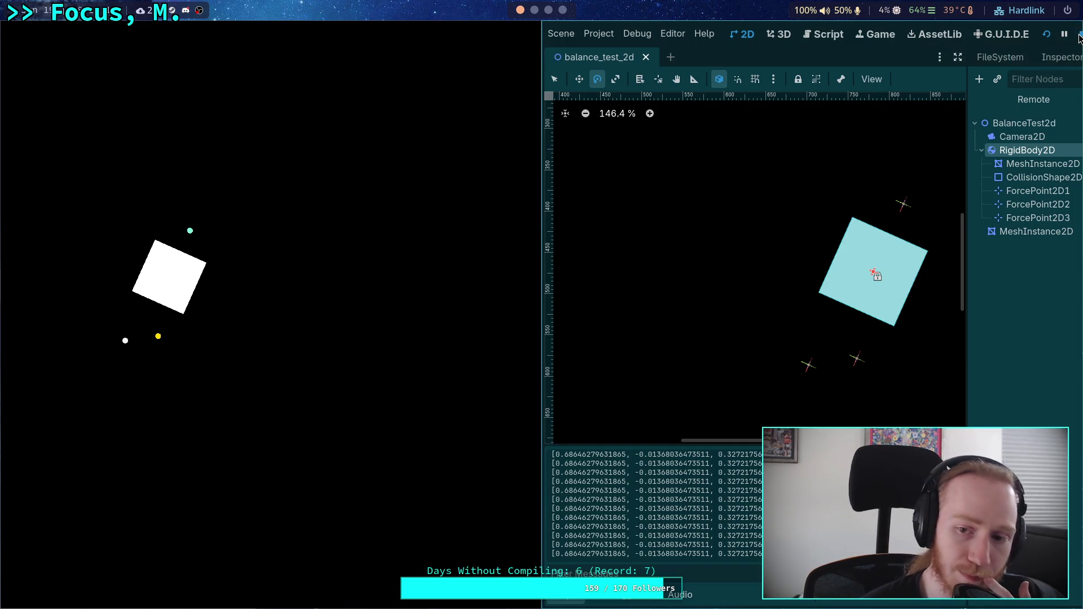
Test the balance with the square rotated to 134°, 127° and 122°.
{"action": "mouse_move", "coordinate": [469, 163]}
{"action": "left_mouse_down"}
{"action": "mouse_move", "coordinate": [423, 187]}
{"action": "mouse_move", "coordinate": [433, 201]}
{"action": "left_mouse_up"}
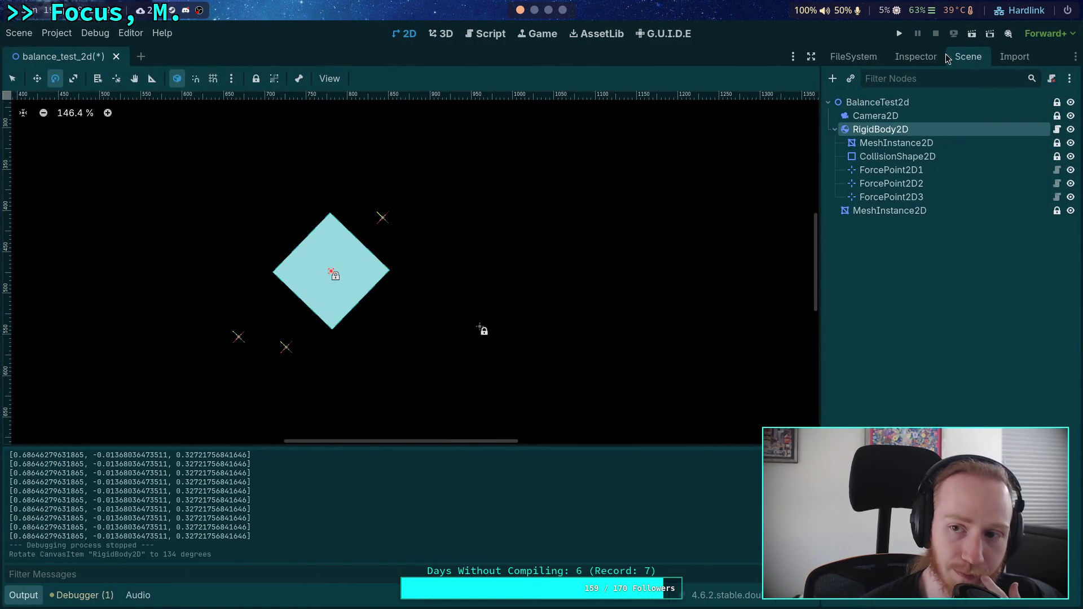
{"action": "key", "text": "F5"}
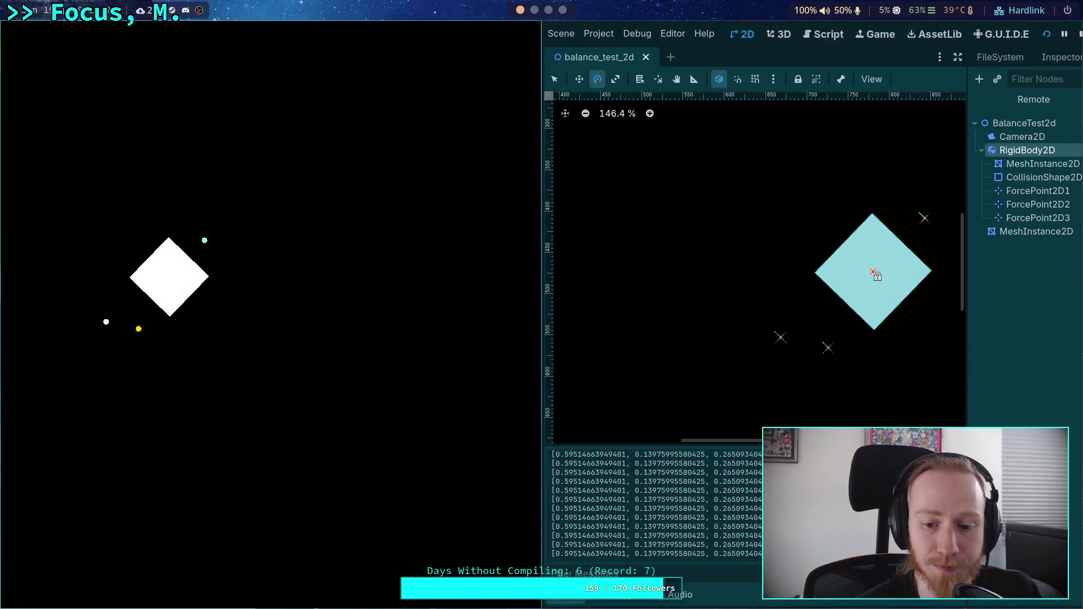
{"action": "key", "text": "F8"}
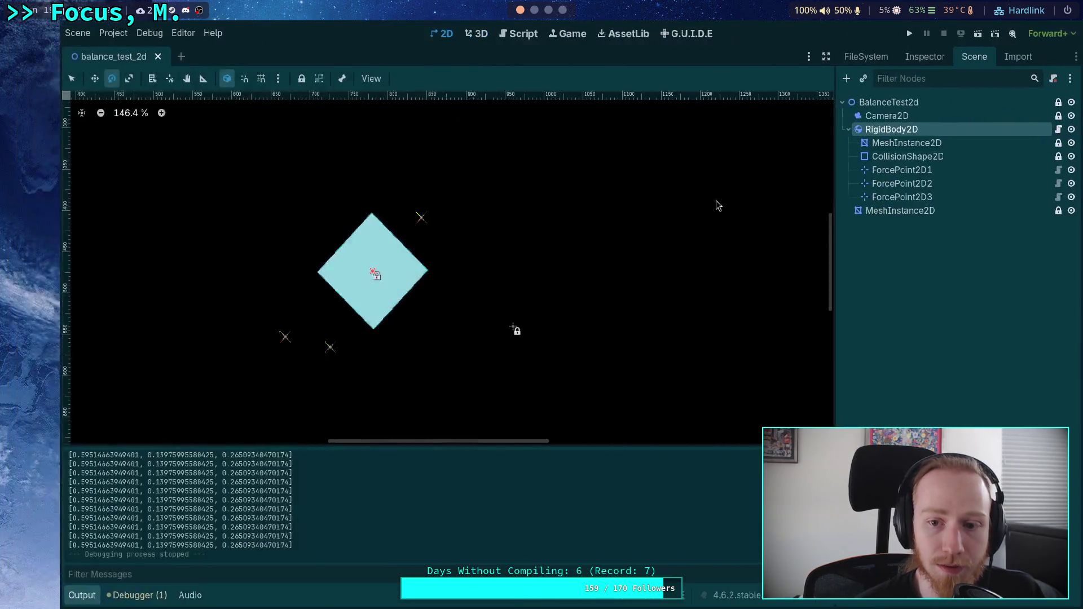
{"action": "mouse_move", "coordinate": [490, 220]}
{"action": "left_mouse_down"}
{"action": "mouse_move", "coordinate": [484, 207]}
{"action": "mouse_move", "coordinate": [547, 179]}
{"action": "left_mouse_up"}
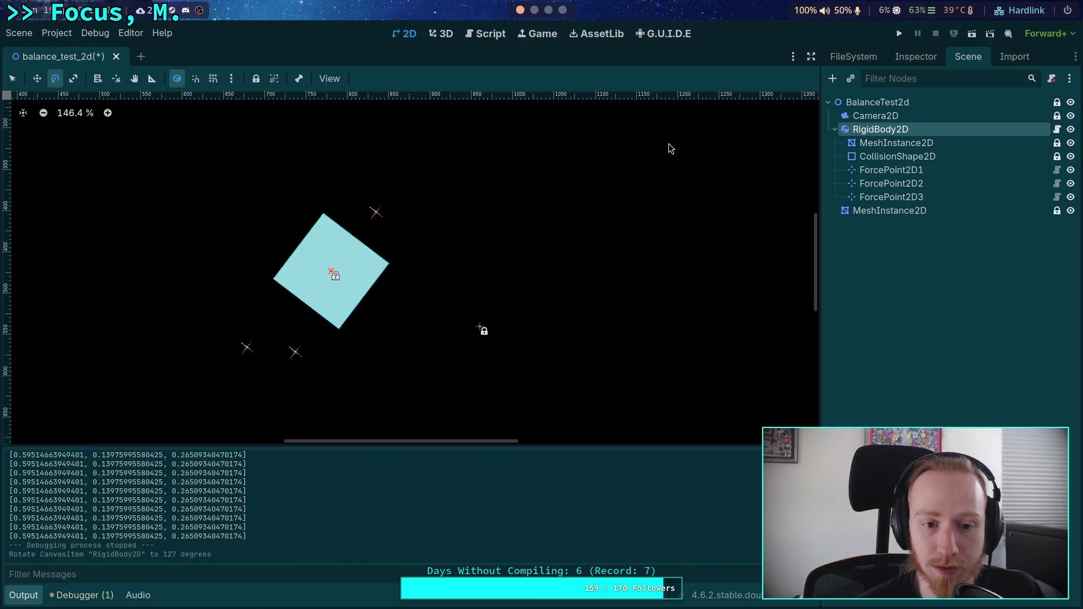
{"action": "left_click", "coordinate": [899, 34]}
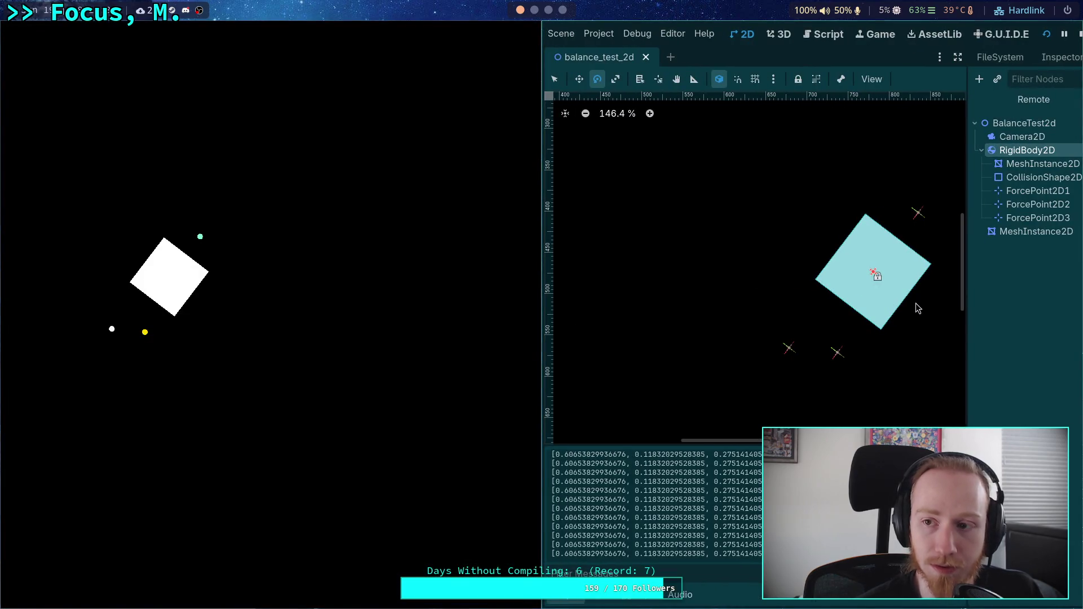
{"action": "left_click", "coordinate": [1079, 34]}
{"action": "left_click_drag", "start_coordinate": [531, 209], "coordinate": [516, 193]}
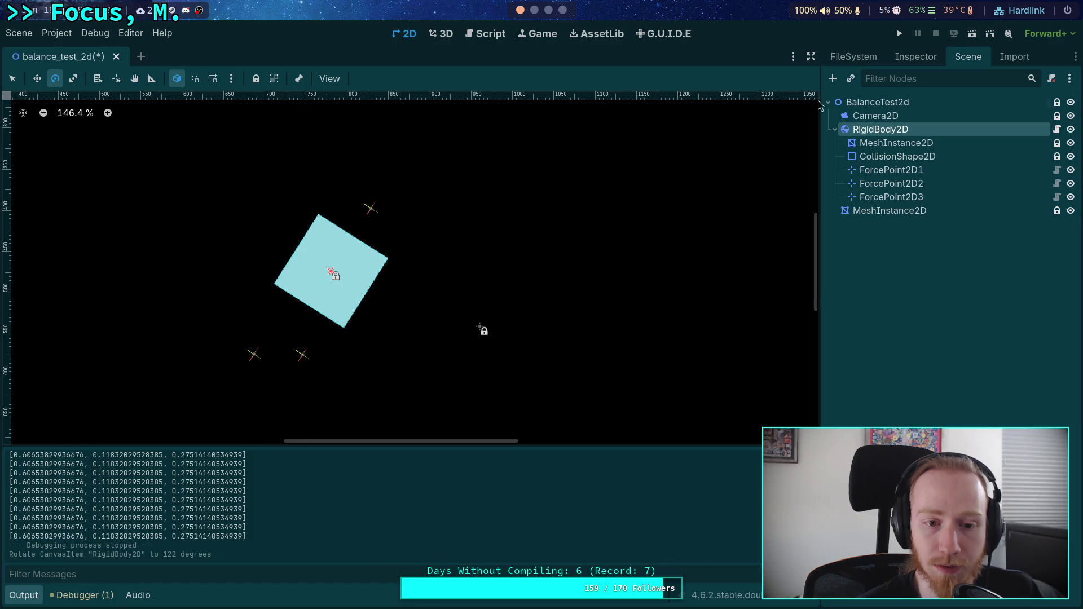
{"action": "left_click", "coordinate": [900, 35]}
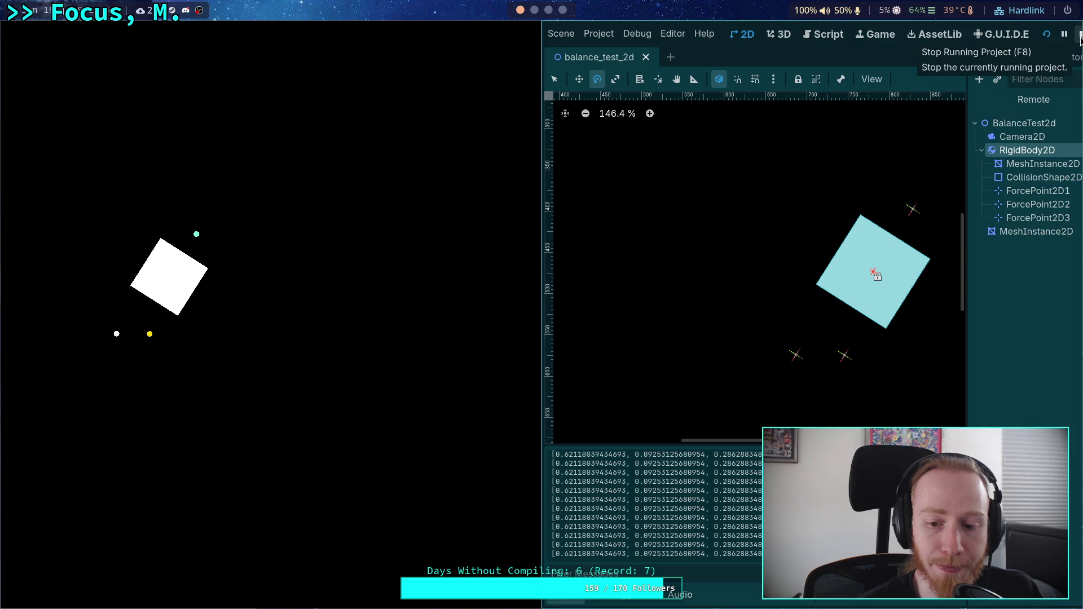
{"action": "left_click", "coordinate": [1081, 37]}
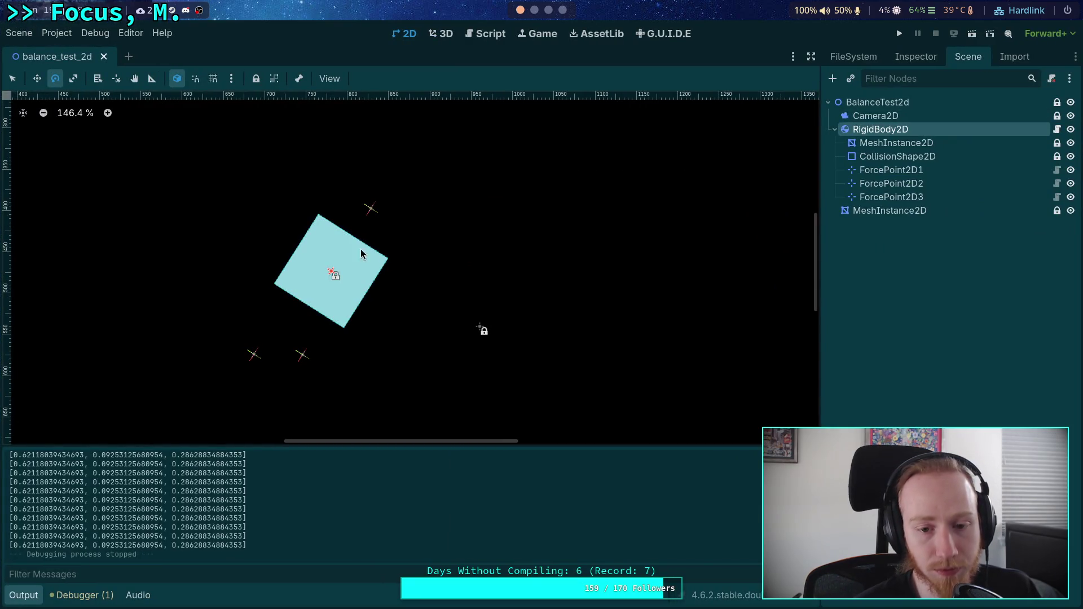
Test at 121° and 118°, then rotate to 114° and leave the test running.
{"action": "left_click_drag", "start_coordinate": [435, 205], "coordinate": [552, 181]}
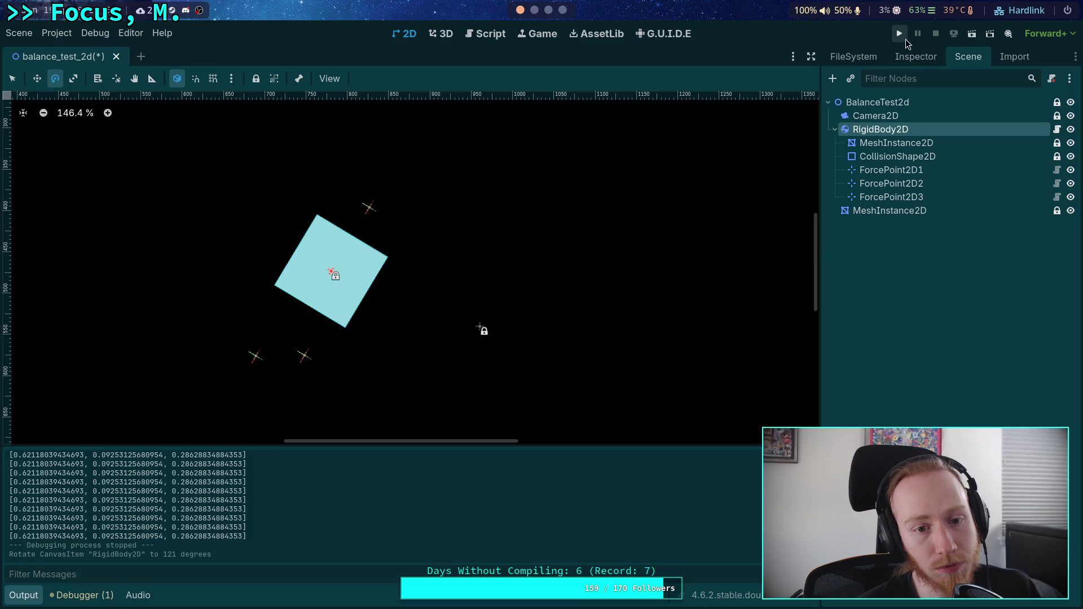
{"action": "left_click", "coordinate": [902, 35]}
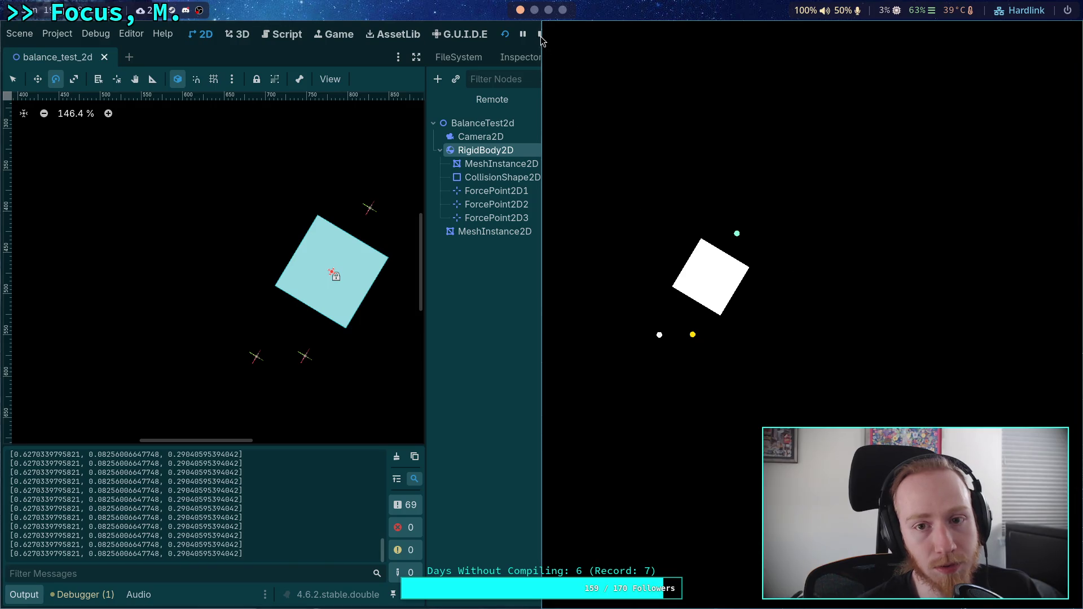
{"action": "left_click", "coordinate": [540, 35]}
{"action": "left_click_drag", "start_coordinate": [460, 174], "coordinate": [468, 177]}
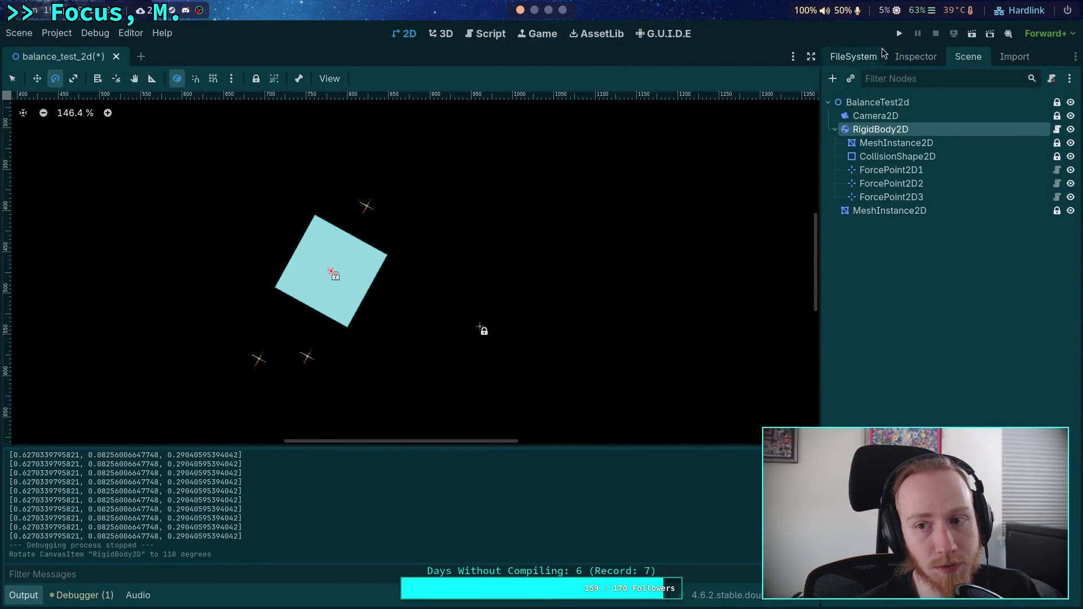
{"action": "left_click", "coordinate": [899, 34]}
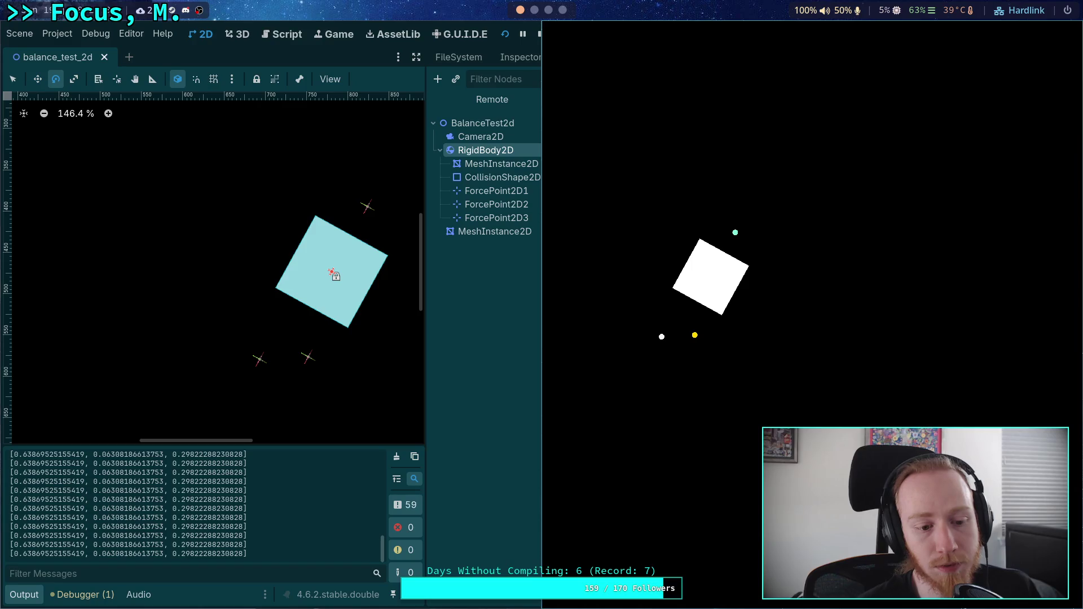
{"action": "left_click", "coordinate": [539, 35]}
{"action": "left_click_drag", "start_coordinate": [421, 193], "coordinate": [400, 203]}
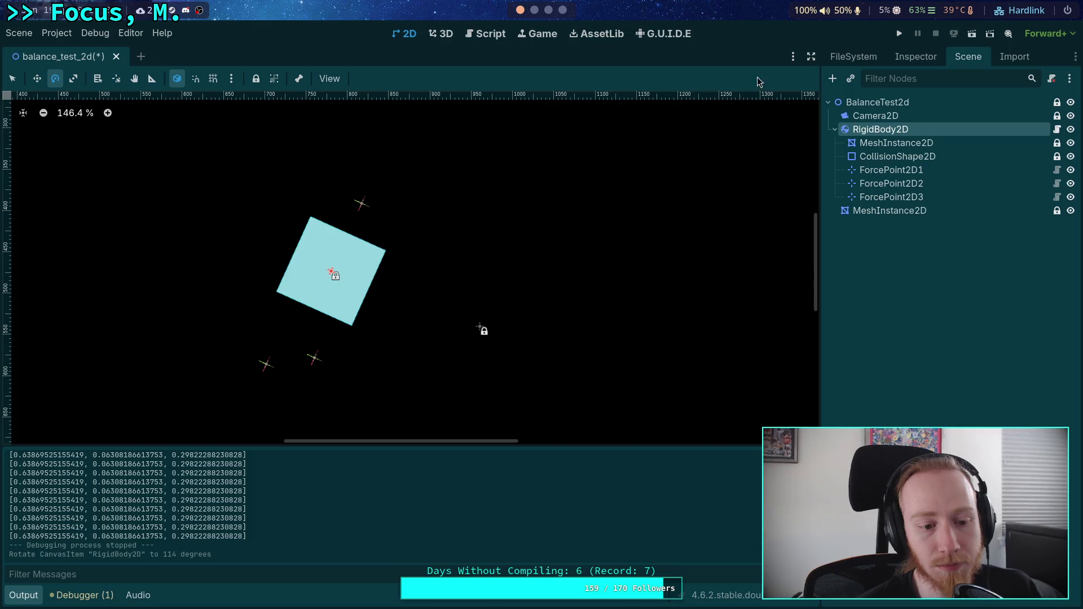
{"action": "left_click", "coordinate": [899, 33]}
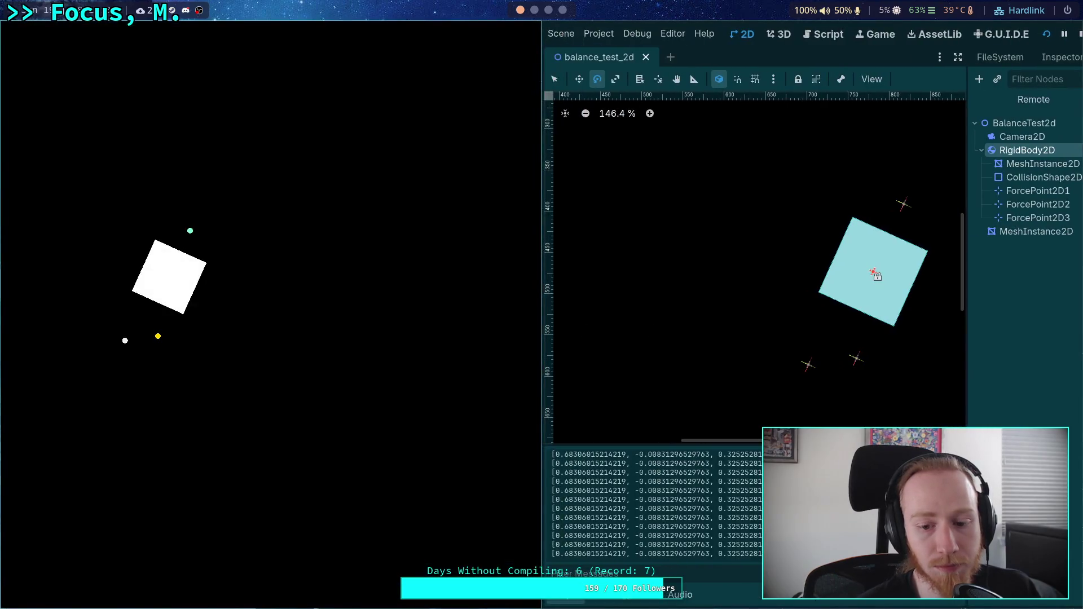
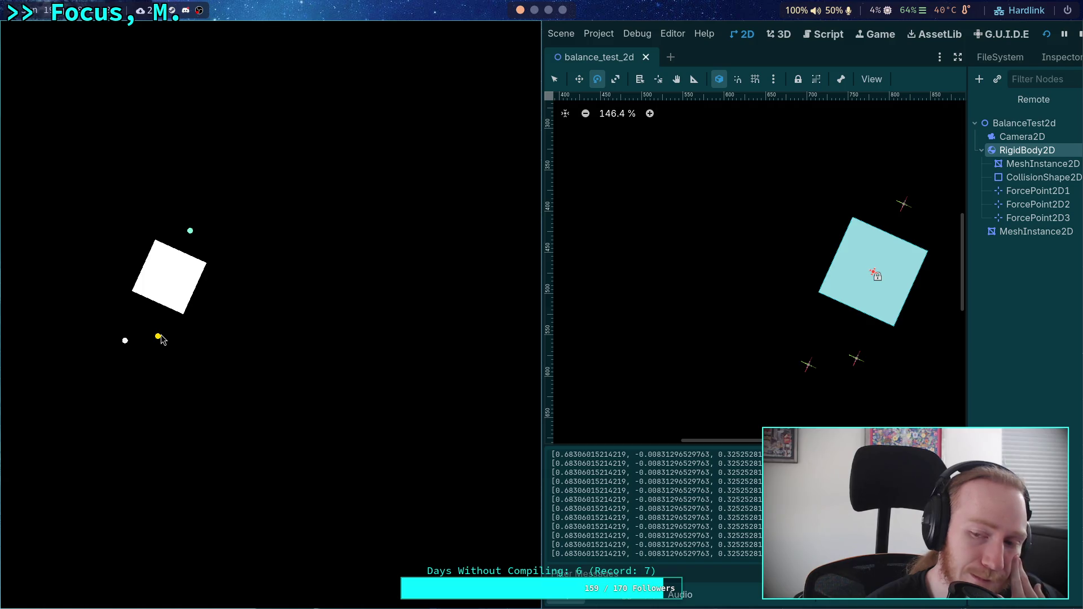
Nudge the square's tilt and rerun the scene, then stop and tilt it to 109°.
{"action": "key", "text": "F8"}
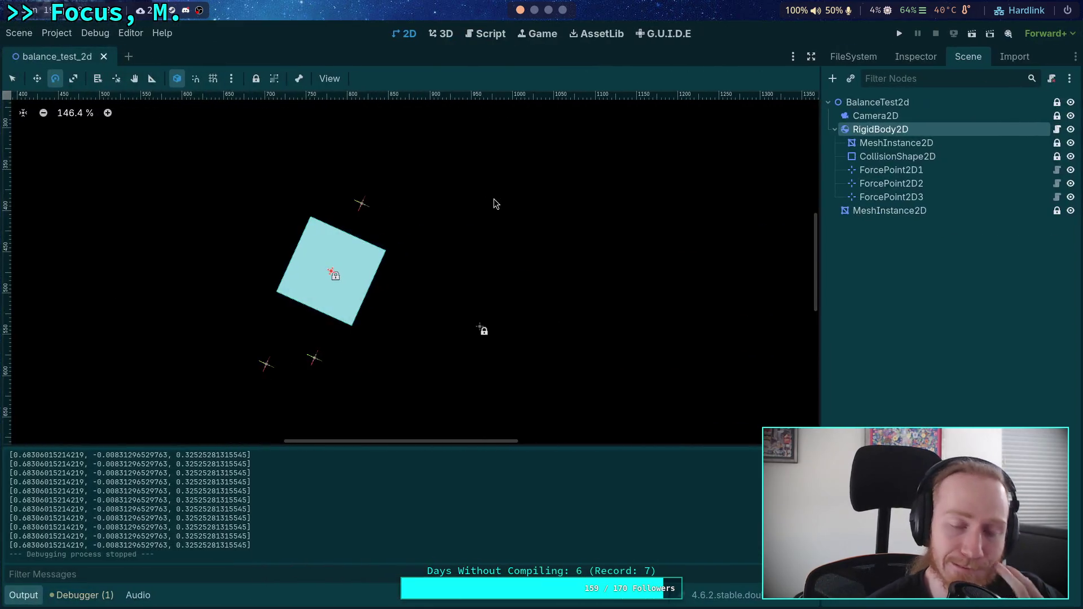
{"action": "left_click_drag", "start_coordinate": [451, 200], "coordinate": [452, 197]}
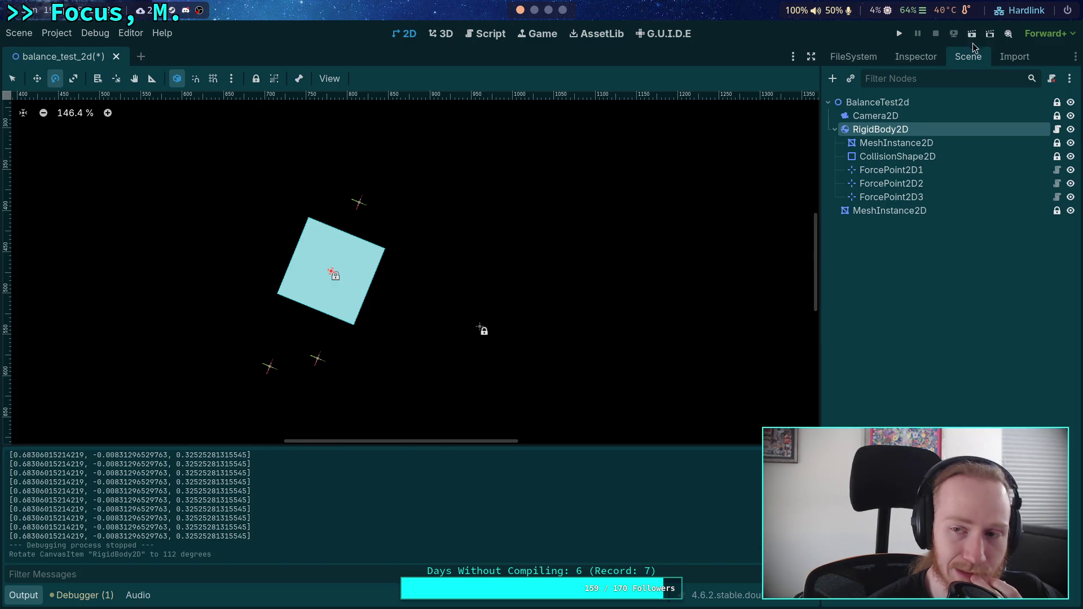
{"action": "left_click", "coordinate": [902, 35]}
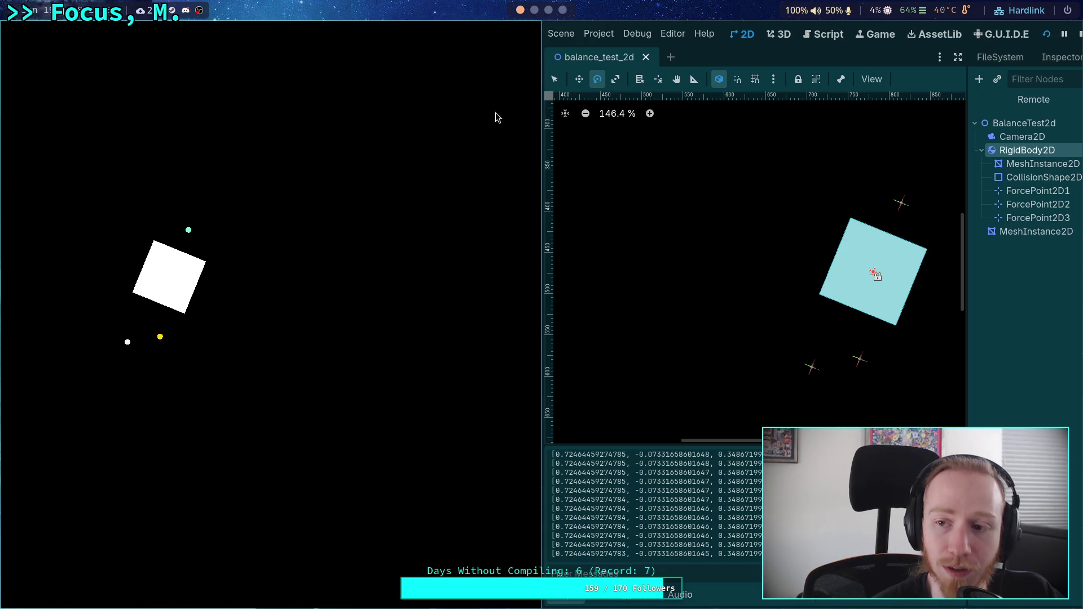
{"action": "key", "text": "Escape"}
{"action": "left_click_drag", "start_coordinate": [502, 231], "coordinate": [495, 225]}
Run the scene at the new tilt, then rotate the square a few degrees and rerun it.
{"action": "left_click", "coordinate": [917, 34]}
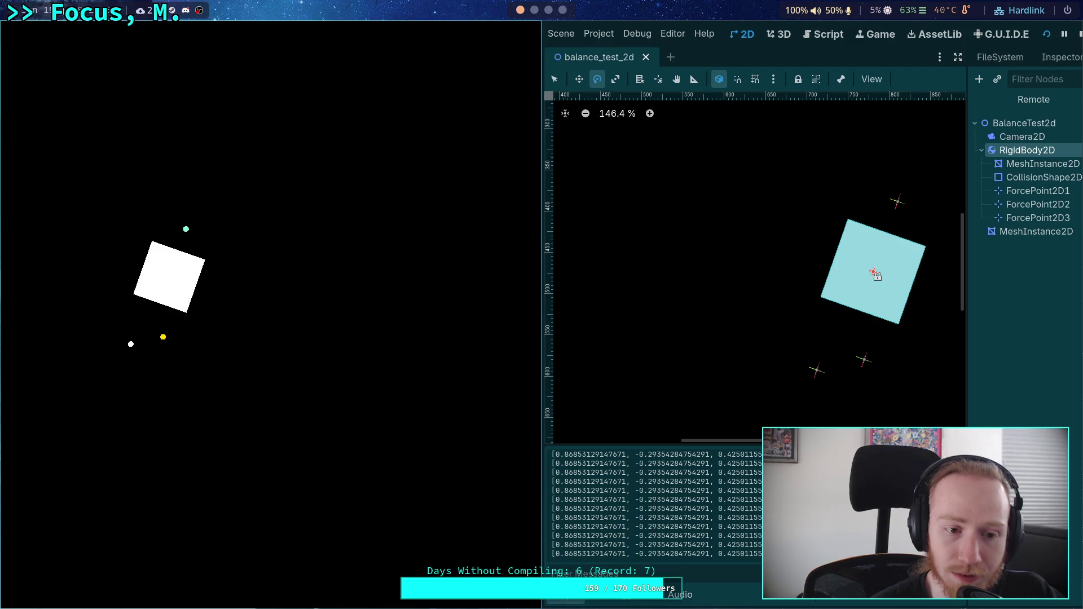
{"action": "left_click", "coordinate": [1078, 35]}
{"action": "left_click_drag", "start_coordinate": [561, 189], "coordinate": [559, 177]}
{"action": "left_click", "coordinate": [900, 34]}
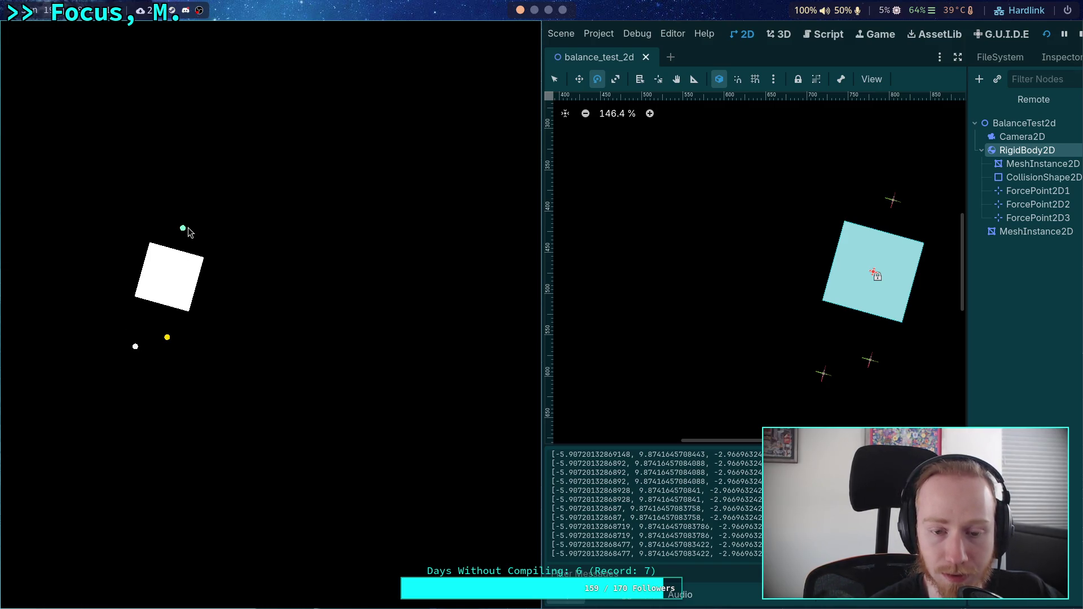
{"action": "key", "text": "F8"}
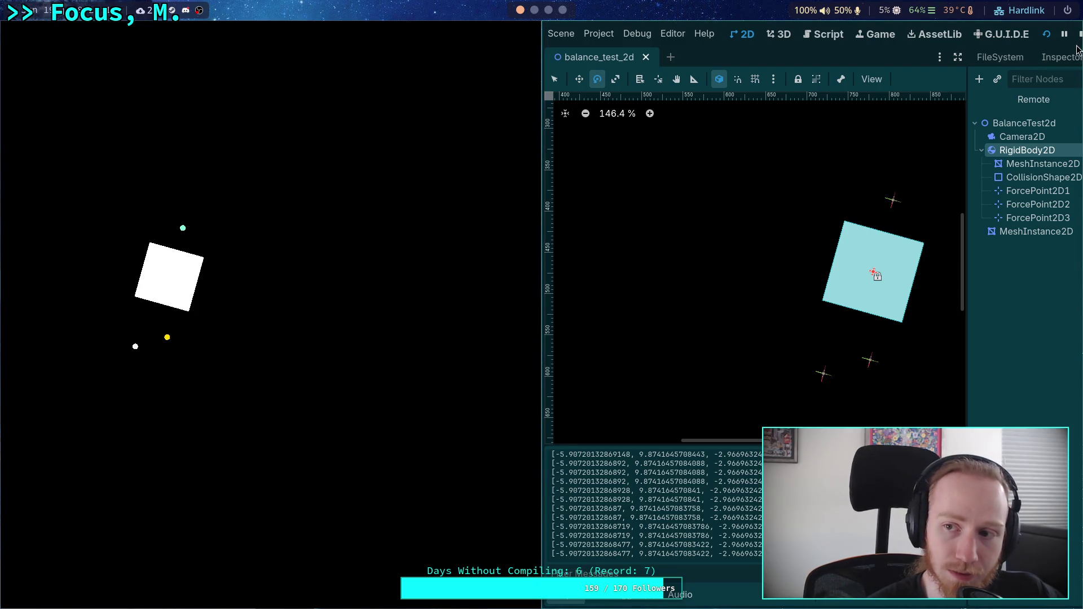
Rotate the square about 4 more degrees and test the balance controller again.
{"action": "scroll", "coordinate": [330, 274], "scroll_direction": "up", "scroll_amount": 3}
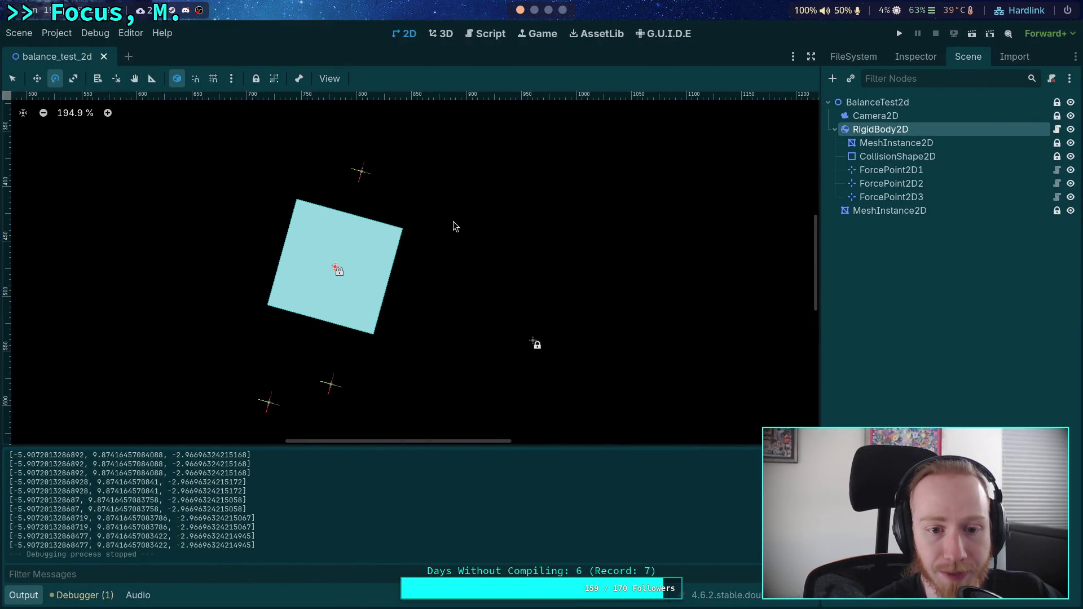
{"action": "mouse_move", "coordinate": [462, 211]}
{"action": "left_mouse_down"}
{"action": "mouse_move", "coordinate": [469, 220]}
{"action": "mouse_move", "coordinate": [472, 205]}
{"action": "left_mouse_up"}
{"action": "left_click", "coordinate": [900, 33]}
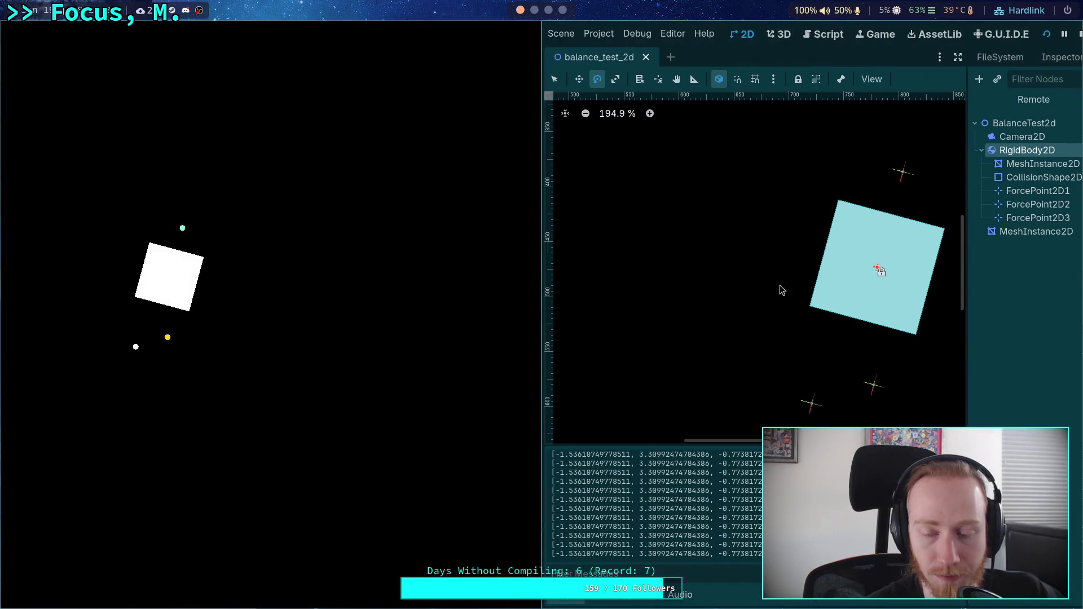
{"action": "key", "text": "F8"}
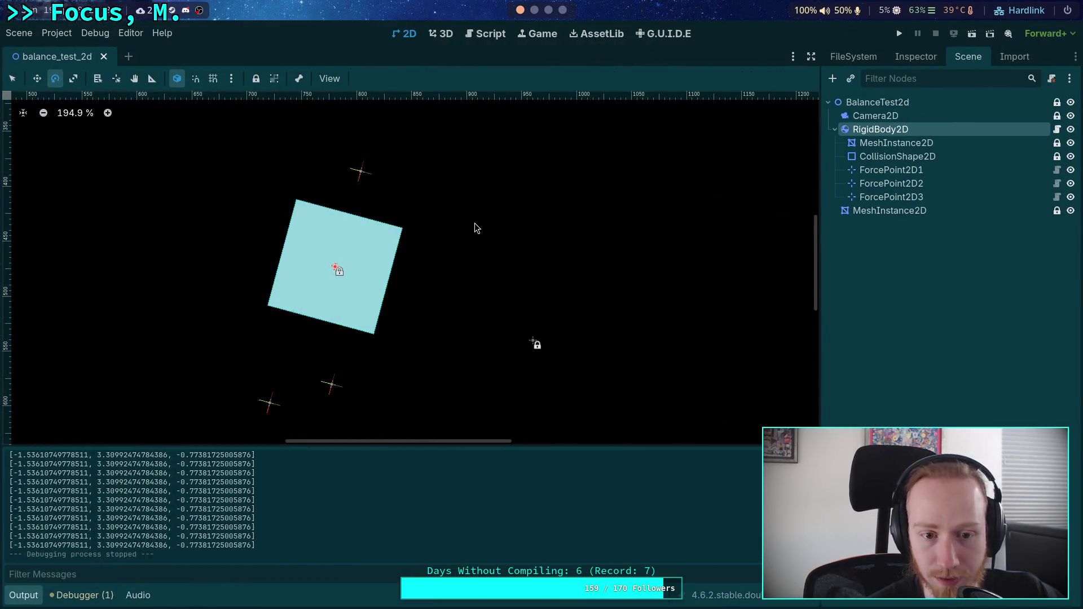
Tilt the square to 104°, run and stop the scene, and go back to the balance script.
{"action": "left_click_drag", "start_coordinate": [475, 224], "coordinate": [476, 224]}
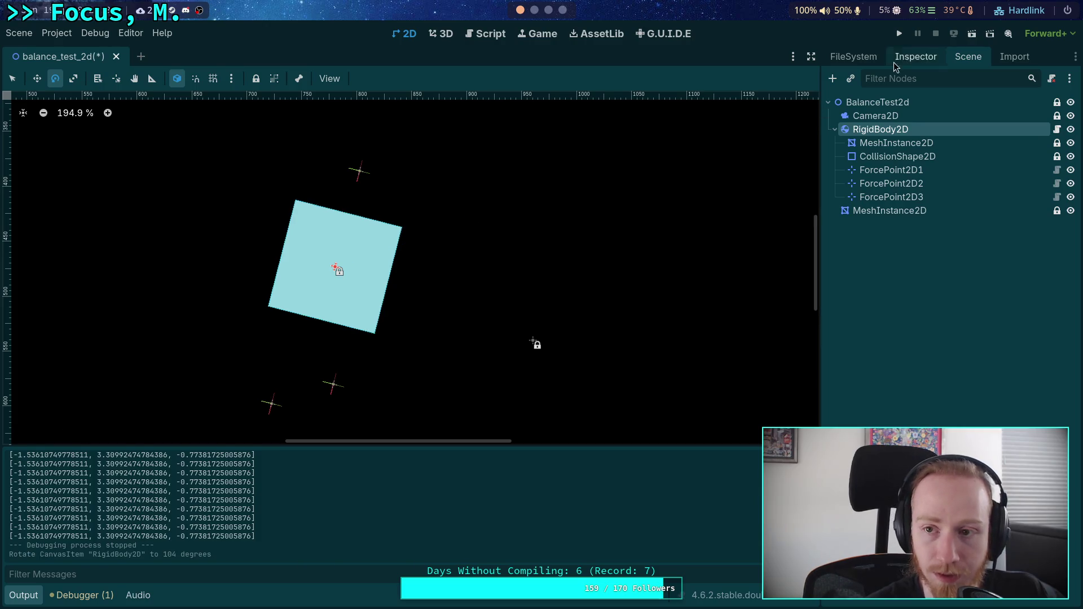
{"action": "left_click", "coordinate": [900, 34]}
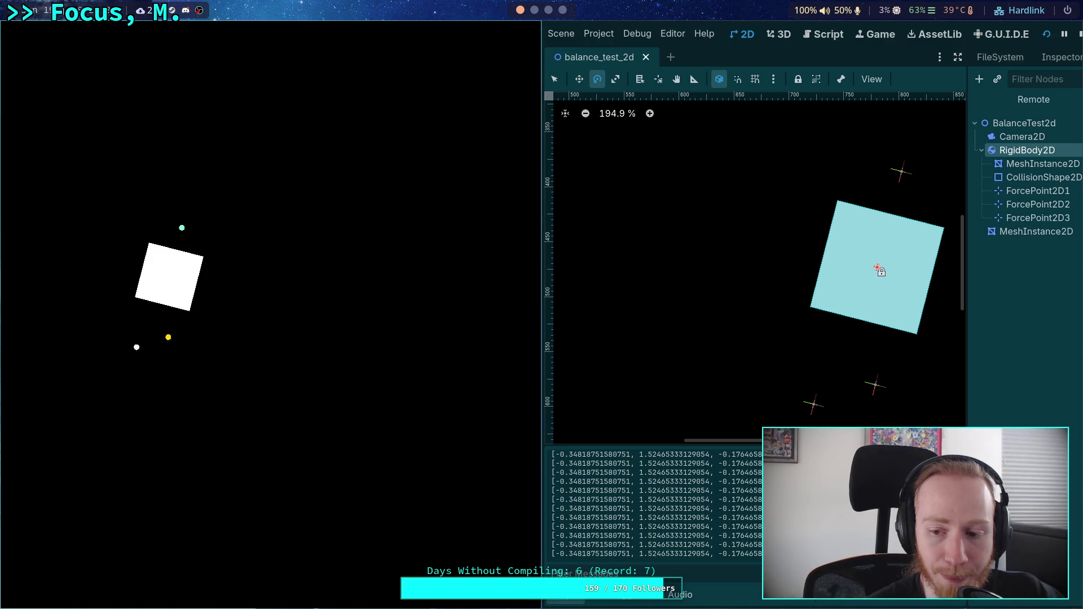
{"action": "left_click", "coordinate": [1078, 41]}
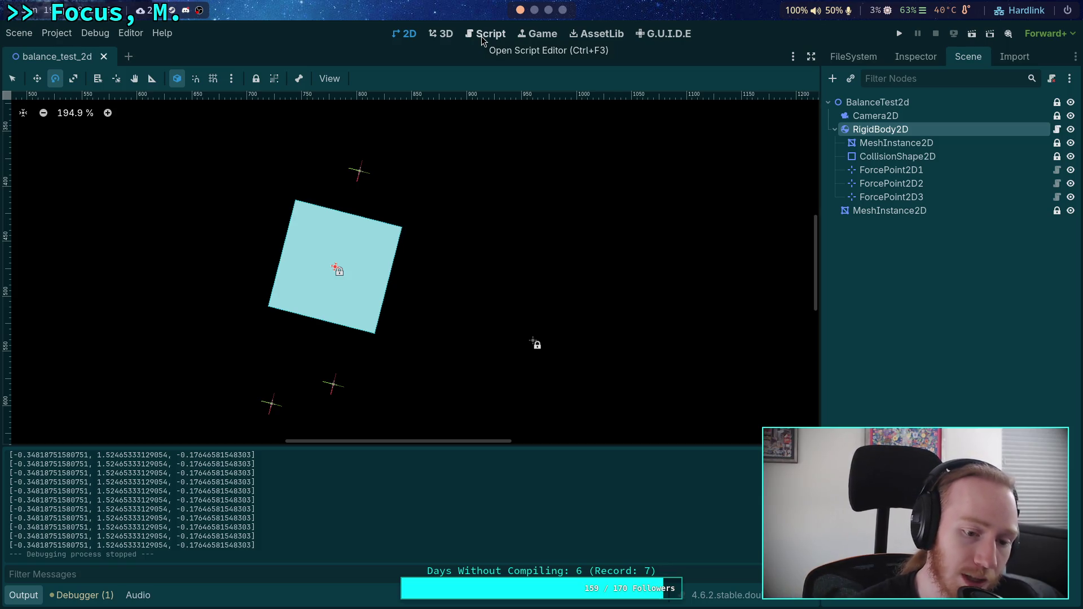
{"action": "left_click", "coordinate": [482, 36]}
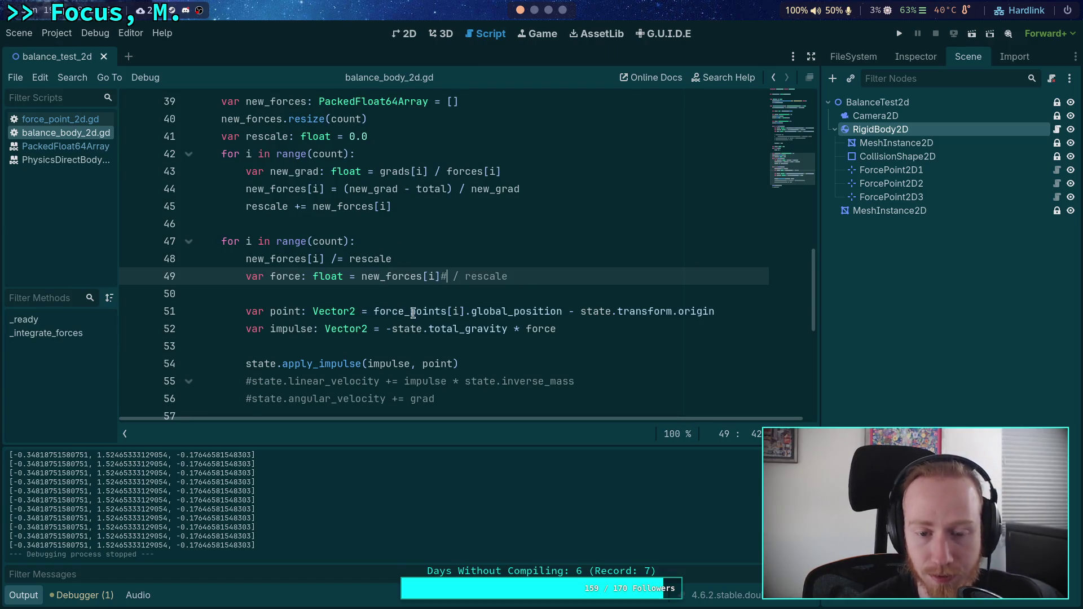
Wrap line 44's new_forces expression in maxf(..., 0.0) so forces stay non-negative.
{"action": "scroll", "coordinate": [413, 304], "scroll_direction": "up", "scroll_amount": 2}
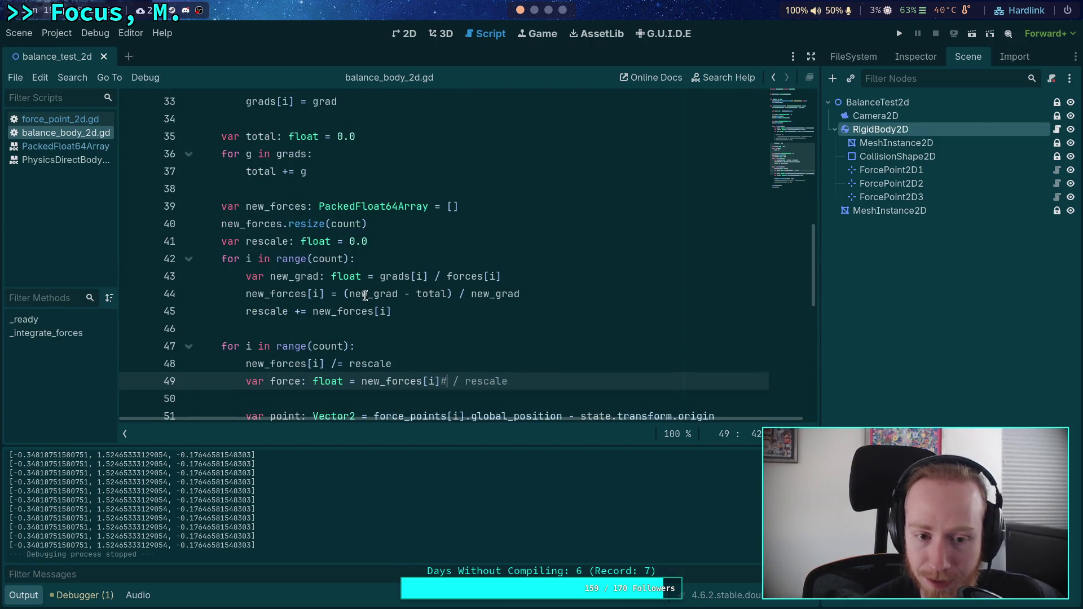
{"action": "left_click_drag", "start_coordinate": [241, 294], "coordinate": [568, 292]}
{"action": "left_click", "coordinate": [524, 293]}
{"action": "left_click", "coordinate": [345, 294]}
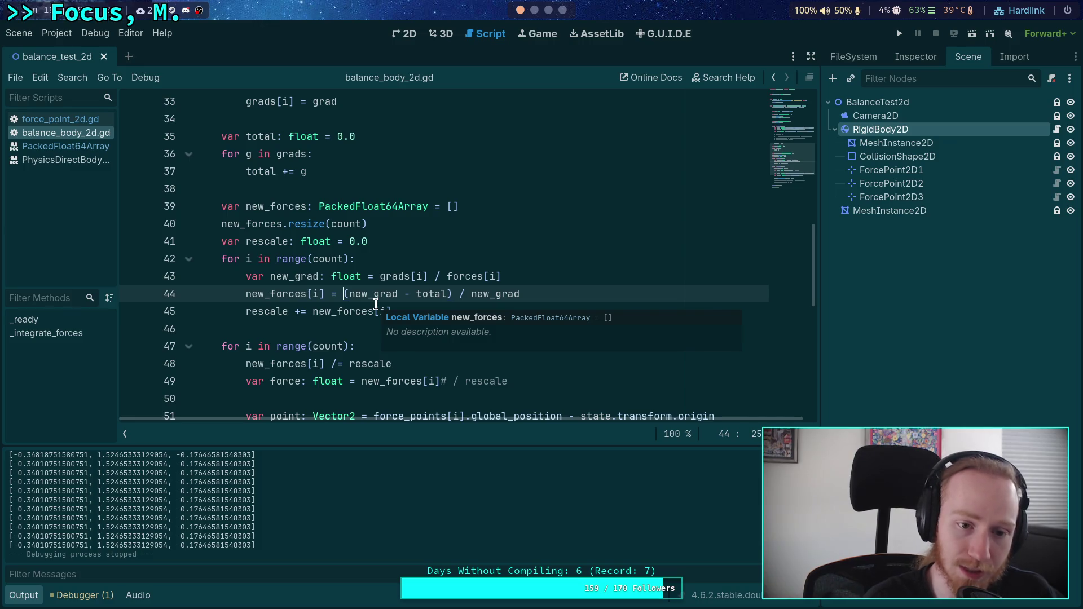
{"action": "type", "text": "gl"}
{"action": "key", "text": "BackSpace"}
{"action": "key", "text": "BackSpace"}
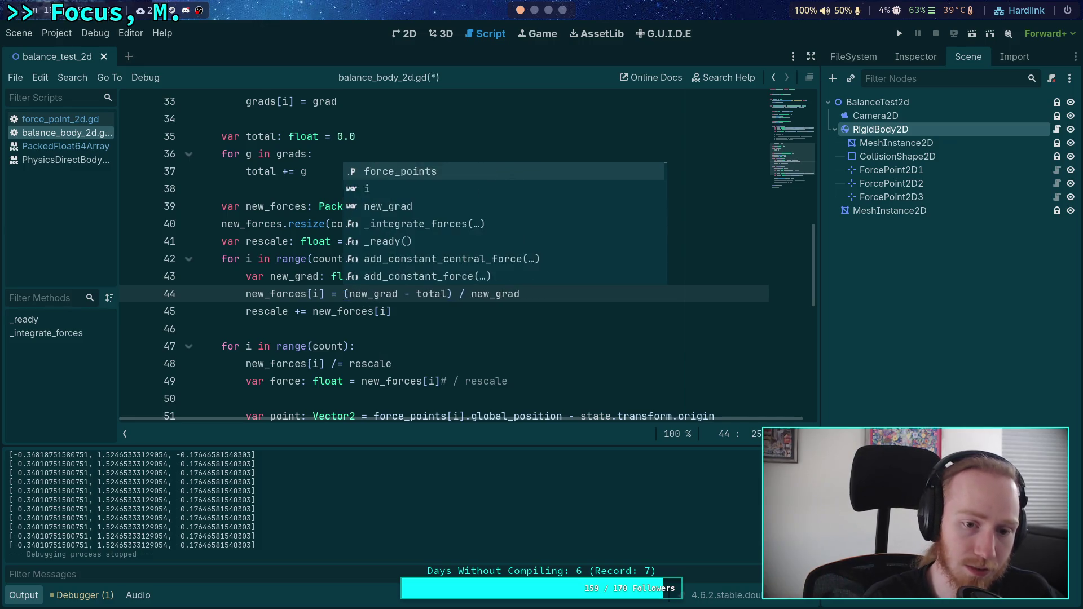
{"action": "type", "text": "clampf("}
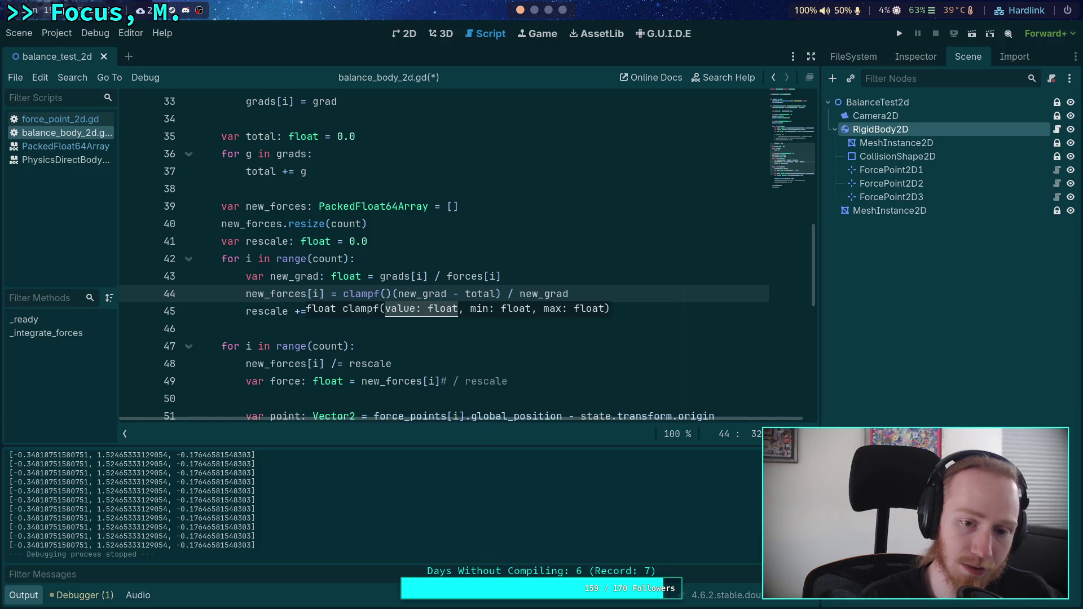
{"action": "key", "text": "BackSpace"}
{"action": "key", "text": "BackSpace"}
{"action": "key", "text": "BackSpace"}
{"action": "type", "text": "maxf("}
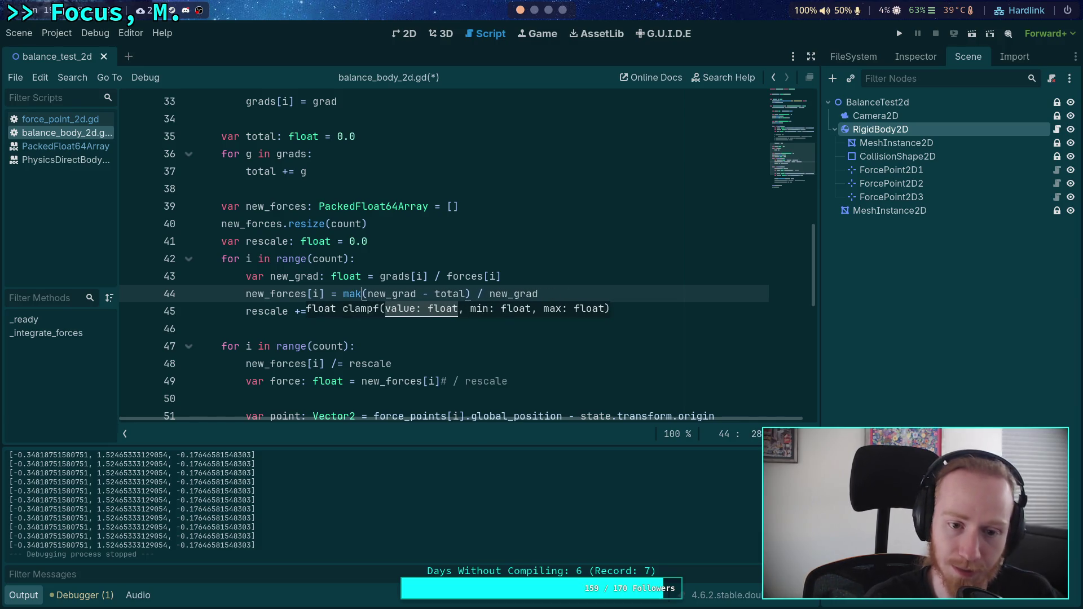
{"action": "key", "text": "Delete"}
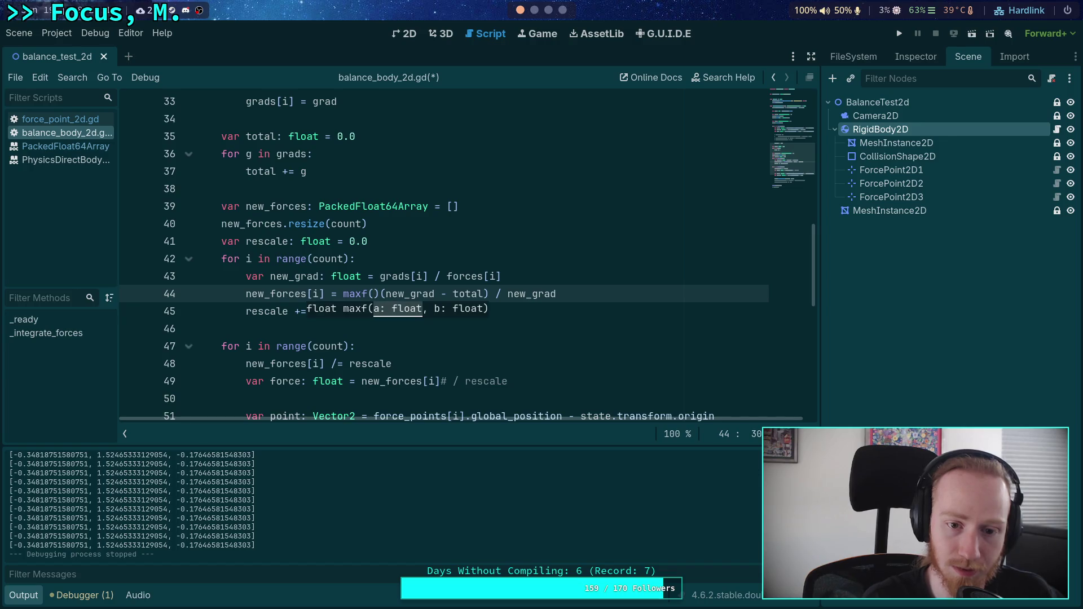
{"action": "key", "text": "End"}
{"action": "type", "text": ", 0.0"}
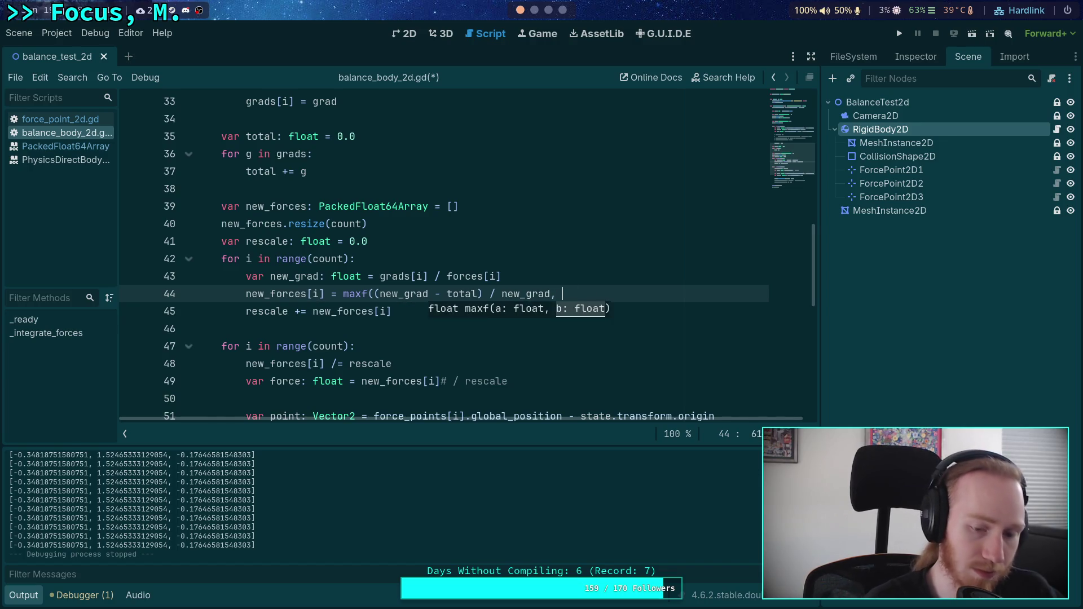
{"action": "type", "text": ")"}
Save the script and run the game with the clamped forces.
{"action": "key", "text": "ctrl+s"}
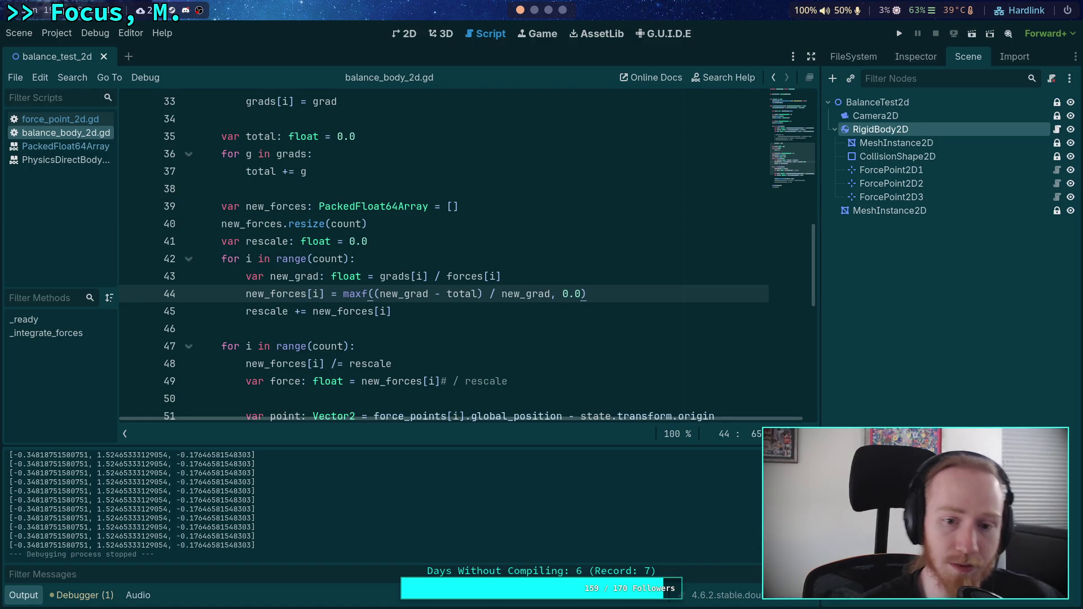
{"action": "scroll", "coordinate": [598, 322], "scroll_direction": "down", "scroll_amount": 1}
{"action": "key", "text": "F5"}
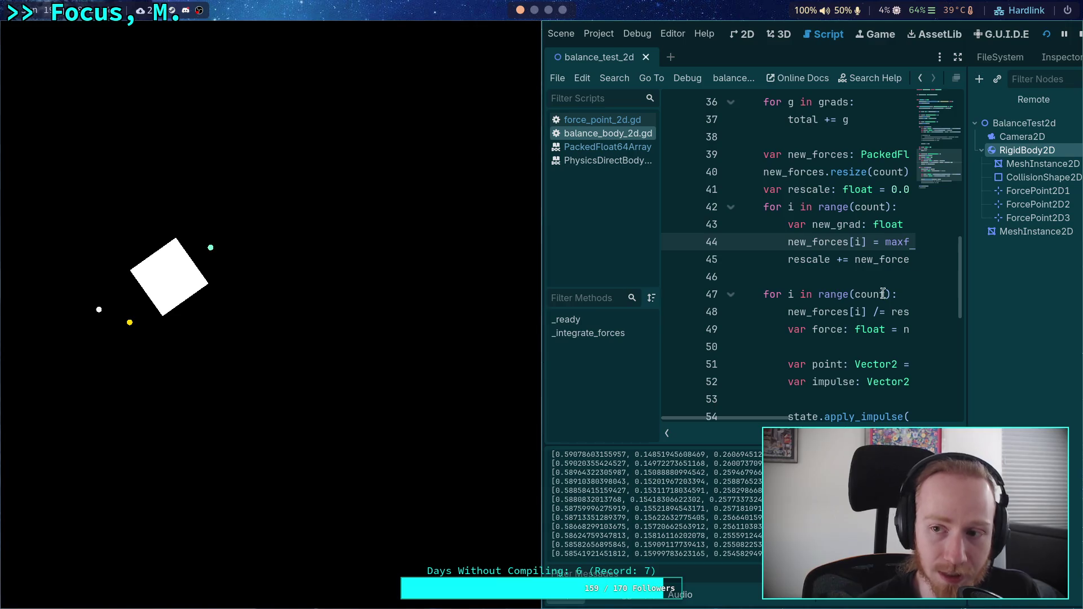
Stop the clamped-force test run and return to the balance_body_2d.gd script.
{"action": "left_click", "coordinate": [1080, 36]}
{"action": "scroll", "coordinate": [551, 307], "scroll_direction": "down", "scroll_amount": 2}
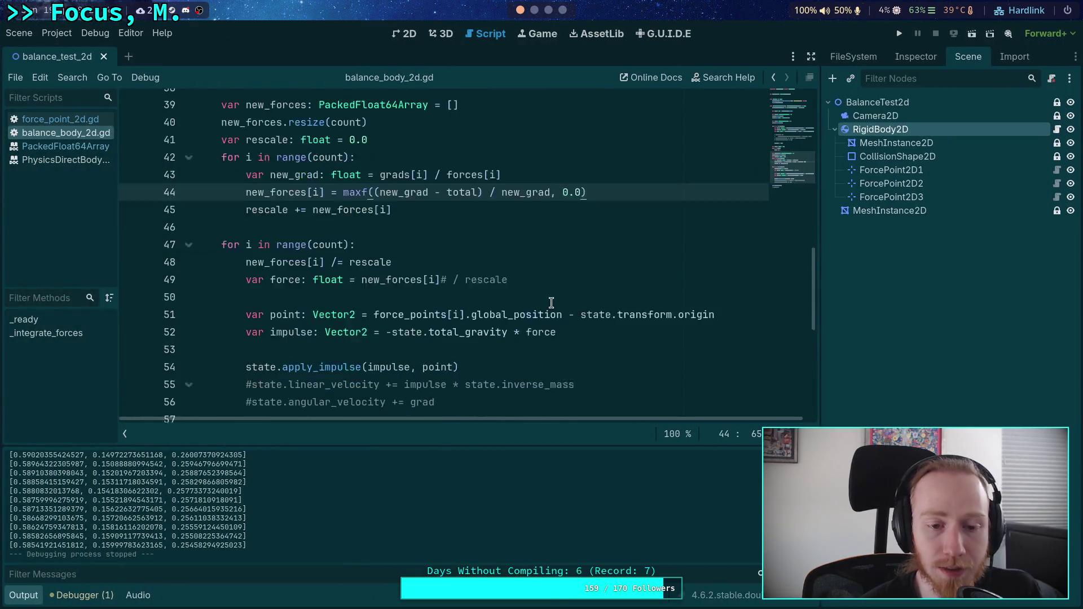
Select the new-forces loop on lines 42–45 and collapse the output panel to show more code.
{"action": "scroll", "coordinate": [504, 329], "scroll_direction": "up", "scroll_amount": 2}
{"action": "mouse_move", "coordinate": [416, 259]}
{"action": "left_mouse_down"}
{"action": "mouse_move", "coordinate": [203, 225]}
{"action": "mouse_move", "coordinate": [217, 211]}
{"action": "left_mouse_up"}
{"action": "left_click", "coordinate": [226, 206]}
{"action": "left_click", "coordinate": [401, 259]}
{"action": "left_click", "coordinate": [222, 206], "text": "shift"}
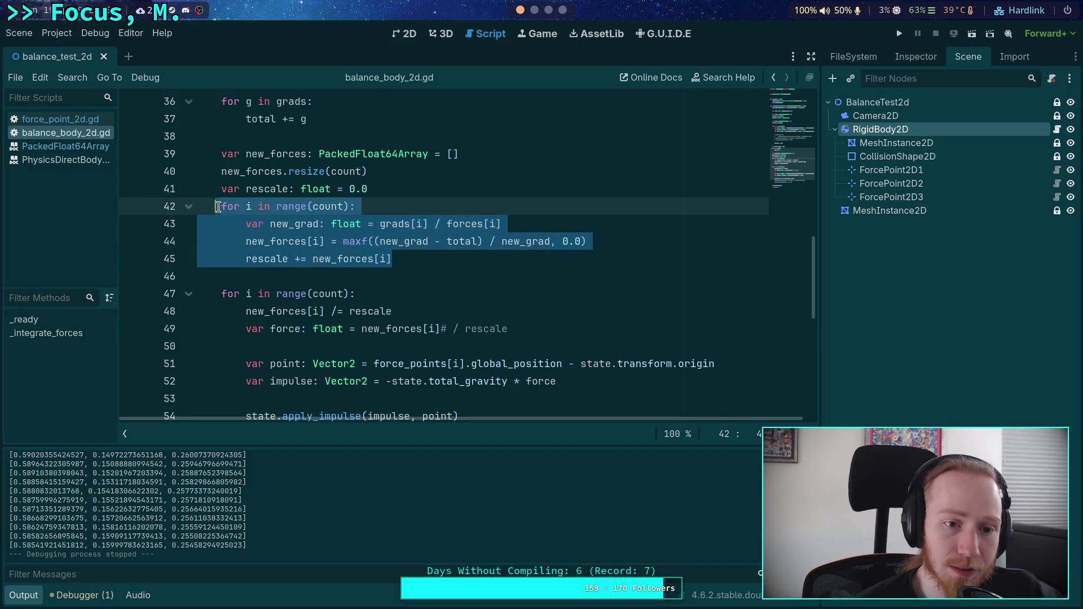
{"action": "left_click", "coordinate": [25, 596]}
{"action": "scroll", "coordinate": [325, 459], "scroll_direction": "up", "scroll_amount": 5}
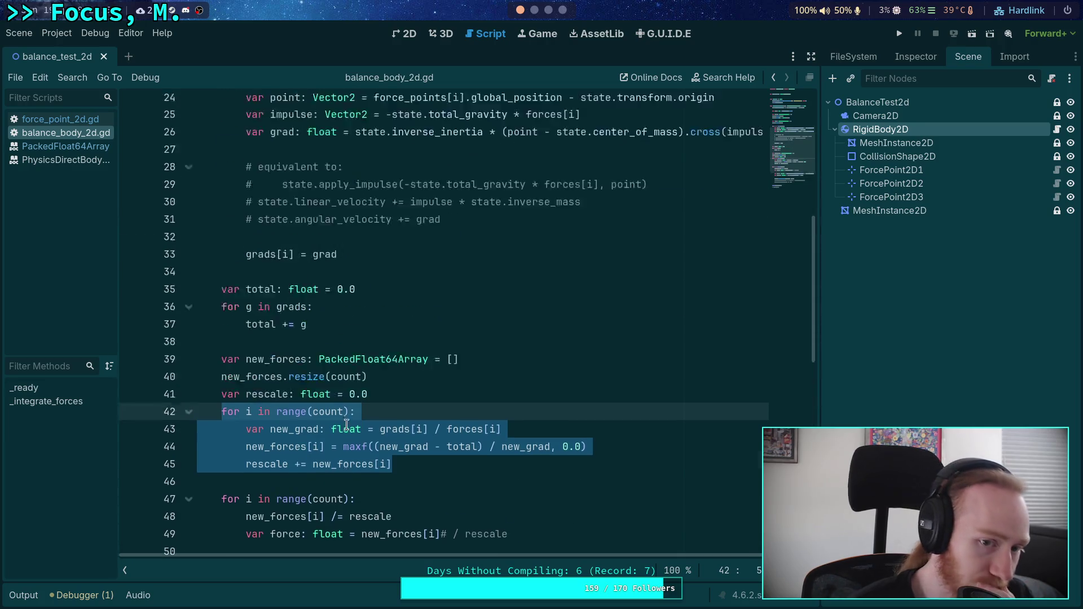
{"action": "scroll", "coordinate": [293, 346], "scroll_direction": "up", "scroll_amount": 1}
{"action": "scroll", "coordinate": [348, 195], "scroll_direction": "up", "scroll_amount": 1}
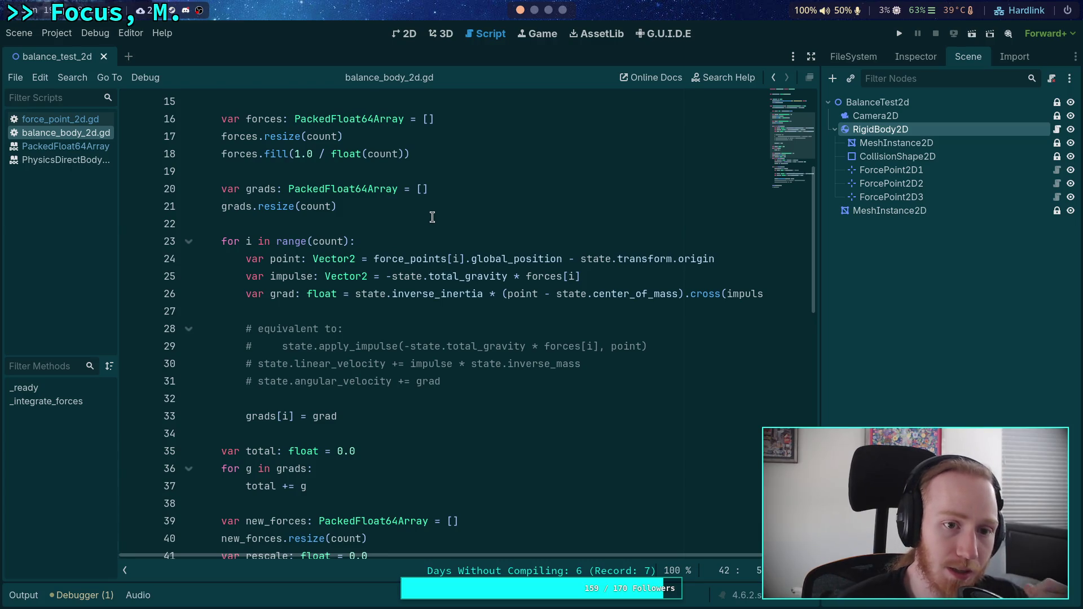
{"action": "scroll", "coordinate": [434, 215], "scroll_direction": "up", "scroll_amount": 2}
Add a 'for iter in range(5):' loop on a new line after line 19.
{"action": "left_click", "coordinate": [454, 276]}
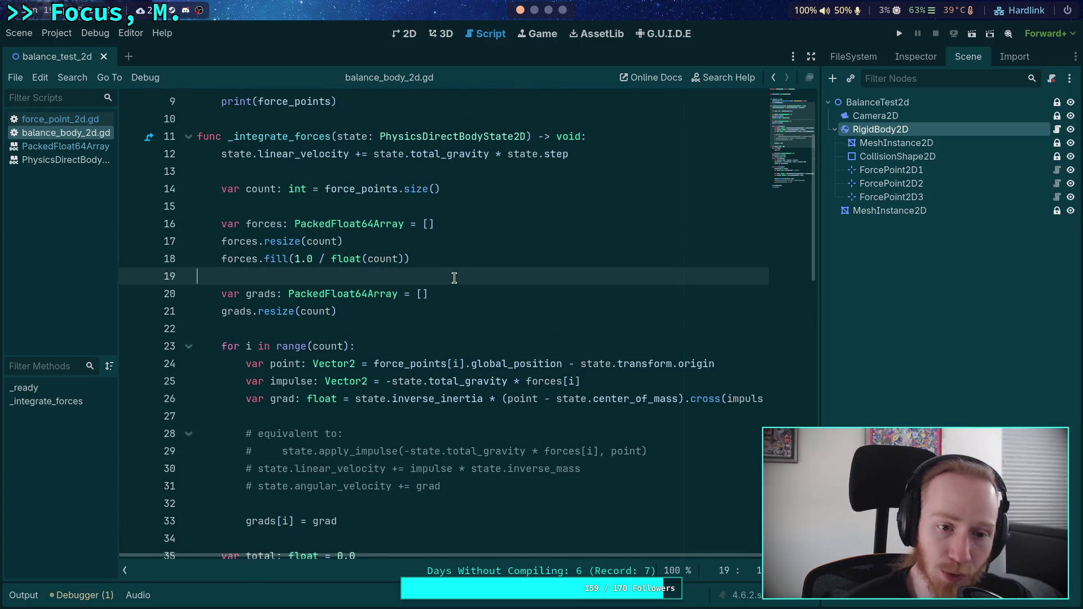
{"action": "double_click", "coordinate": [255, 224]}
{"action": "left_click", "coordinate": [358, 279]}
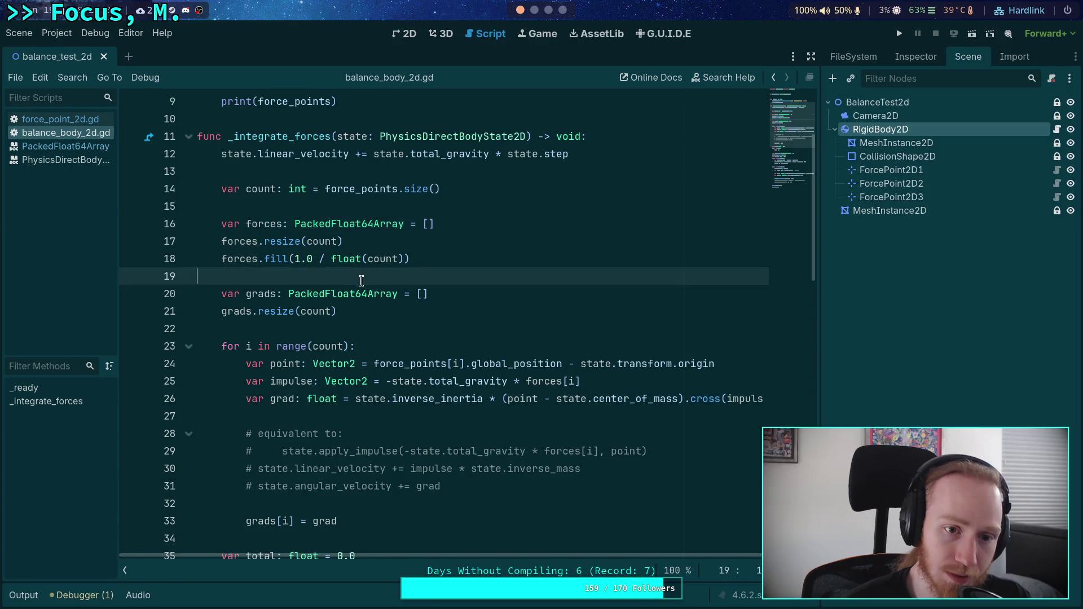
{"action": "key", "text": "Return"}
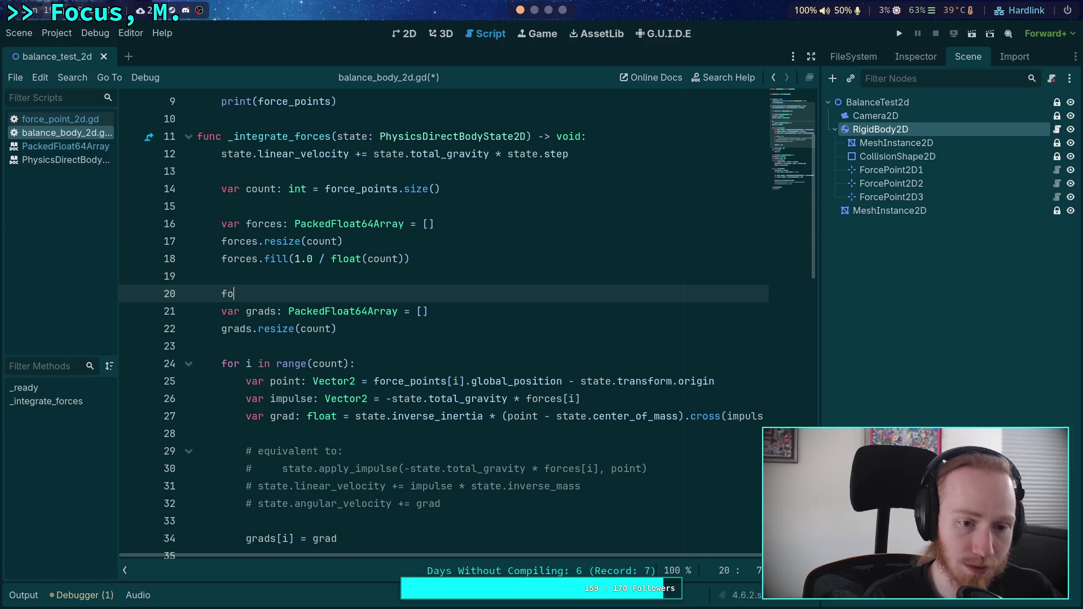
{"action": "type", "text": "r i"}
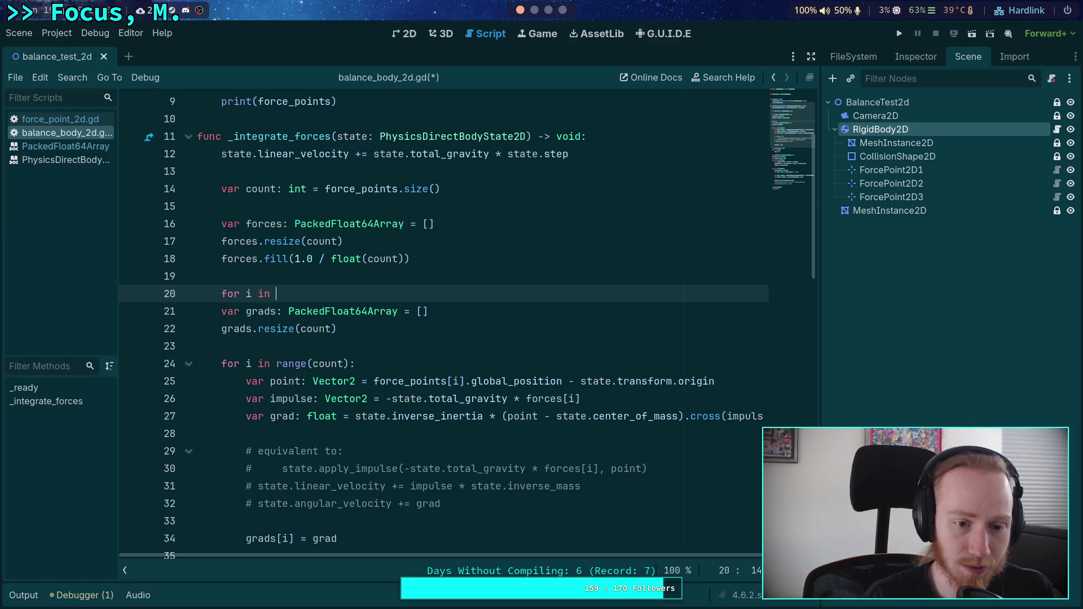
{"action": "key", "text": "BackSpace"}
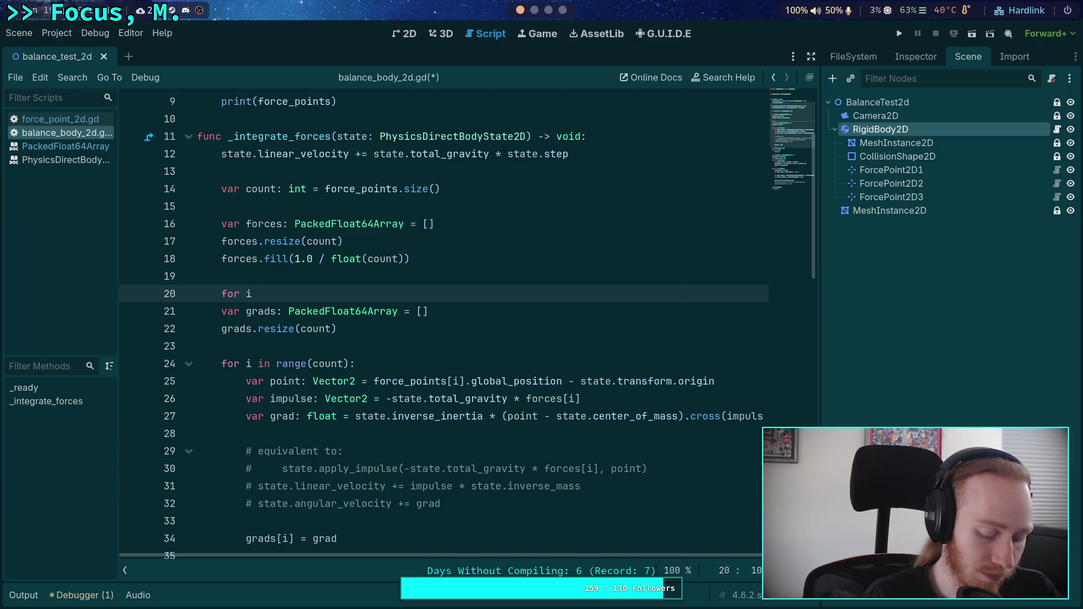
{"action": "type", "text": "ter"}
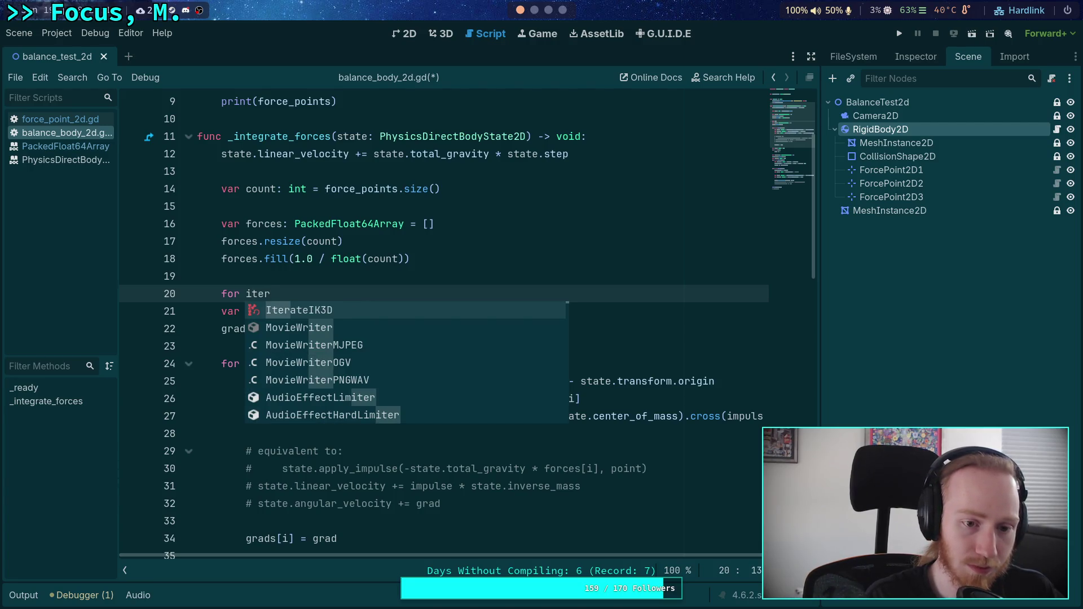
{"action": "type", "text": " in range"}
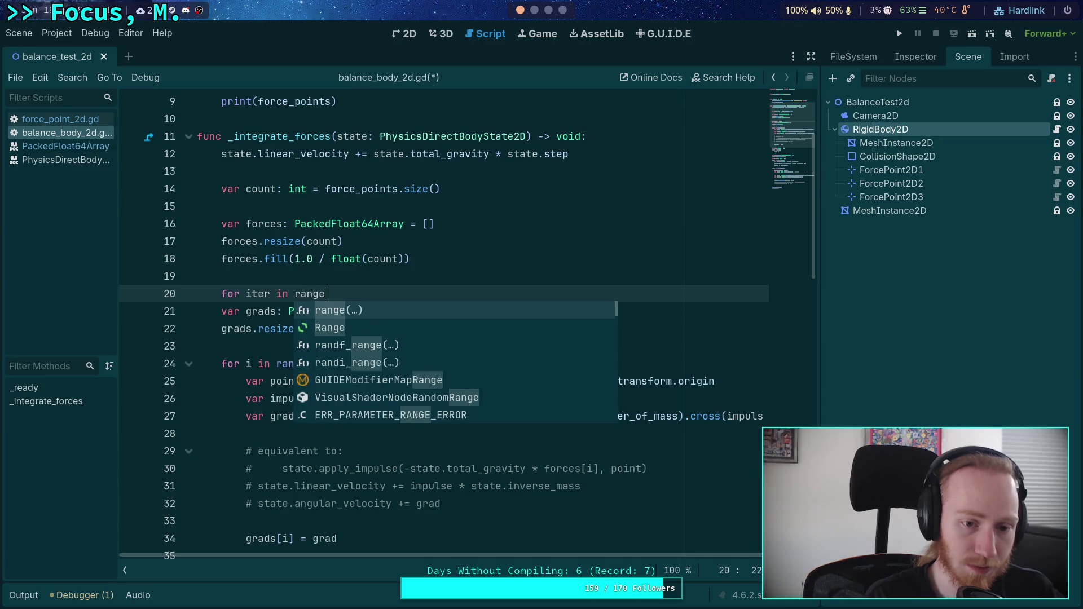
{"action": "key", "text": "Return"}
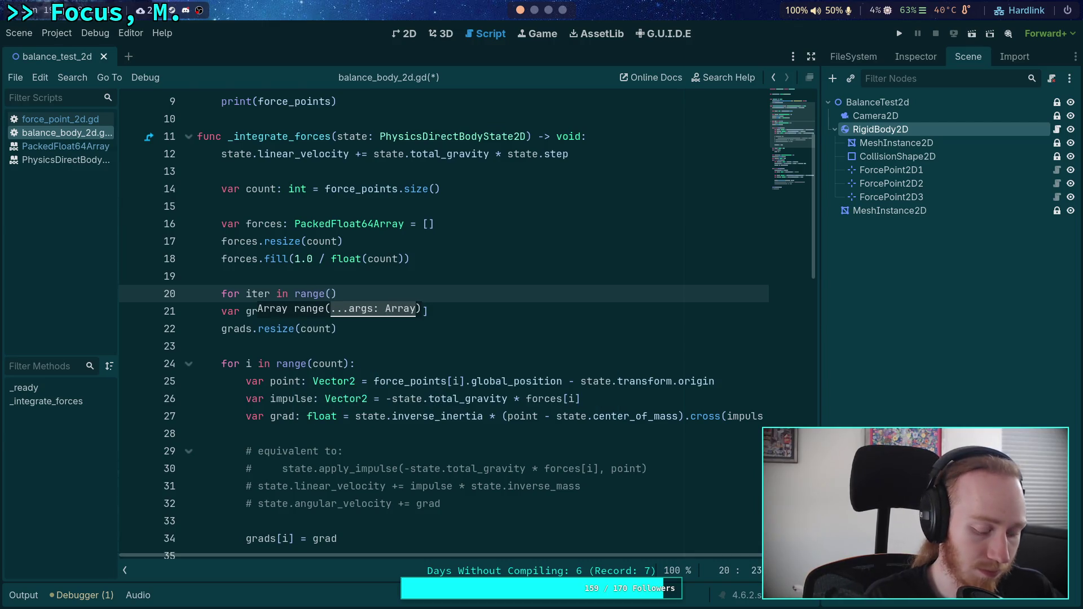
{"action": "type", "text": "5):"}
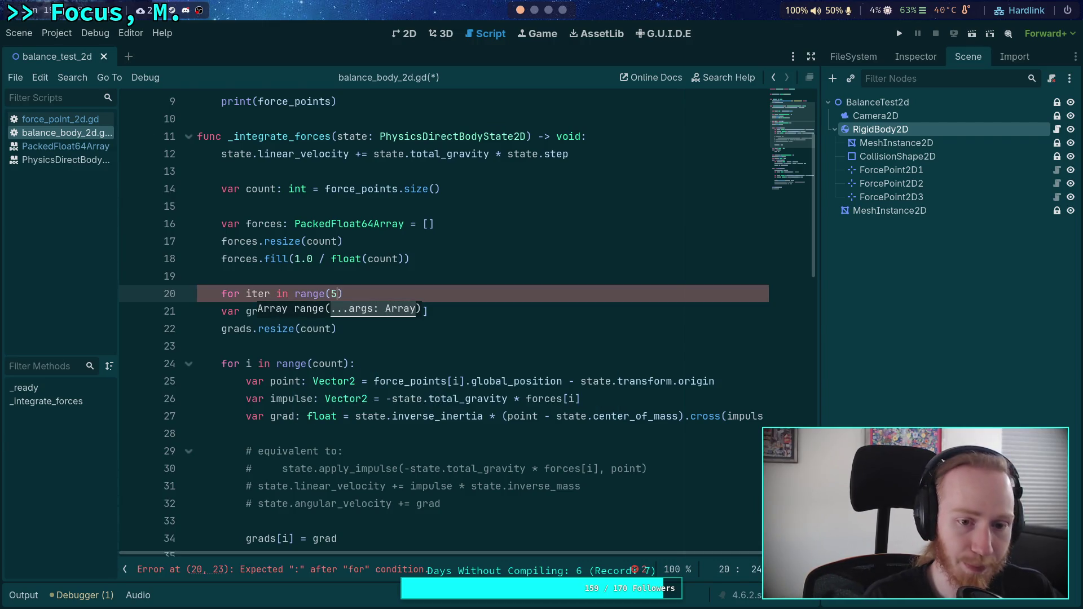
Indent lines 33–46 so they sit inside the iter loop.
{"action": "scroll", "coordinate": [222, 239], "scroll_direction": "down", "scroll_amount": 2}
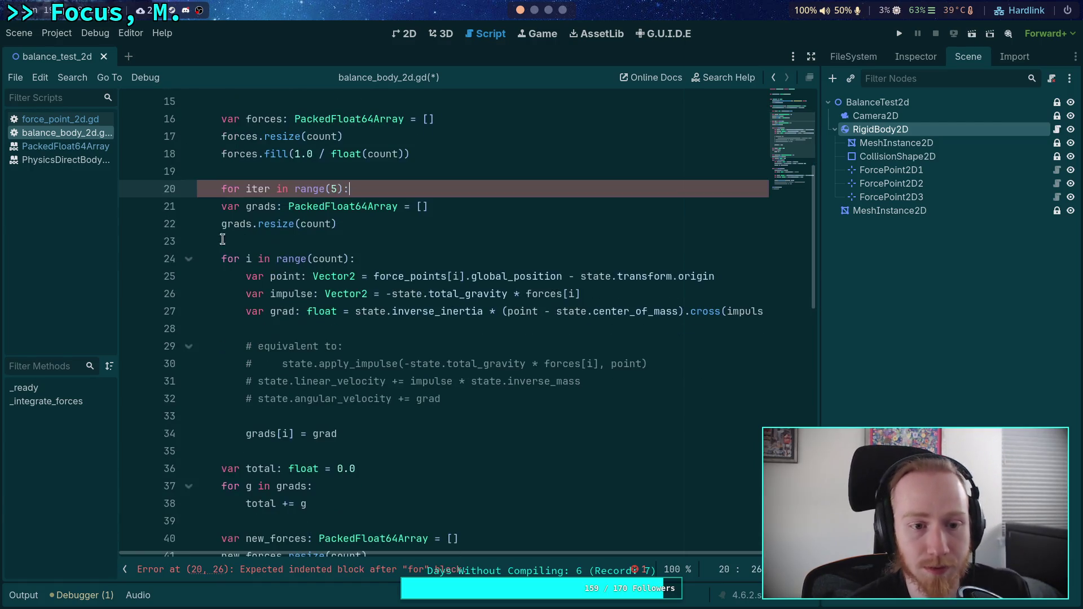
{"action": "scroll", "coordinate": [329, 310], "scroll_direction": "down", "scroll_amount": 4}
{"action": "mouse_move", "coordinate": [220, 206]}
{"action": "left_mouse_down"}
{"action": "mouse_move", "coordinate": [329, 309]}
{"action": "mouse_move", "coordinate": [367, 329]}
{"action": "mouse_move", "coordinate": [369, 314]}
{"action": "mouse_move", "coordinate": [447, 332]}
{"action": "left_mouse_up"}
{"action": "scroll", "coordinate": [364, 320], "scroll_direction": "down", "scroll_amount": 3}
{"action": "scroll", "coordinate": [371, 312], "scroll_direction": "up", "scroll_amount": 1}
{"action": "key", "text": "Tab"}
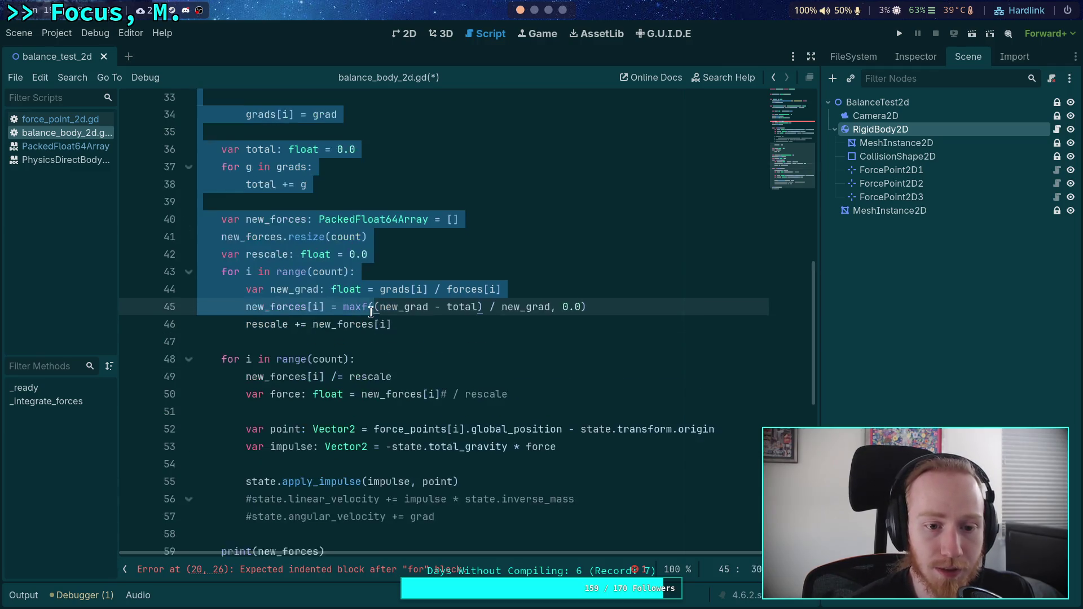
Add a 'for i in range(count):' loop assigning forces from new_forces[i] / rescale.
{"action": "left_click", "coordinate": [476, 331]}
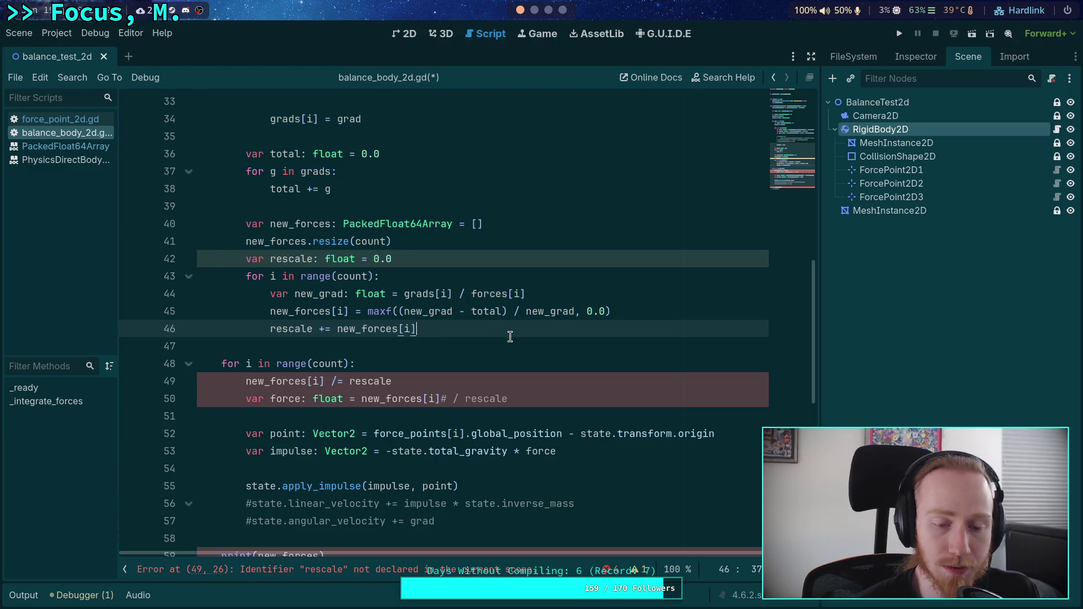
{"action": "key", "text": "Return"}
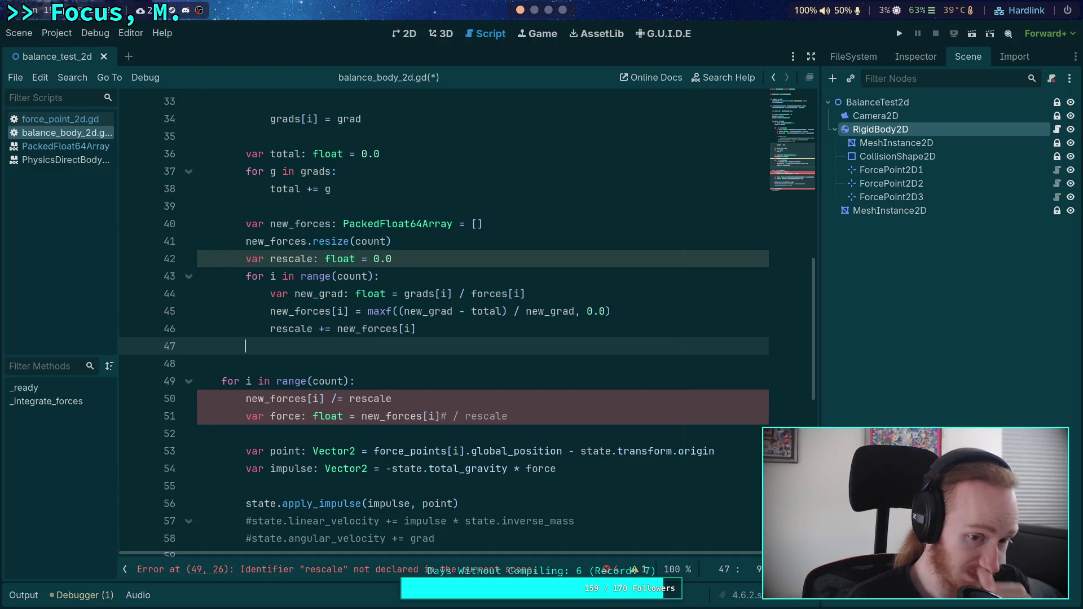
{"action": "key", "text": "Return"}
{"action": "key", "text": "BackSpace"}
{"action": "type", "text": "for "}
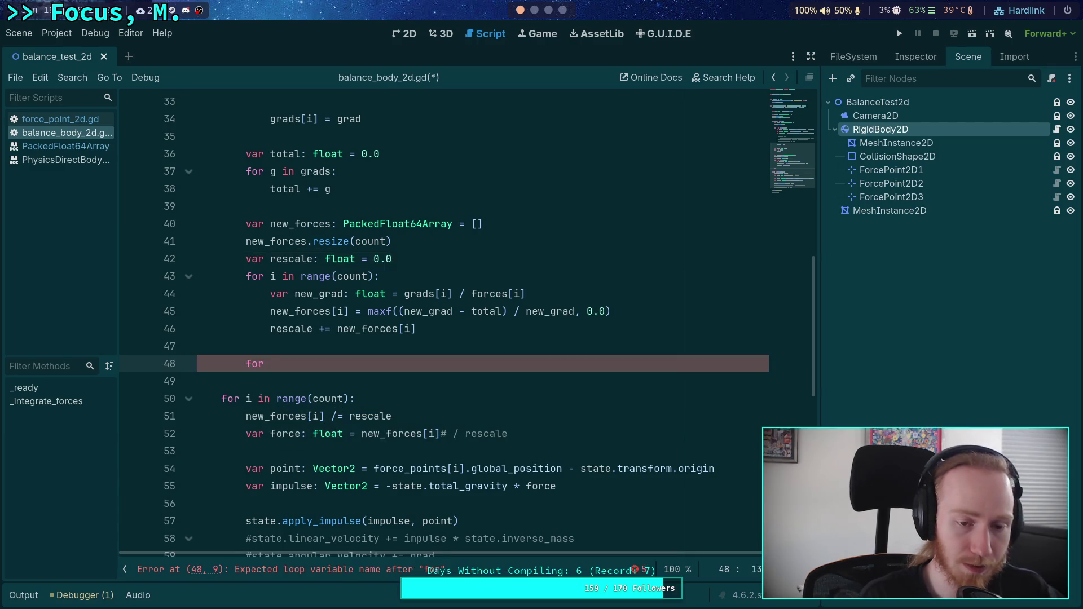
{"action": "type", "text": "i in range"}
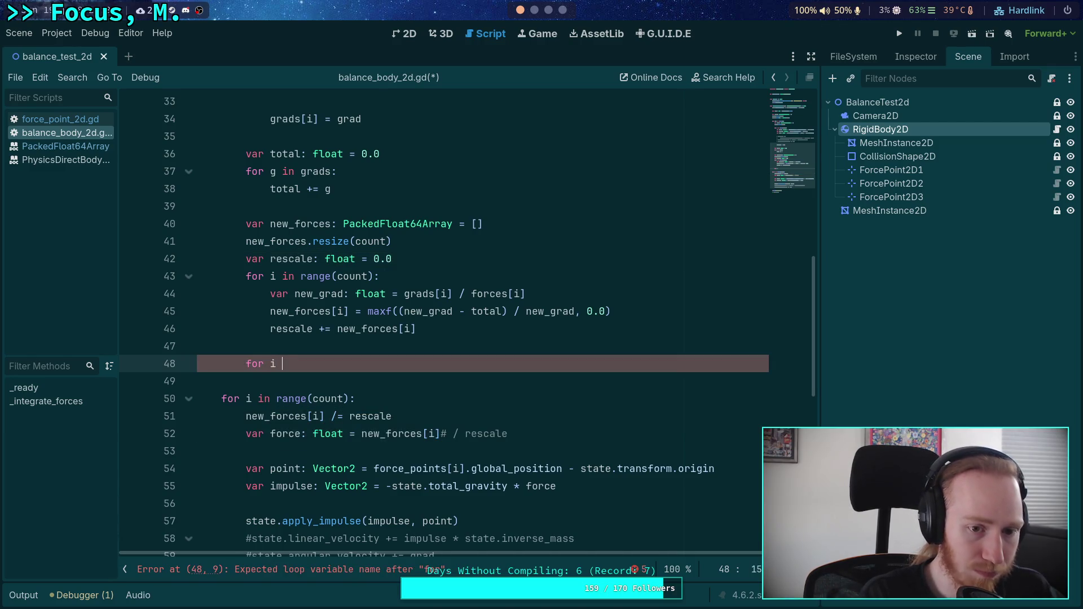
{"action": "type", "text": "(count"}
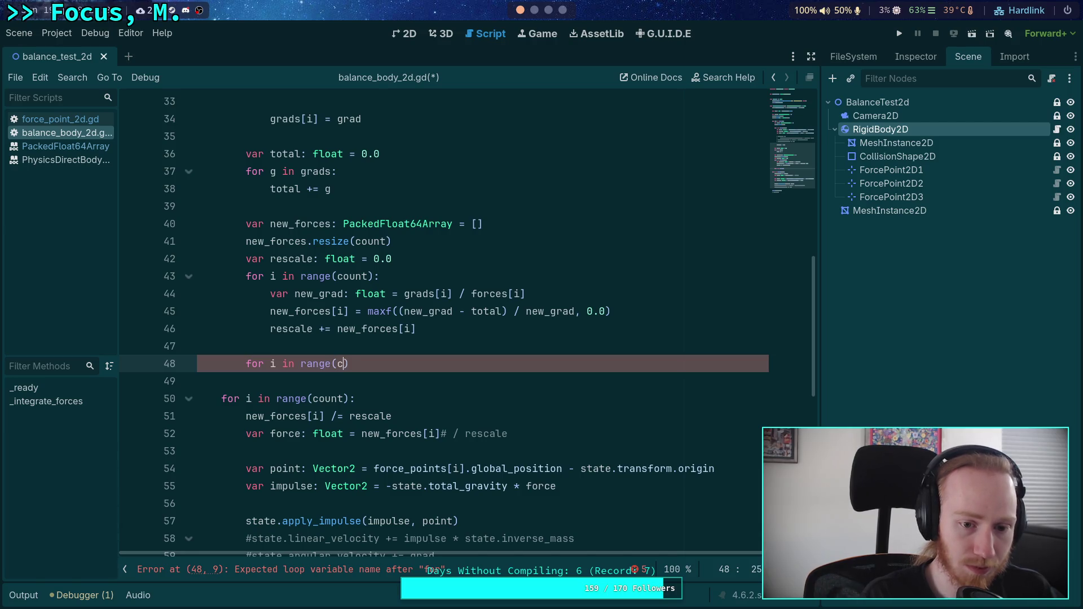
{"action": "type", "text": "):"}
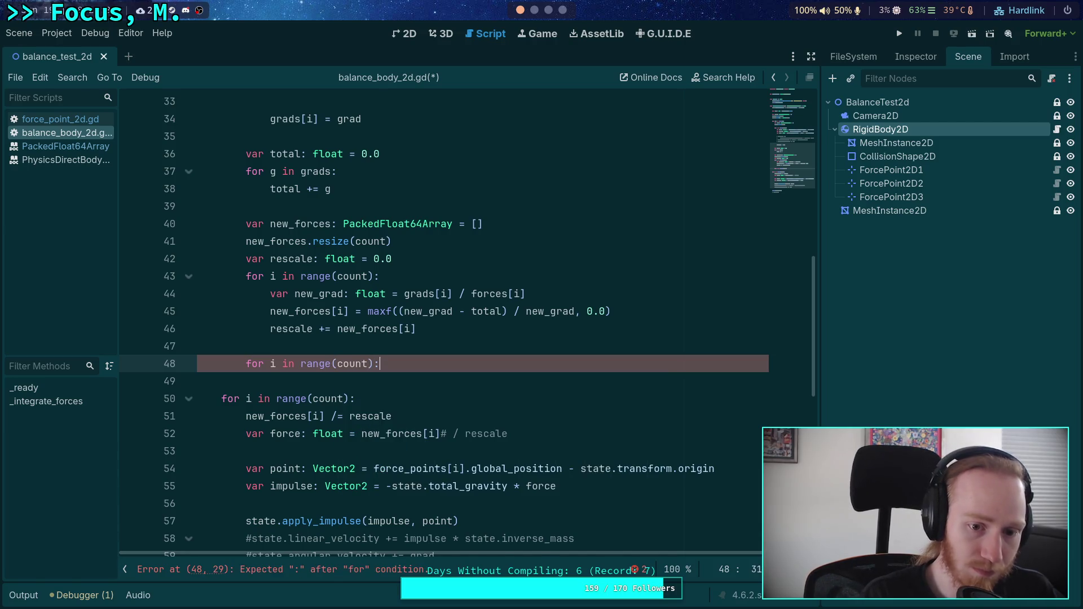
{"action": "key", "text": "Return"}
{"action": "type", "text": "forces = "}
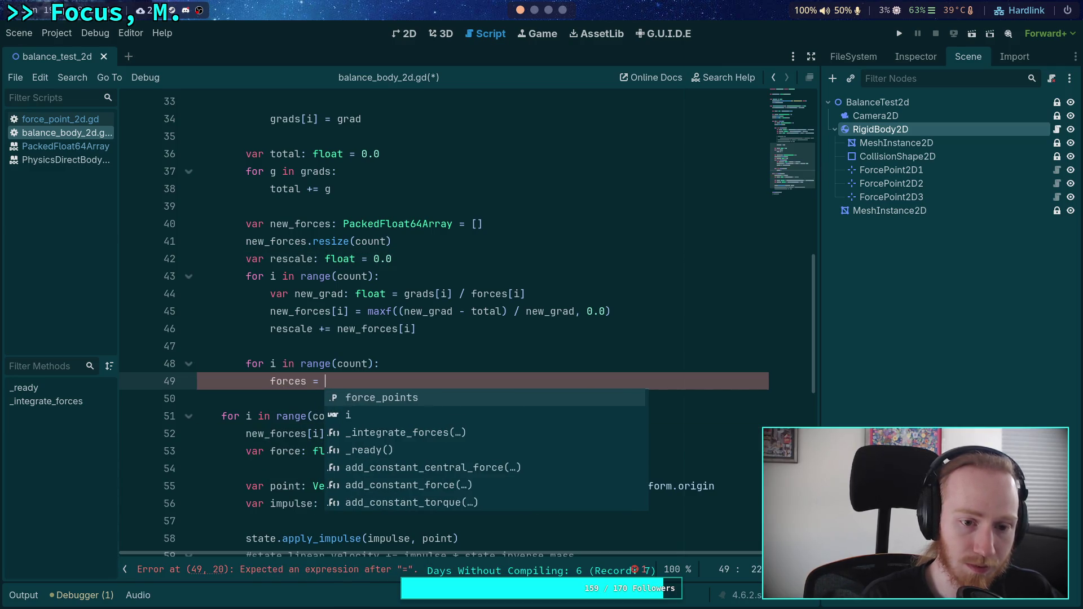
{"action": "type", "text": "new_f"}
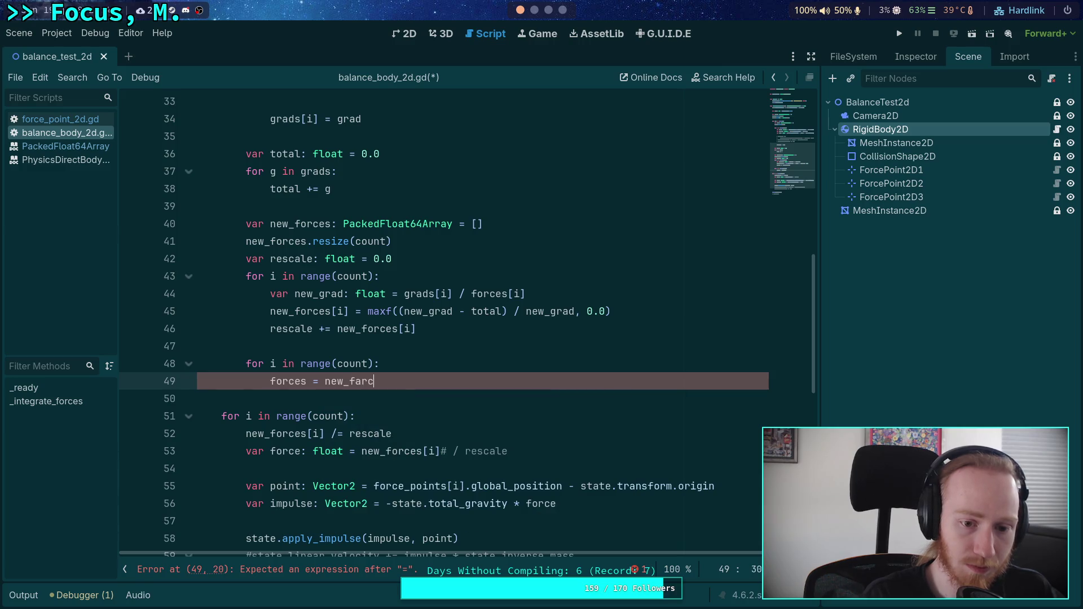
{"action": "type", "text": "orces[i"}
{"action": "type", "text": "] / resca"}
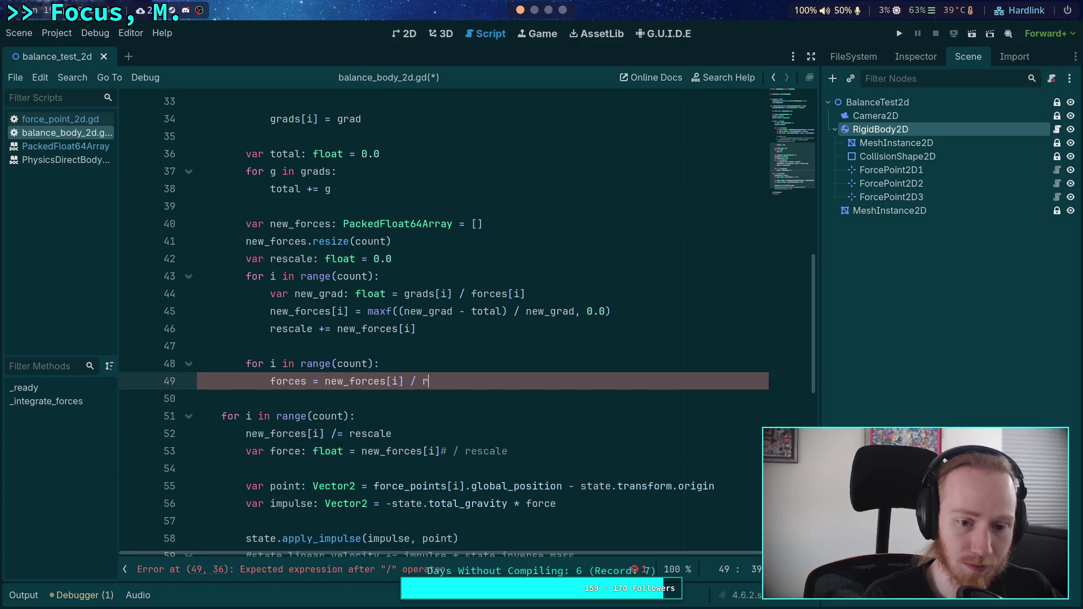
{"action": "type", "text": "le"}
{"action": "key", "text": "Escape"}
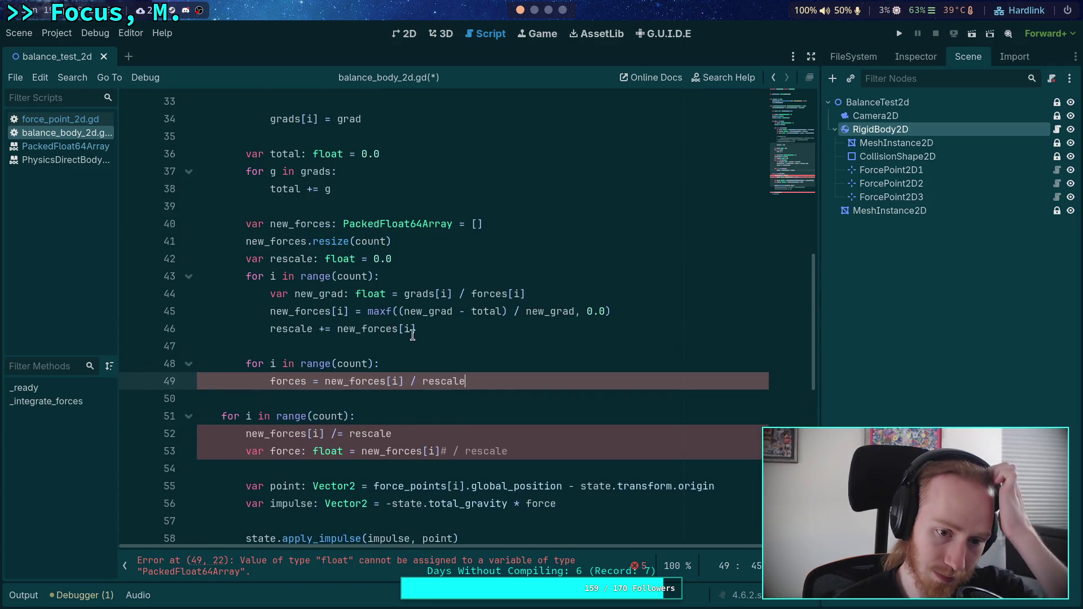
Fix line 49 to read forces[i] = new_forces[i] / rescale.
{"action": "scroll", "coordinate": [474, 392], "scroll_direction": "up", "scroll_amount": 1}
{"action": "left_click", "coordinate": [306, 434]}
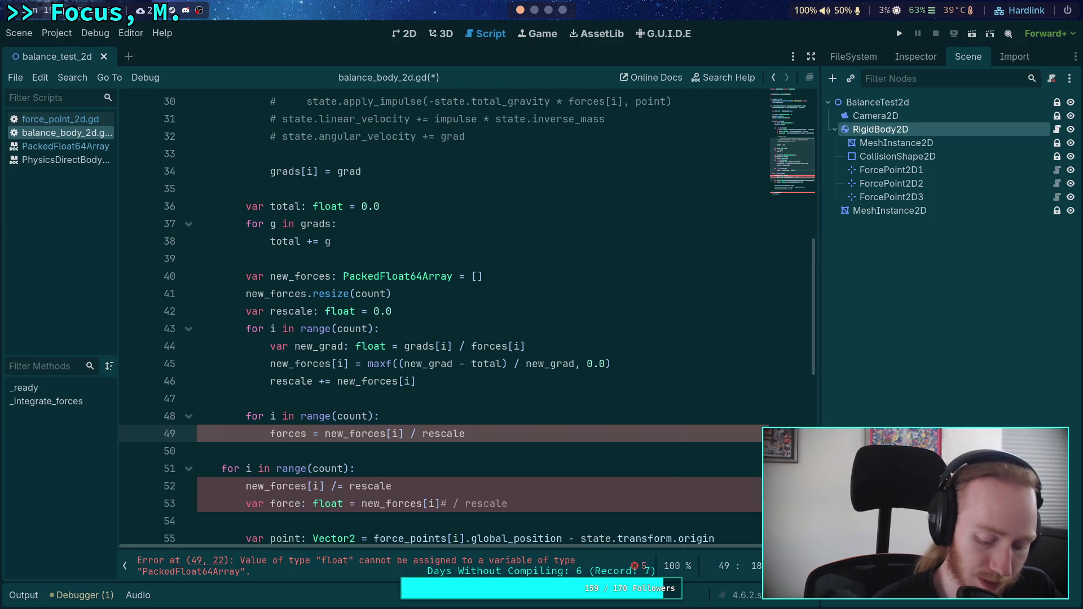
{"action": "type", "text": "/"}
{"action": "key", "text": "BackSpace"}
{"action": "type", "text": "["}
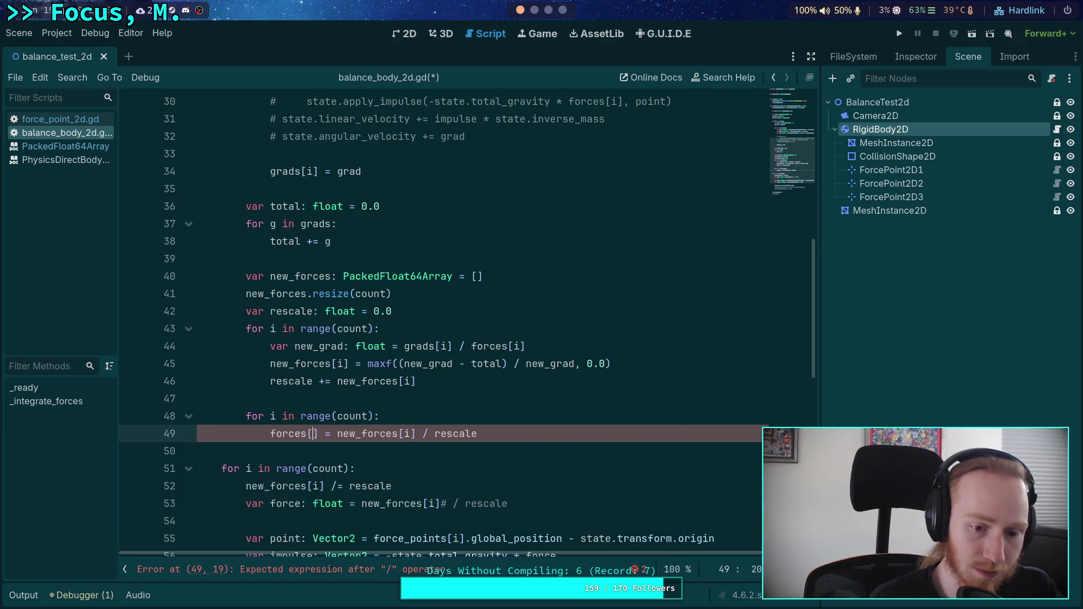
{"action": "type", "text": "y"}
{"action": "key", "text": "BackSpace"}
{"action": "type", "text": "i]"}
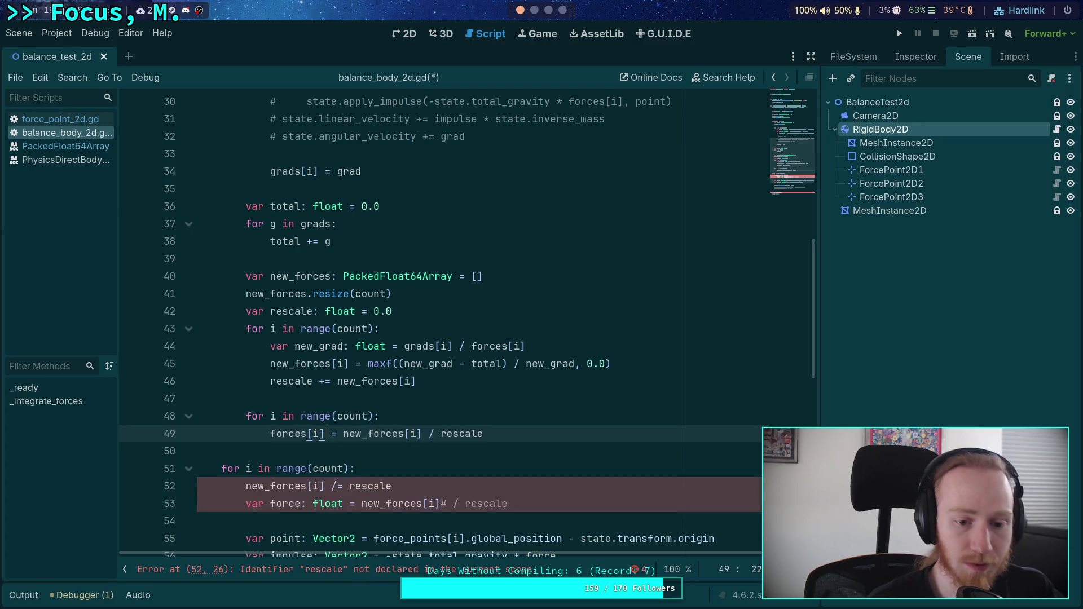
Delete the old new_forces[i] /= rescale normalisation line.
{"action": "scroll", "coordinate": [319, 432], "scroll_direction": "down", "scroll_amount": 2}
{"action": "scroll", "coordinate": [320, 432], "scroll_direction": "down", "scroll_amount": 2}
{"action": "left_click", "coordinate": [348, 345]}
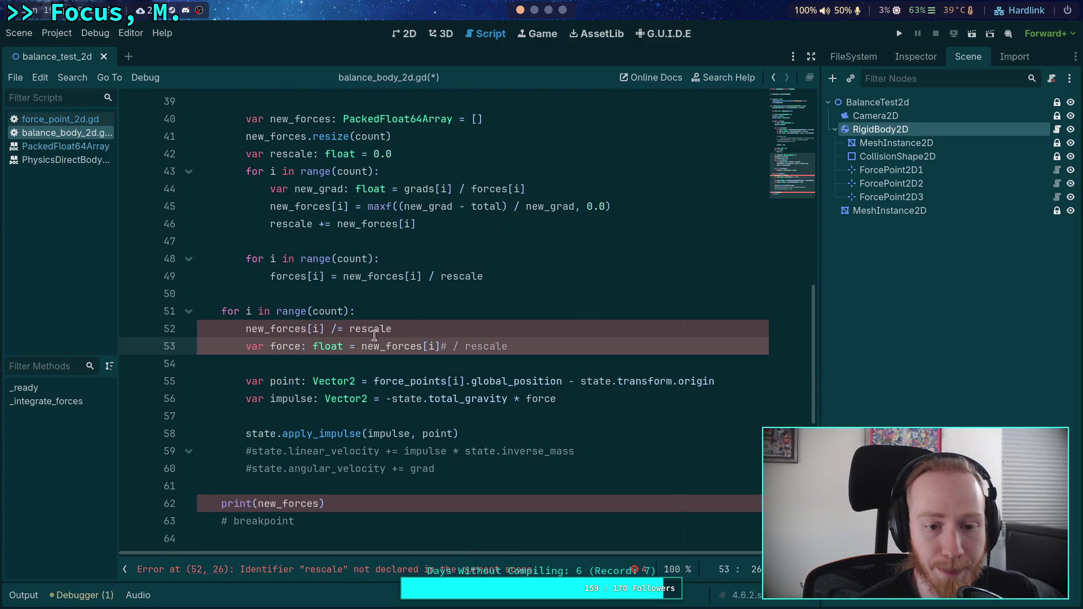
{"action": "left_click", "coordinate": [410, 327]}
{"action": "key", "text": "shift+Up"}
{"action": "key", "text": "BackSpace"}
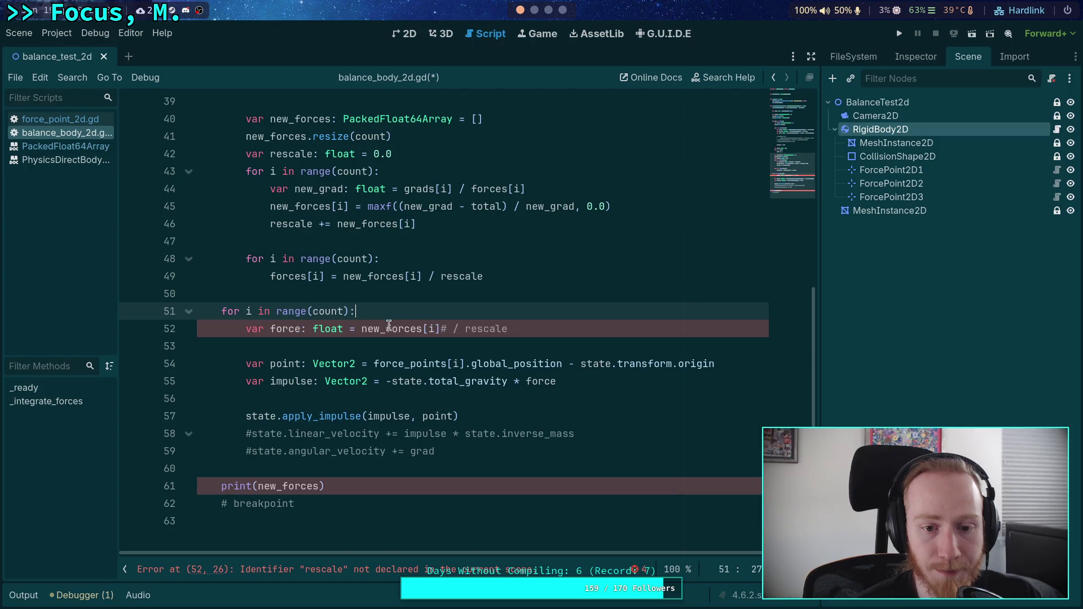
Make the impulse line use forces[i] and delete the unused force variable line.
{"action": "left_click_drag", "start_coordinate": [385, 331], "coordinate": [362, 329]}
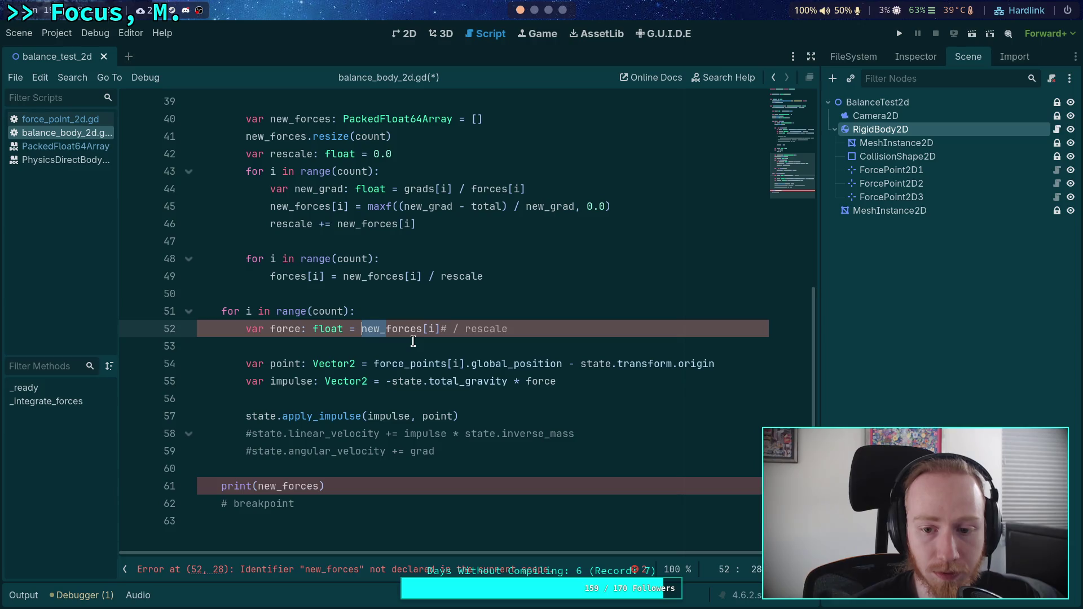
{"action": "left_click", "coordinate": [564, 382]}
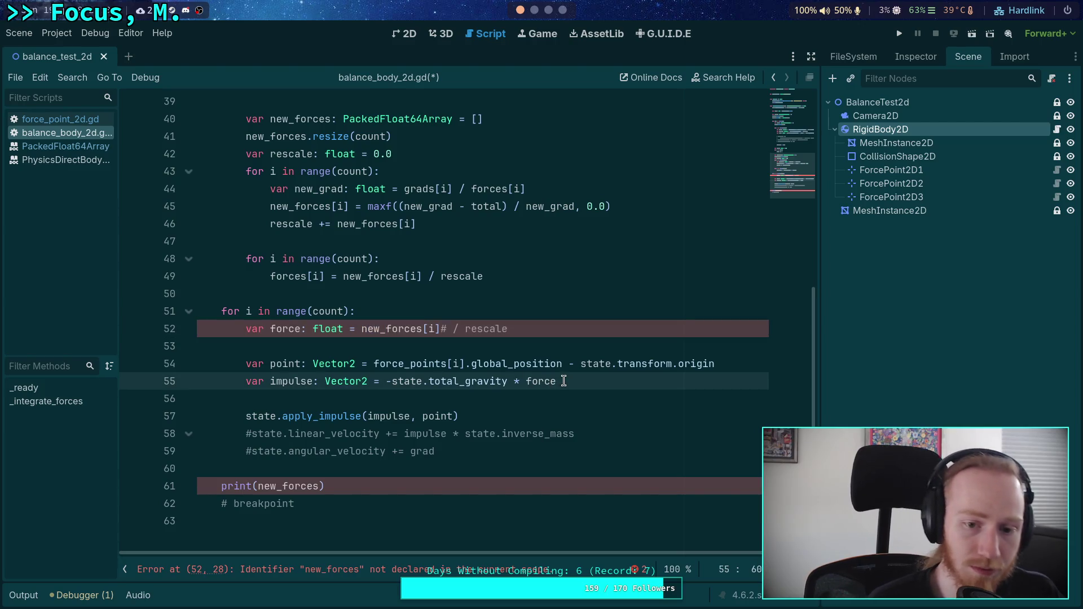
{"action": "type", "text": "s[i]"}
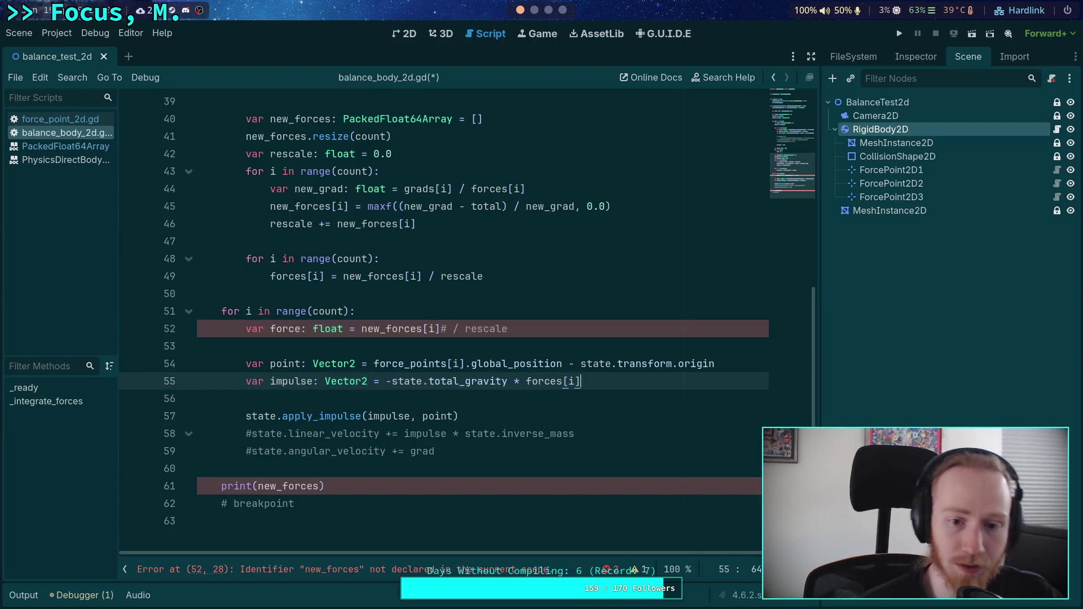
{"action": "left_click", "coordinate": [542, 330]}
{"action": "key", "text": "ctrl+shift+k"}
{"action": "key", "text": "Down"}
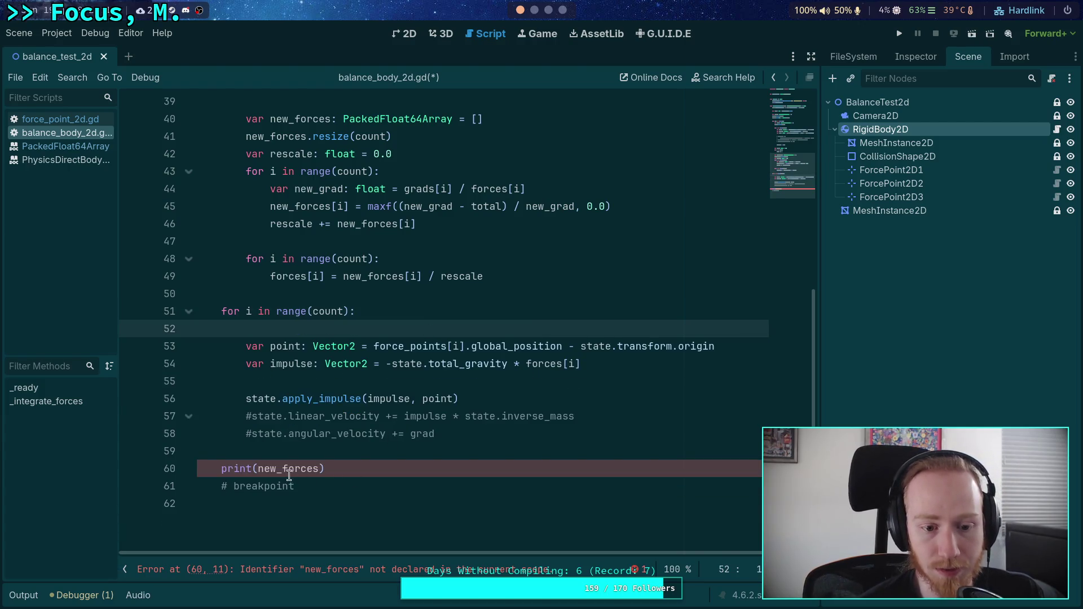
Change print(new_forces) to print(forces).
{"action": "triple_click", "coordinate": [278, 470]}
{"action": "left_click_drag", "start_coordinate": [284, 469], "coordinate": [257, 469]}
{"action": "key", "text": "BackSpace"}
{"action": "left_click", "coordinate": [317, 449]}
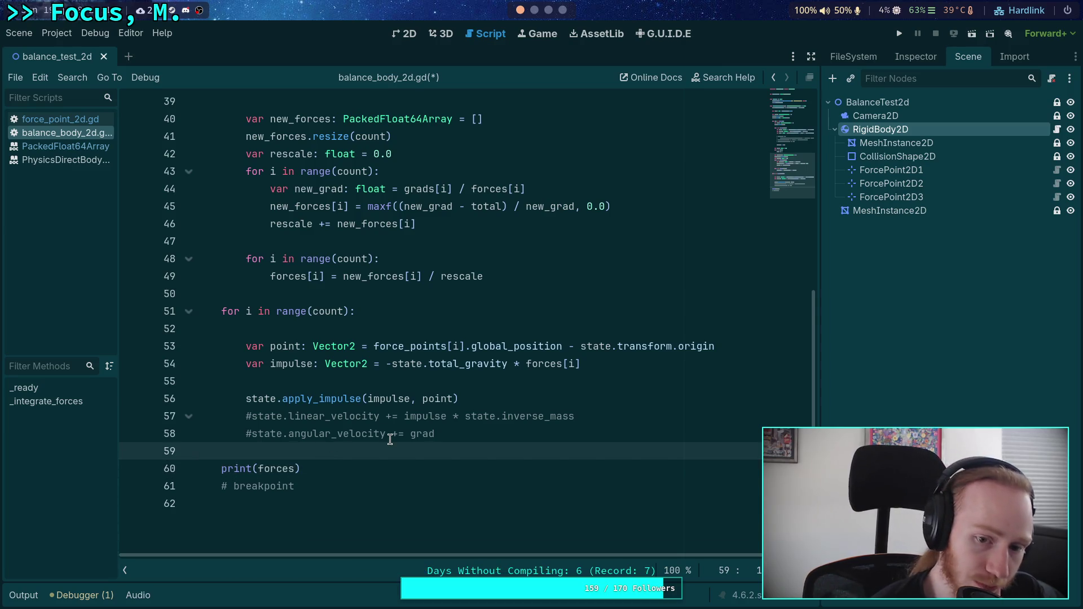
Remove the empty line 52 and run the balance test scene.
{"action": "scroll", "coordinate": [390, 435], "scroll_direction": "up", "scroll_amount": 1}
{"action": "left_click", "coordinate": [367, 377]}
{"action": "key", "text": "BackSpace"}
{"action": "scroll", "coordinate": [271, 343], "scroll_direction": "up", "scroll_amount": 6}
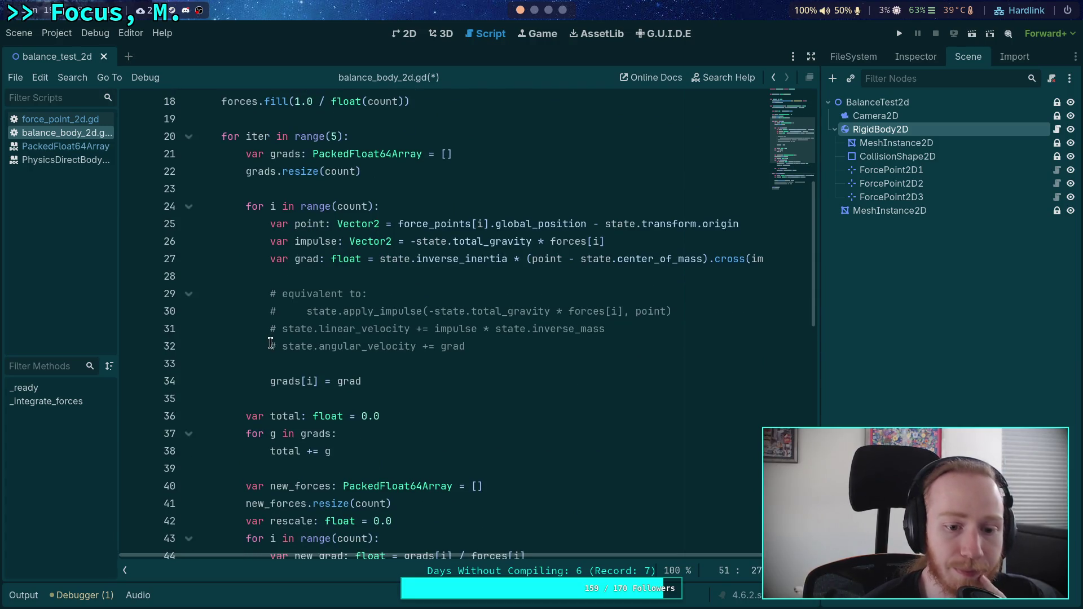
{"action": "scroll", "coordinate": [272, 345], "scroll_direction": "down", "scroll_amount": 2}
{"action": "scroll", "coordinate": [326, 374], "scroll_direction": "down", "scroll_amount": 1}
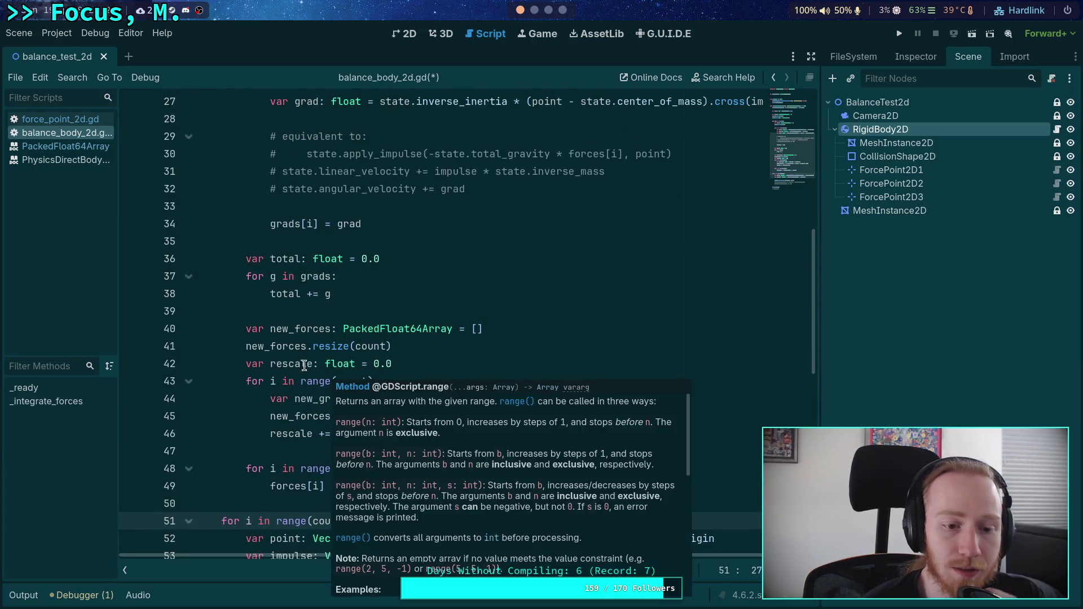
{"action": "left_click", "coordinate": [296, 311]}
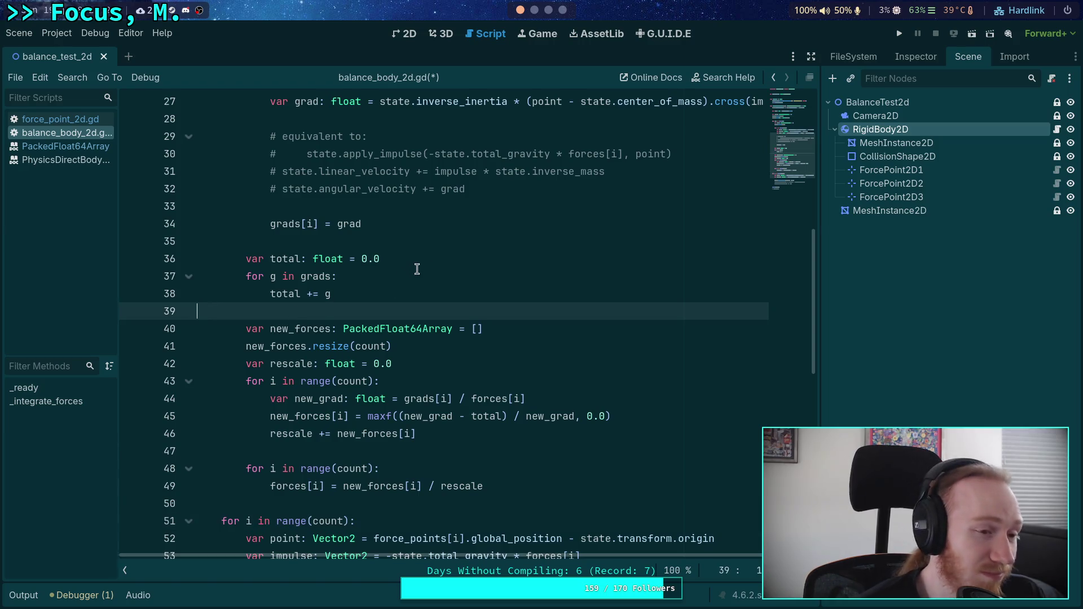
{"action": "key", "text": "F5"}
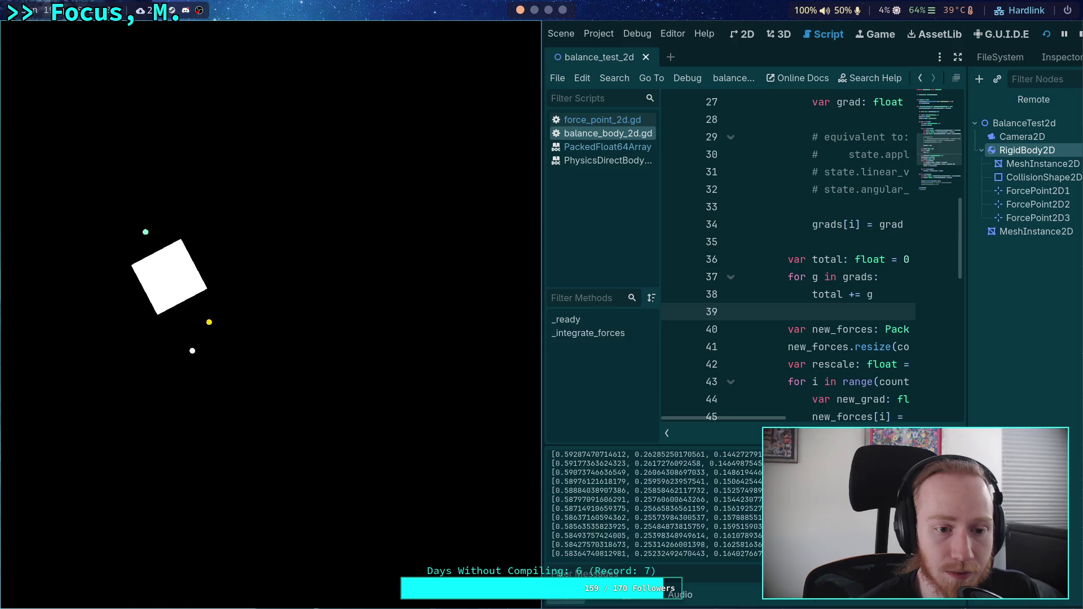
Stop the game, scroll through the output log, and relaunch for a fresh run.
{"action": "left_click", "coordinate": [1079, 35]}
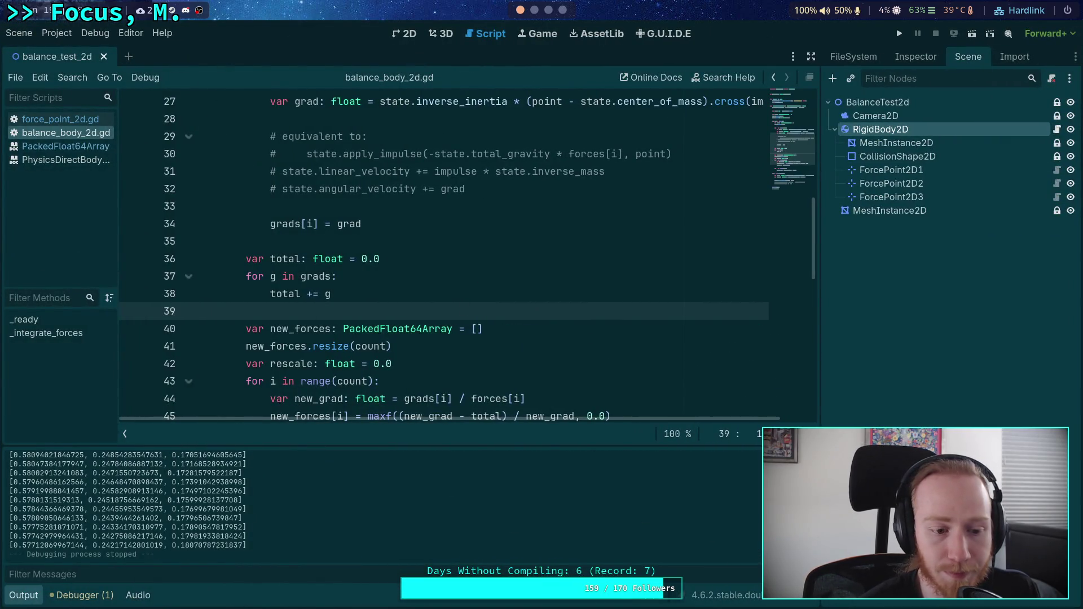
{"action": "scroll", "coordinate": [127, 507], "scroll_direction": "up", "scroll_amount": 10}
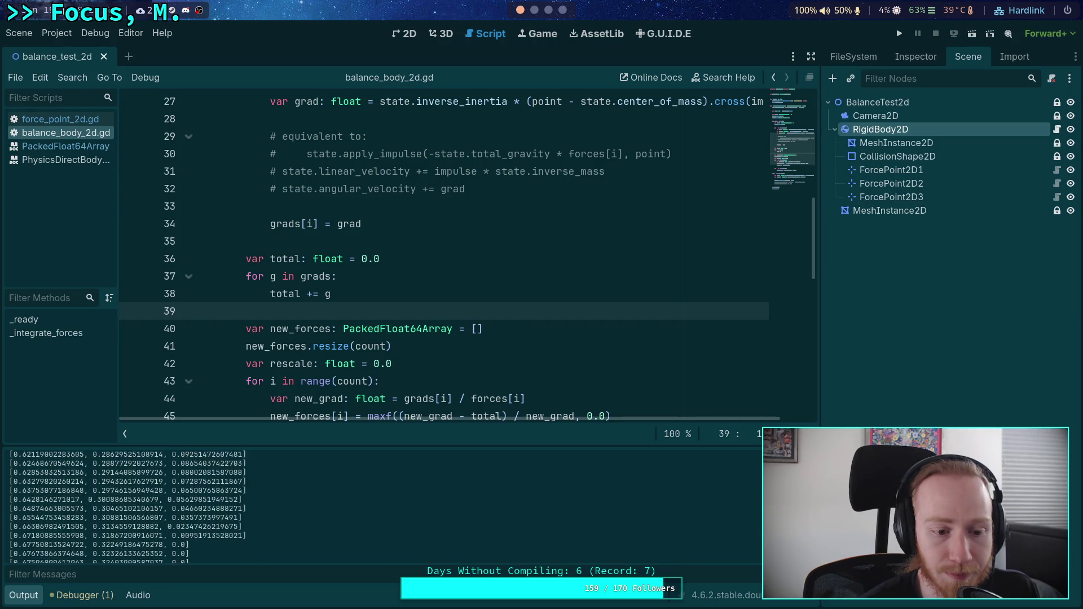
{"action": "scroll", "coordinate": [127, 508], "scroll_direction": "up", "scroll_amount": 10}
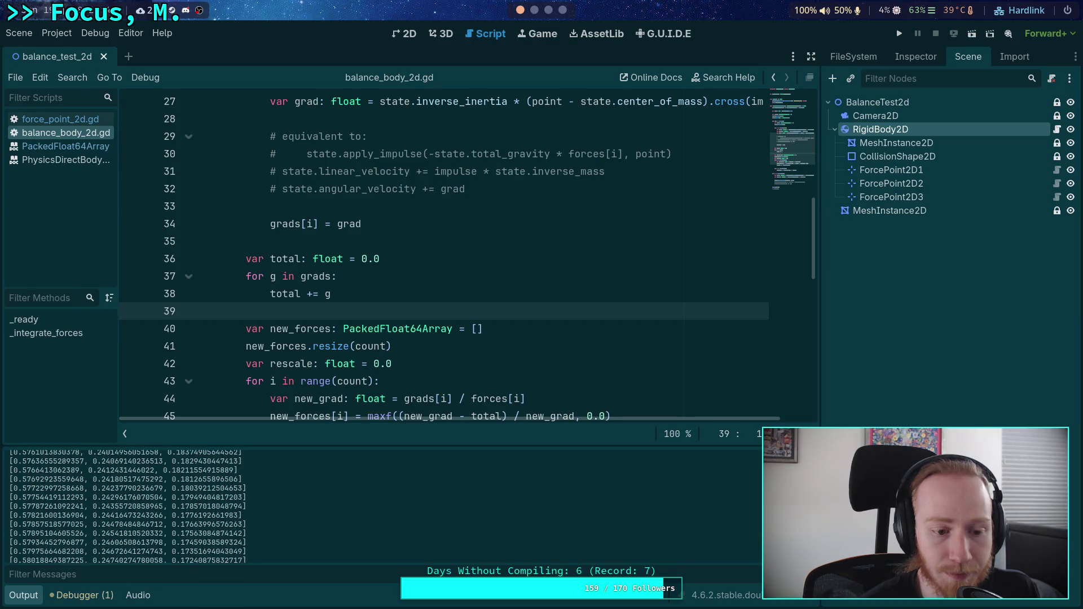
{"action": "scroll", "coordinate": [127, 508], "scroll_direction": "up", "scroll_amount": 3}
{"action": "scroll", "coordinate": [127, 508], "scroll_direction": "down", "scroll_amount": 10}
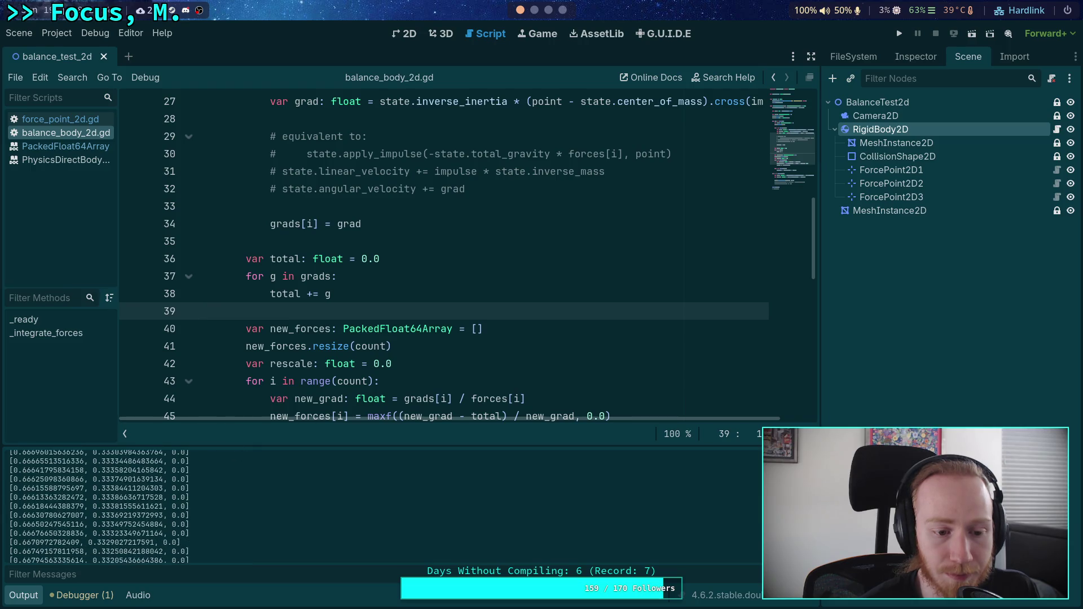
{"action": "key", "text": "F5"}
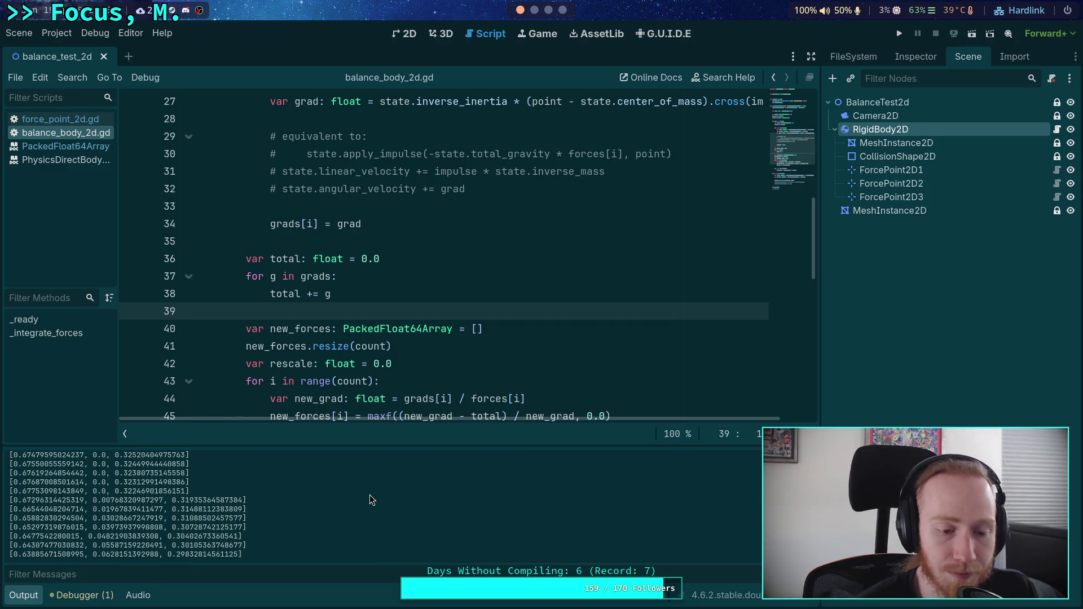
{"action": "key", "text": "F5"}
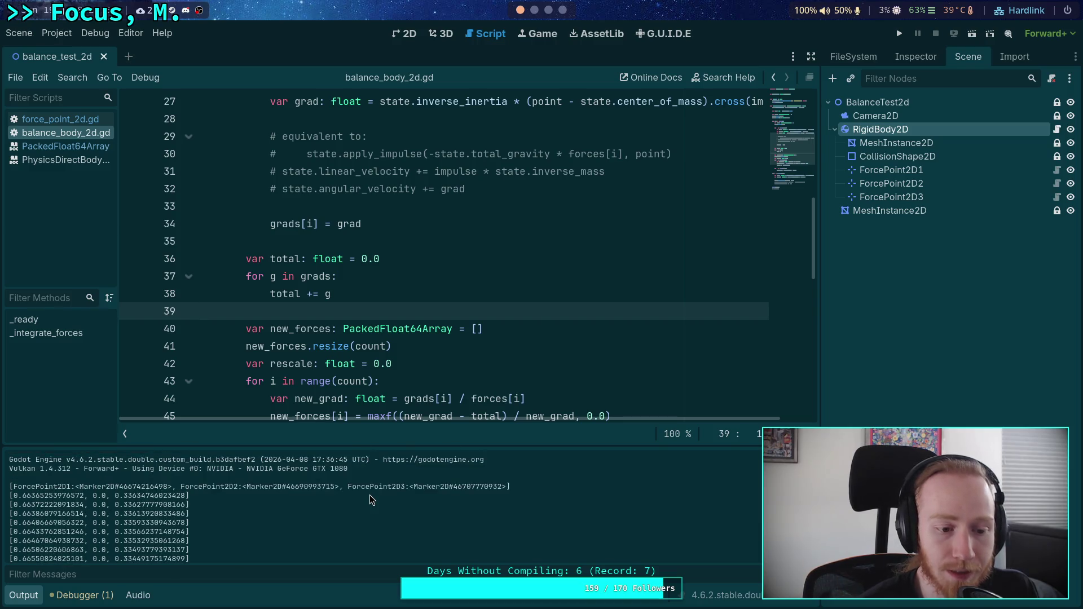
{"action": "scroll", "coordinate": [424, 329], "scroll_direction": "down", "scroll_amount": 3}
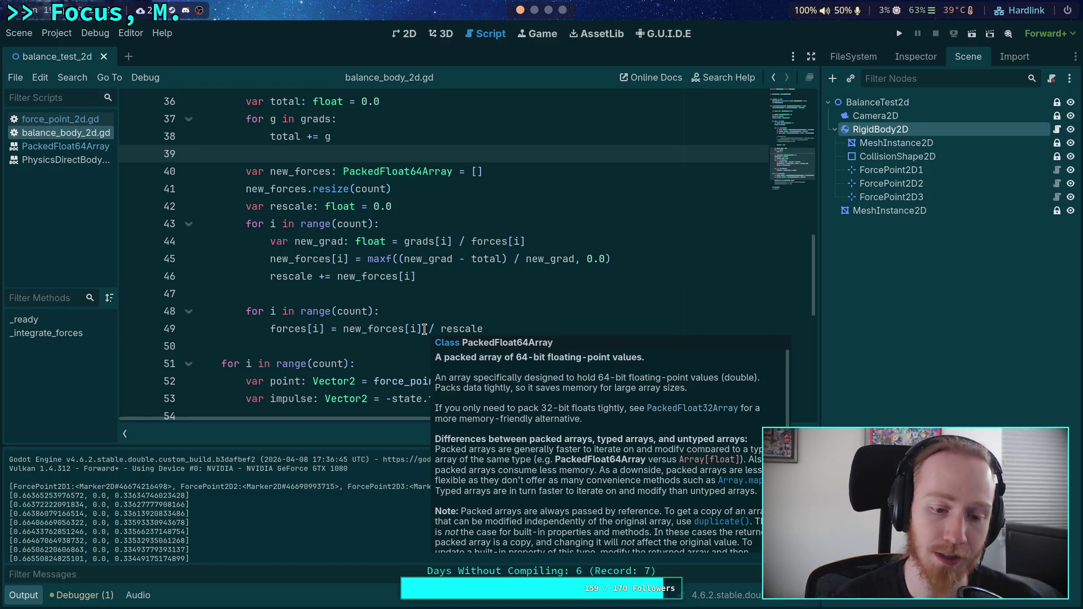
Inspect blank lines 47 and 50 in the script, then show the square in the 2D view.
{"action": "left_click", "coordinate": [349, 291]}
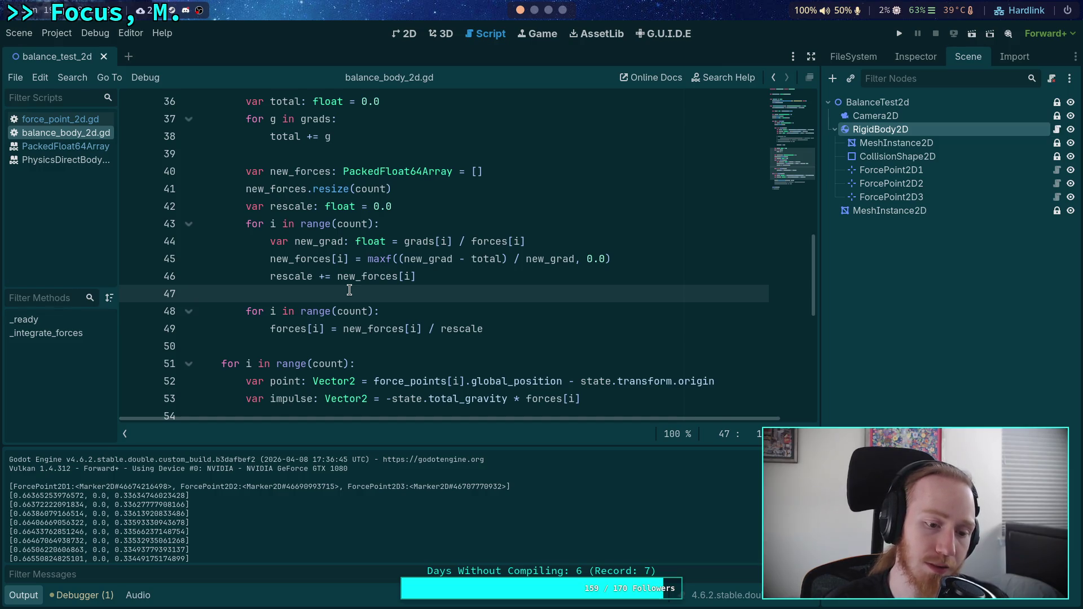
{"action": "left_click", "coordinate": [327, 342]}
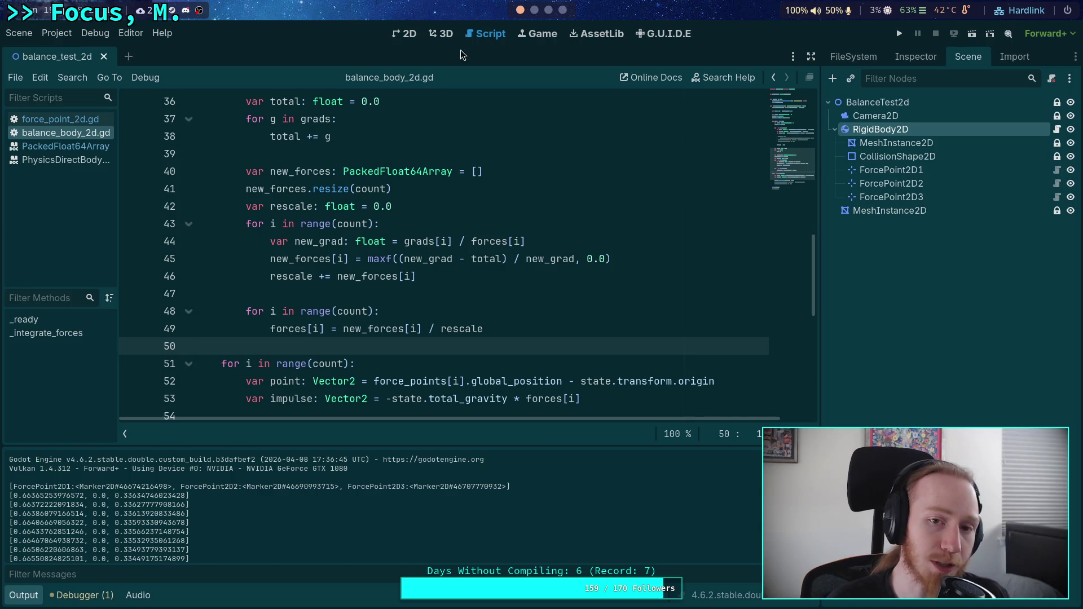
{"action": "left_click", "coordinate": [445, 33]}
{"action": "left_click", "coordinate": [404, 34]}
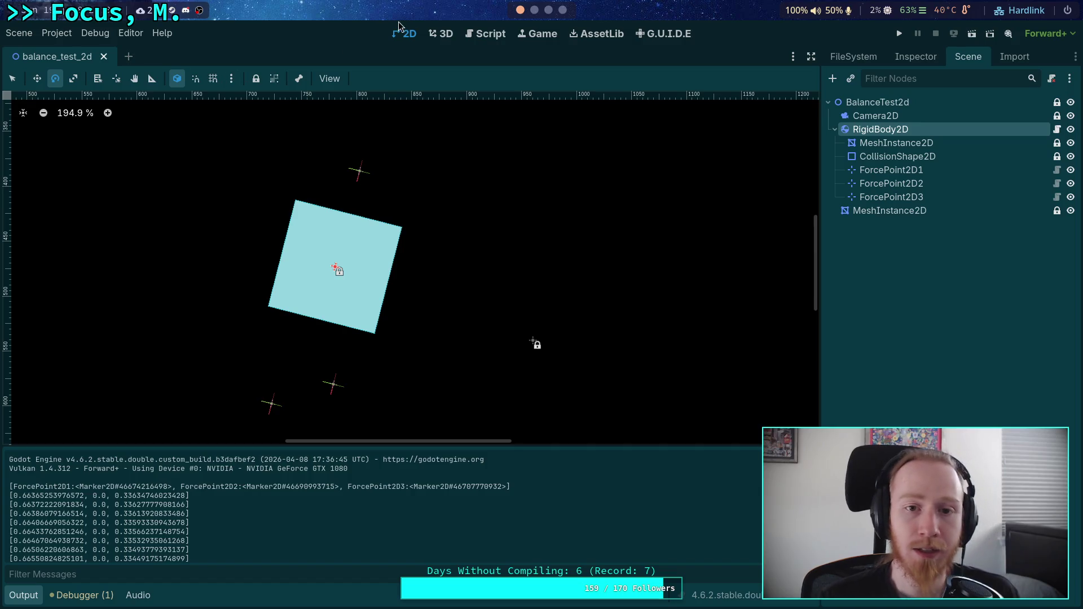
Review the balance script with the output log collapsed, then return to the square in 2D.
{"action": "left_click", "coordinate": [443, 34]}
{"action": "left_click", "coordinate": [487, 34]}
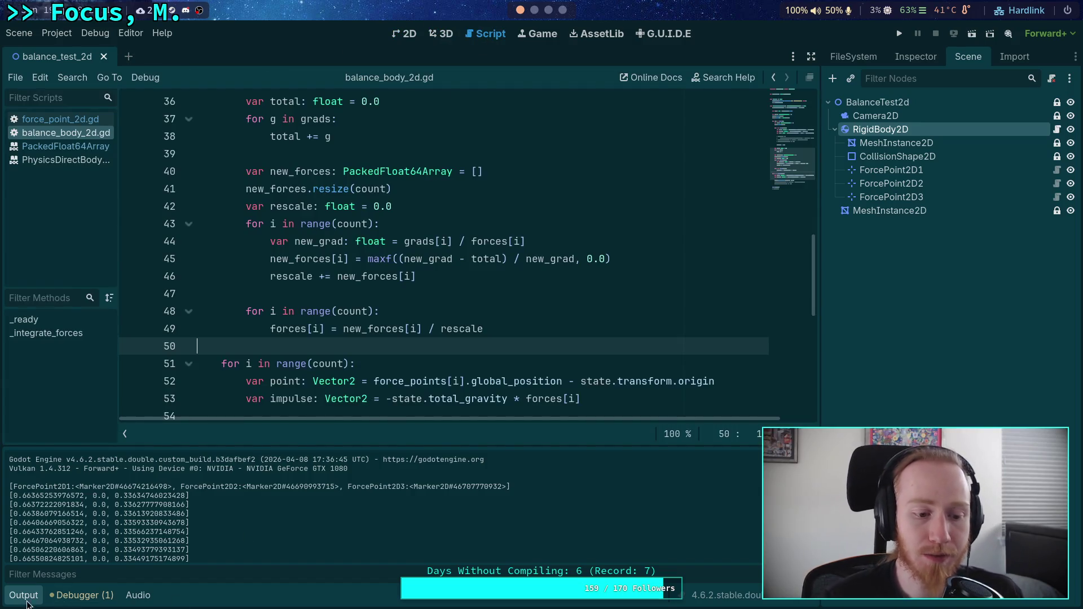
{"action": "key", "text": "ctrl+j"}
{"action": "scroll", "coordinate": [298, 455], "scroll_direction": "up", "scroll_amount": 4}
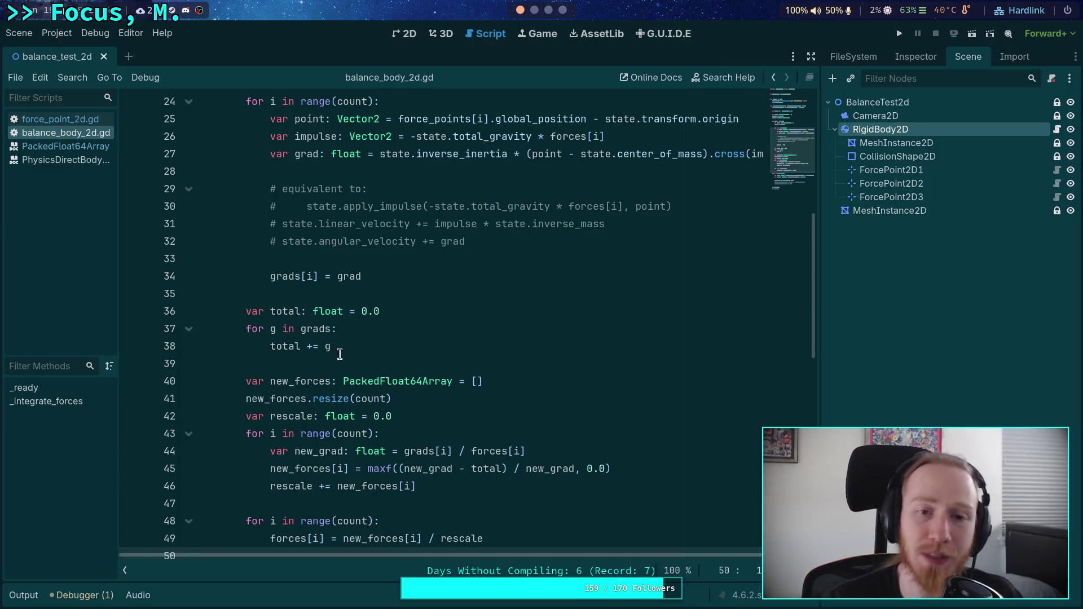
{"action": "left_click", "coordinate": [446, 34]}
{"action": "left_click", "coordinate": [408, 35]}
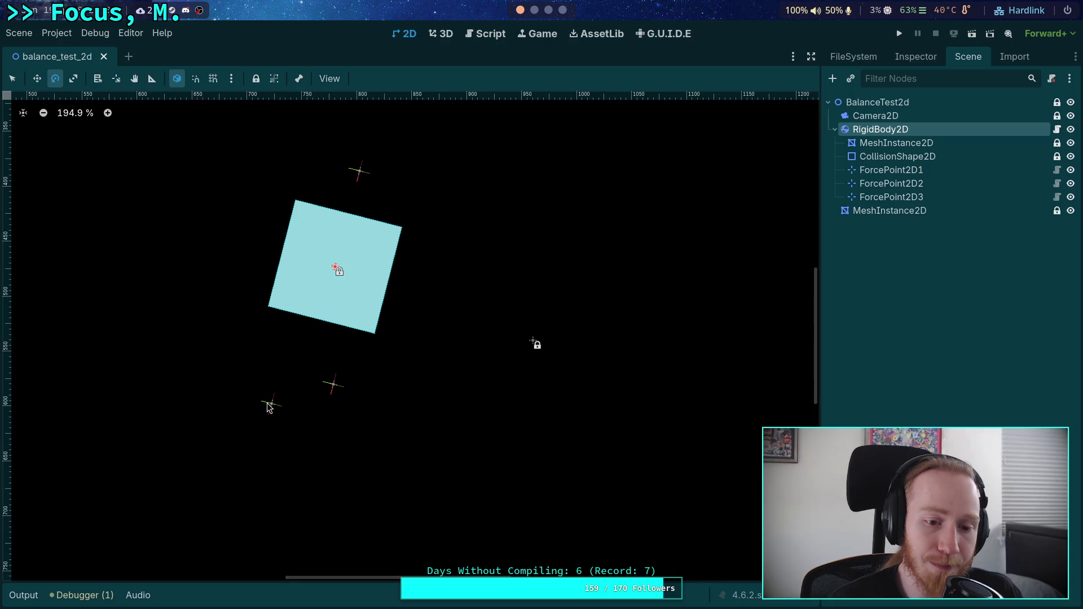
Rotate the square and its force points by -7.26° and test-run the scene.
{"action": "mouse_move", "coordinate": [269, 407]}
{"action": "left_mouse_down"}
{"action": "mouse_move", "coordinate": [285, 407]}
{"action": "mouse_move", "coordinate": [213, 400]}
{"action": "left_mouse_up"}
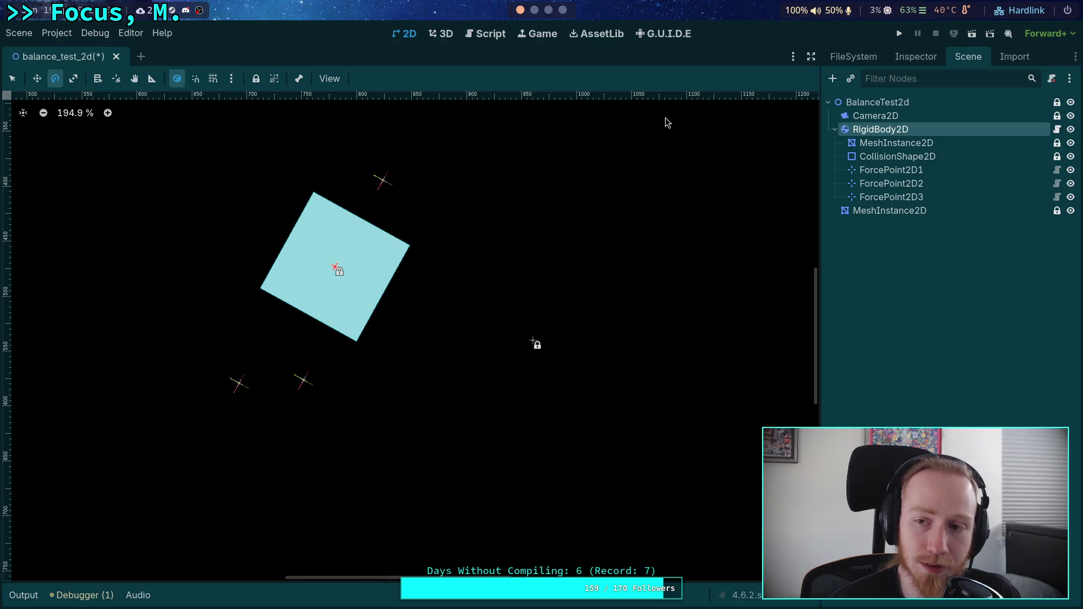
{"action": "left_click", "coordinate": [900, 34]}
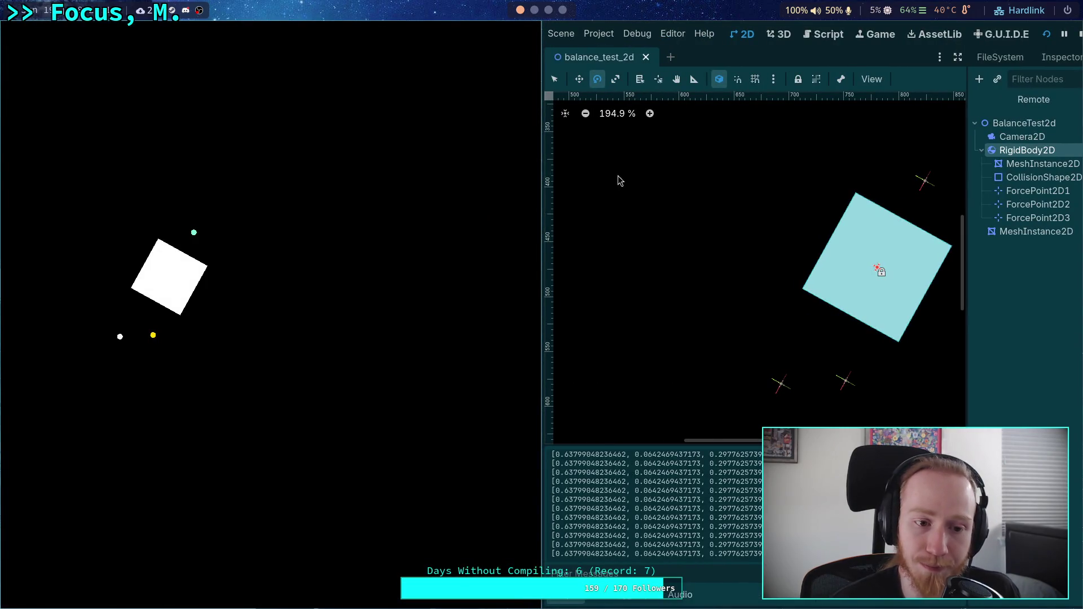
{"action": "left_click", "coordinate": [1080, 34]}
Return to balance_body_2d.gd with the output log collapsed and the caret on line 39.
{"action": "left_click", "coordinate": [445, 34]}
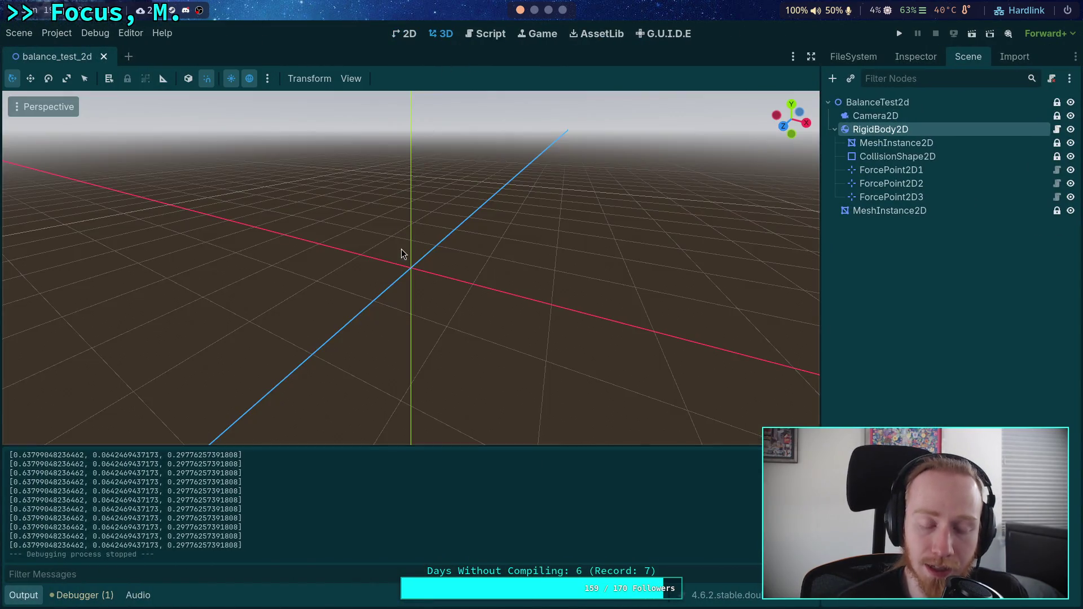
{"action": "left_click", "coordinate": [487, 34]}
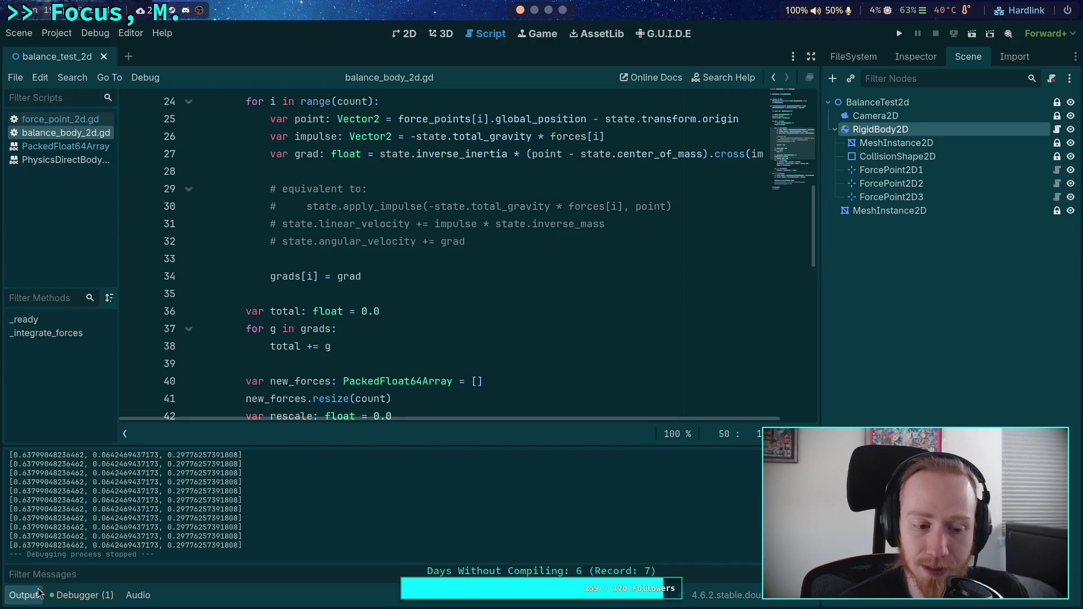
{"action": "left_click", "coordinate": [24, 596]}
{"action": "left_click", "coordinate": [310, 363]}
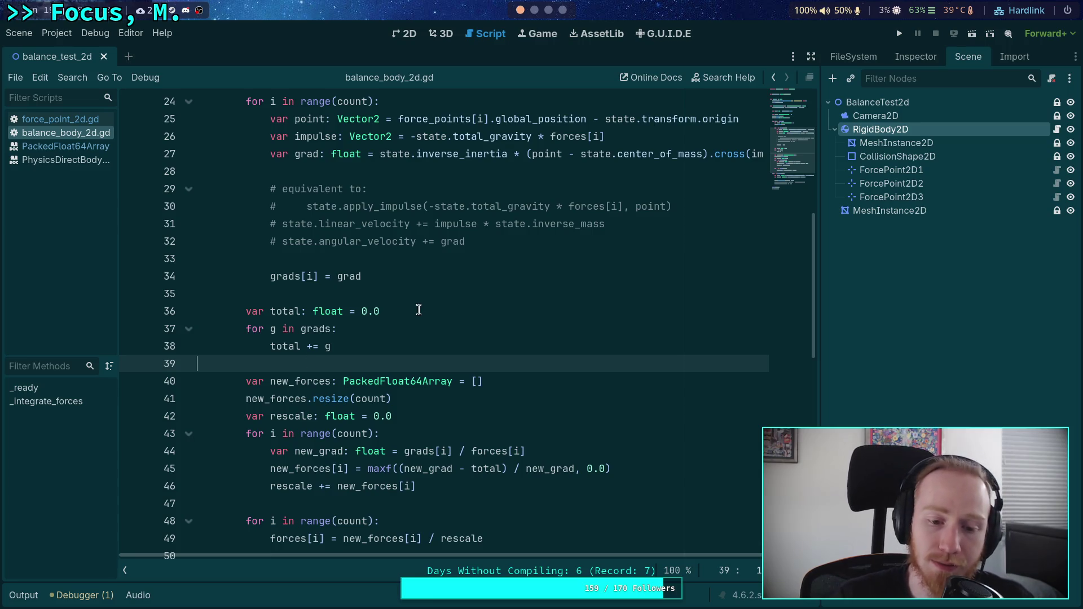
{"action": "scroll", "coordinate": [444, 356], "scroll_direction": "down", "scroll_amount": 1}
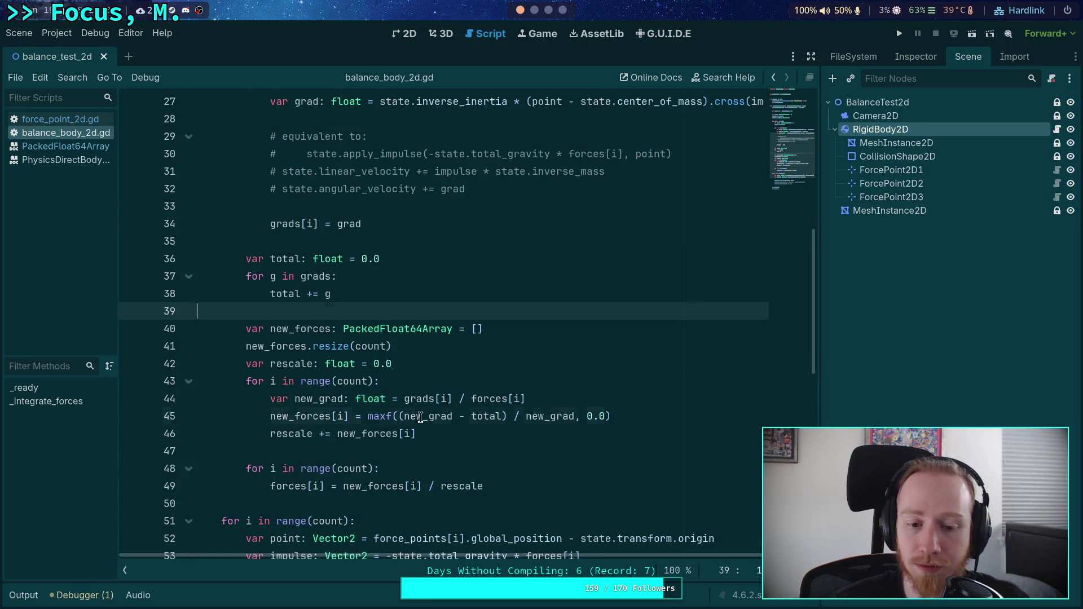
{"action": "double_click", "coordinate": [421, 417]}
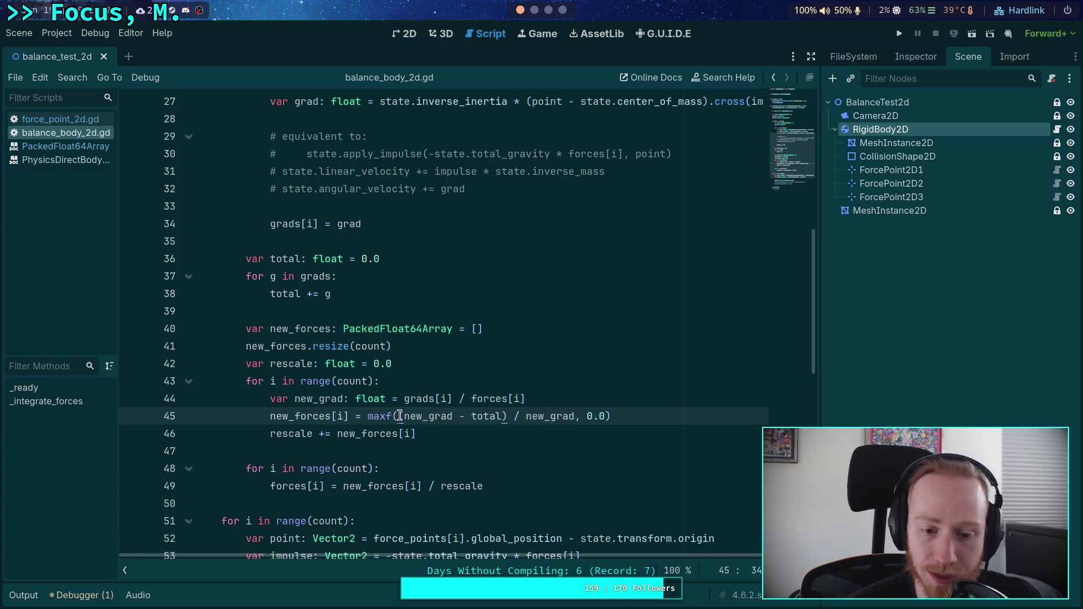
Remove the maxf(..., 0.0) clamp wrapper from the force update on line 45.
{"action": "left_click_drag", "start_coordinate": [398, 416], "coordinate": [367, 417]}
{"action": "key", "text": "BackSpace"}
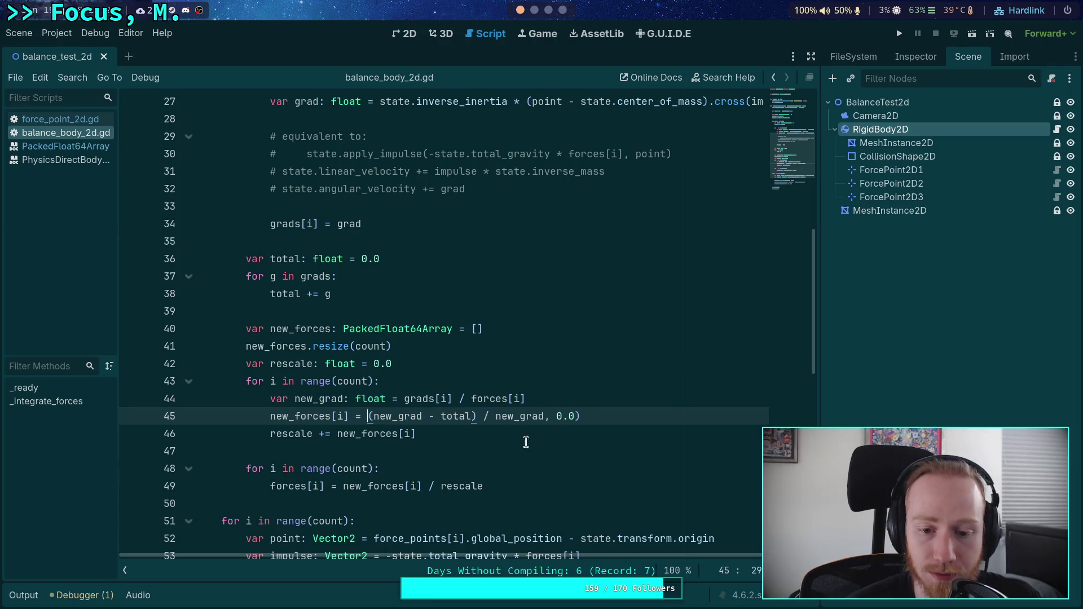
{"action": "left_click", "coordinate": [616, 417]}
{"action": "left_click_drag", "start_coordinate": [594, 416], "coordinate": [545, 417]}
{"action": "key", "text": "BackSpace"}
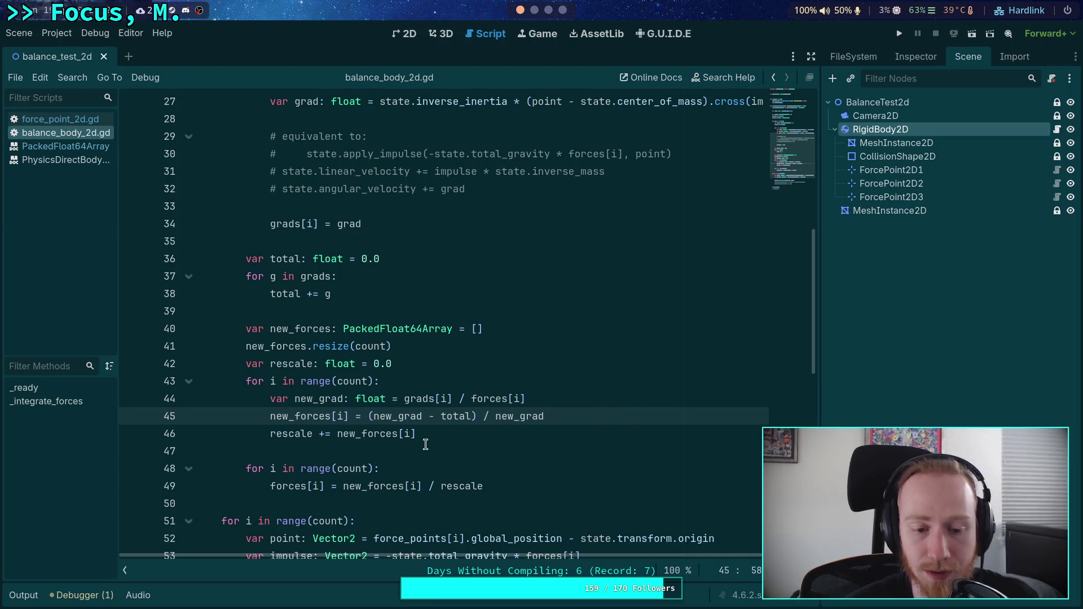
Rewrite line 49 as maxf(new_forces[i] / rescale, 0.0) and save the script.
{"action": "mouse_move", "coordinate": [448, 433]}
{"action": "left_mouse_down"}
{"action": "mouse_move", "coordinate": [339, 434]}
{"action": "mouse_move", "coordinate": [271, 416]}
{"action": "left_mouse_up"}
{"action": "scroll", "coordinate": [406, 437], "scroll_direction": "down", "scroll_amount": 1}
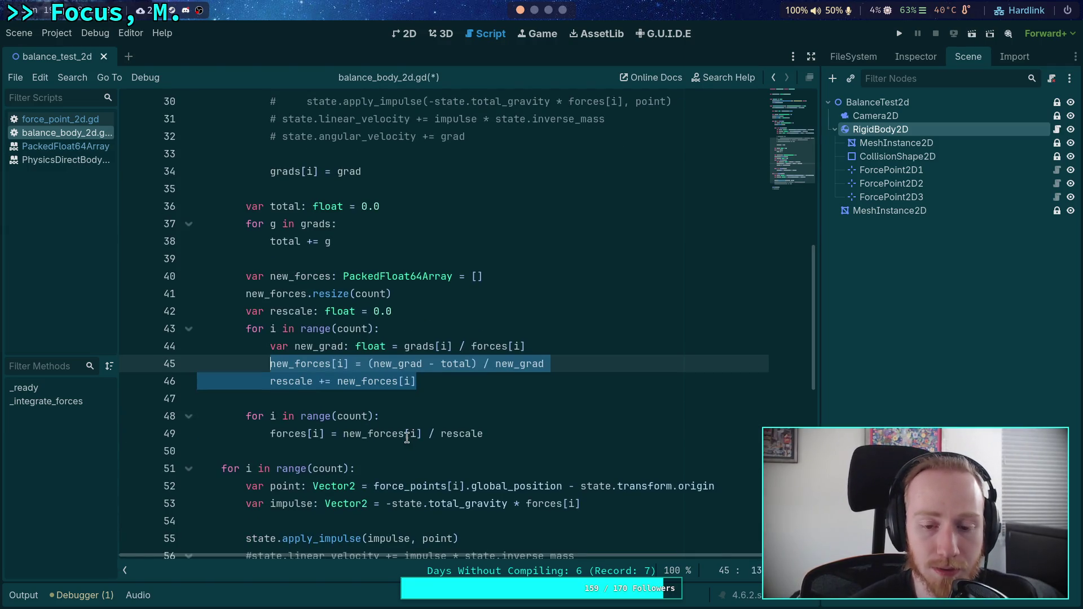
{"action": "left_click", "coordinate": [350, 427]}
{"action": "left_click_drag", "start_coordinate": [345, 434], "coordinate": [476, 435]}
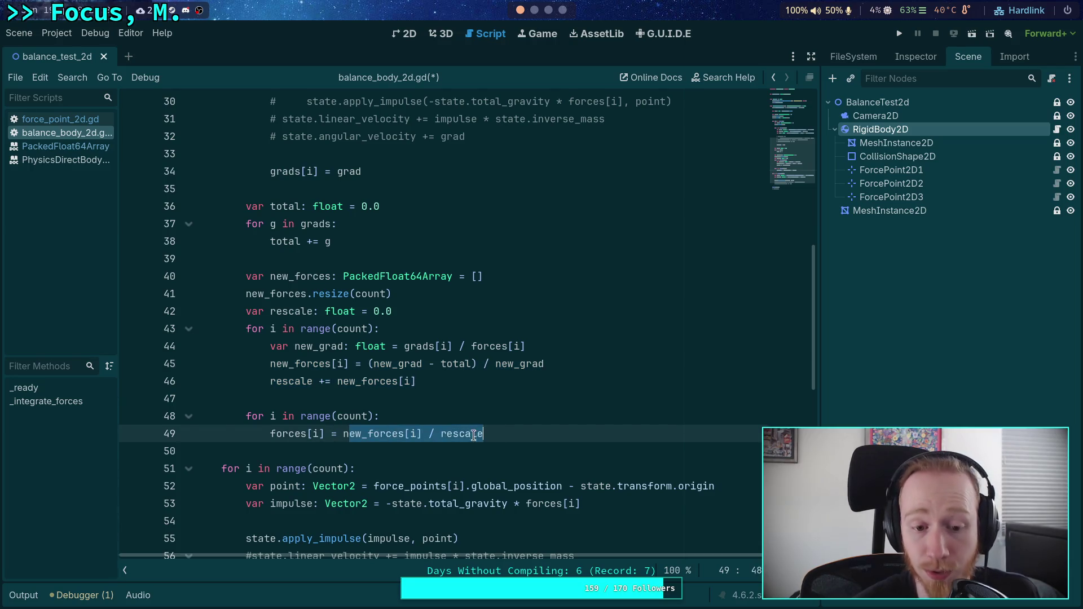
{"action": "left_click", "coordinate": [372, 434]}
{"action": "left_click_drag", "start_coordinate": [344, 434], "coordinate": [509, 434]}
{"action": "left_click", "coordinate": [510, 433]}
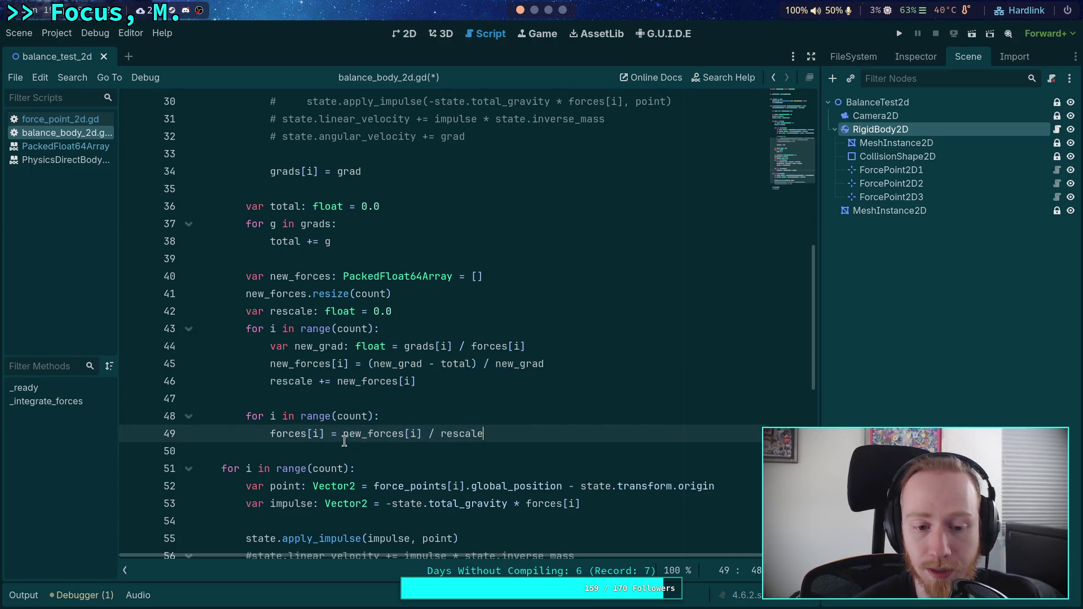
{"action": "left_click", "coordinate": [342, 433]}
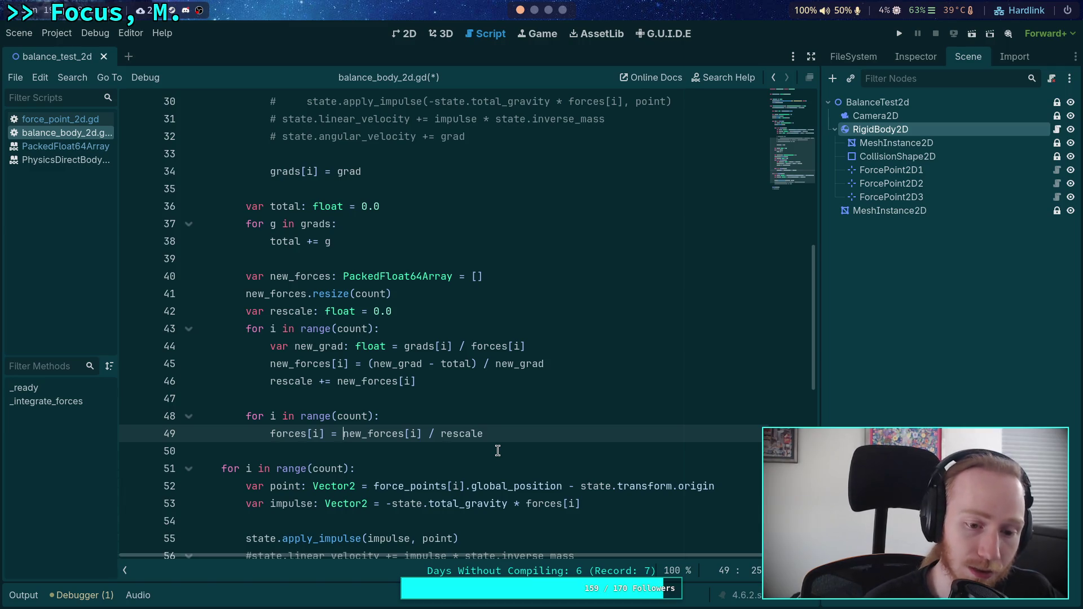
{"action": "type", "text": "cl"}
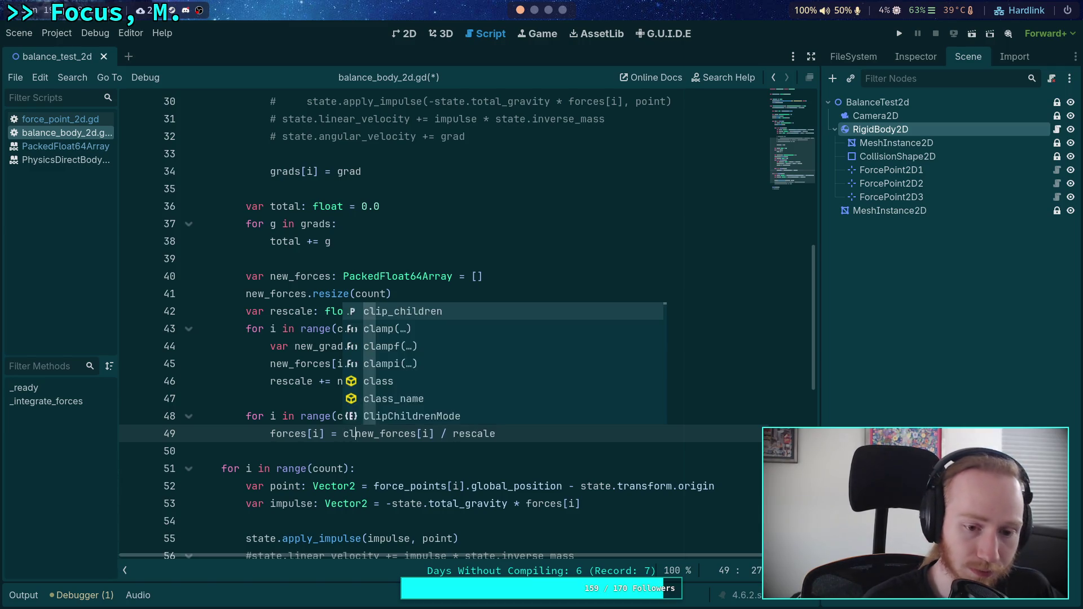
{"action": "key", "text": "BackSpace"}
{"action": "key", "text": "BackSpace"}
{"action": "type", "text": "max("}
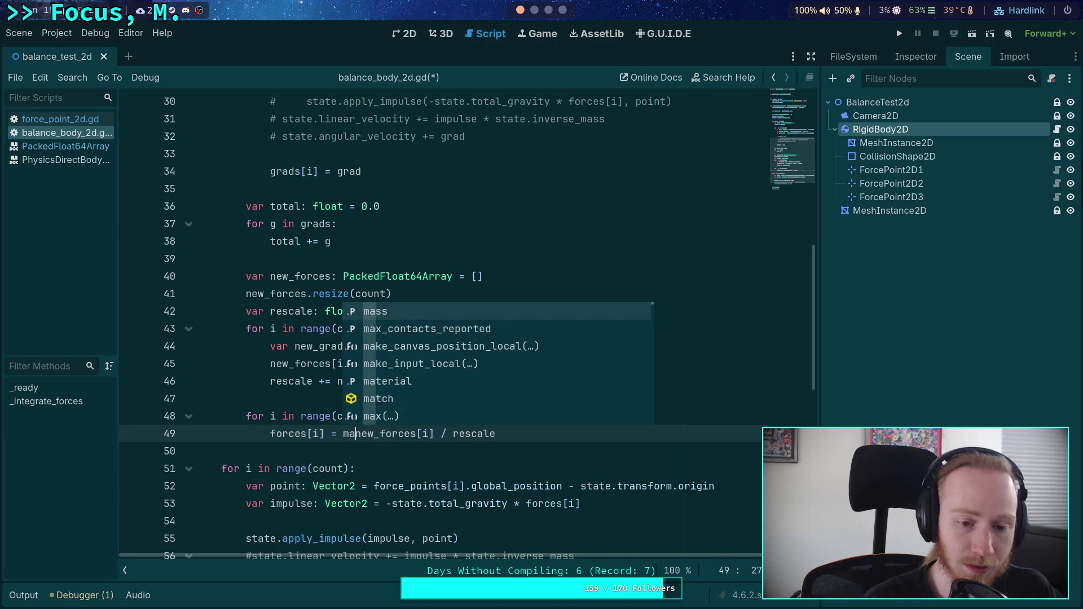
{"action": "type", "text": "("}
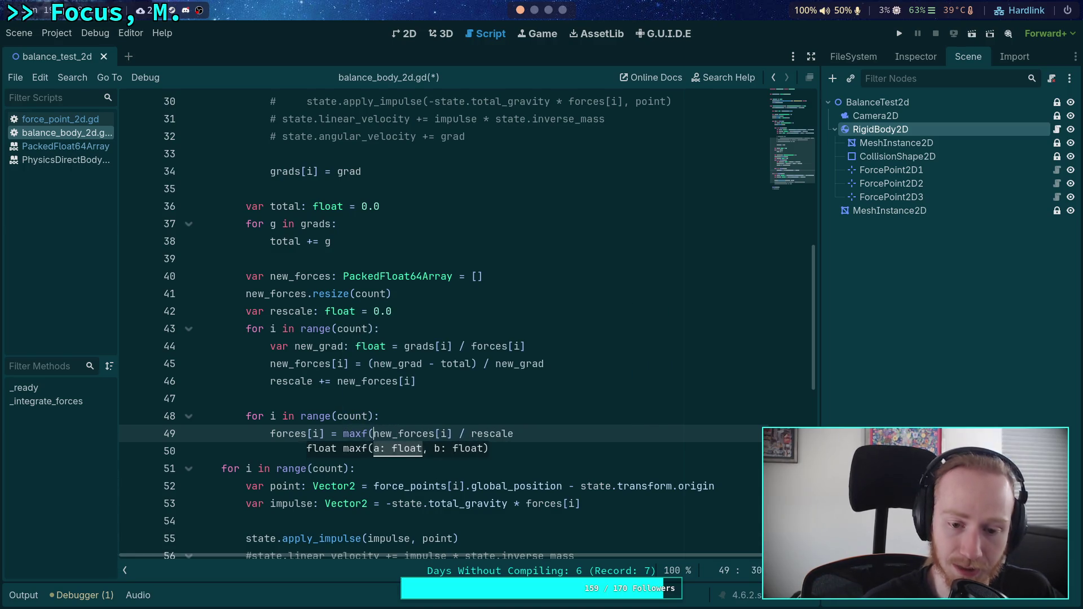
{"action": "left_click", "coordinate": [584, 432]}
{"action": "type", "text": ", 0.0)"}
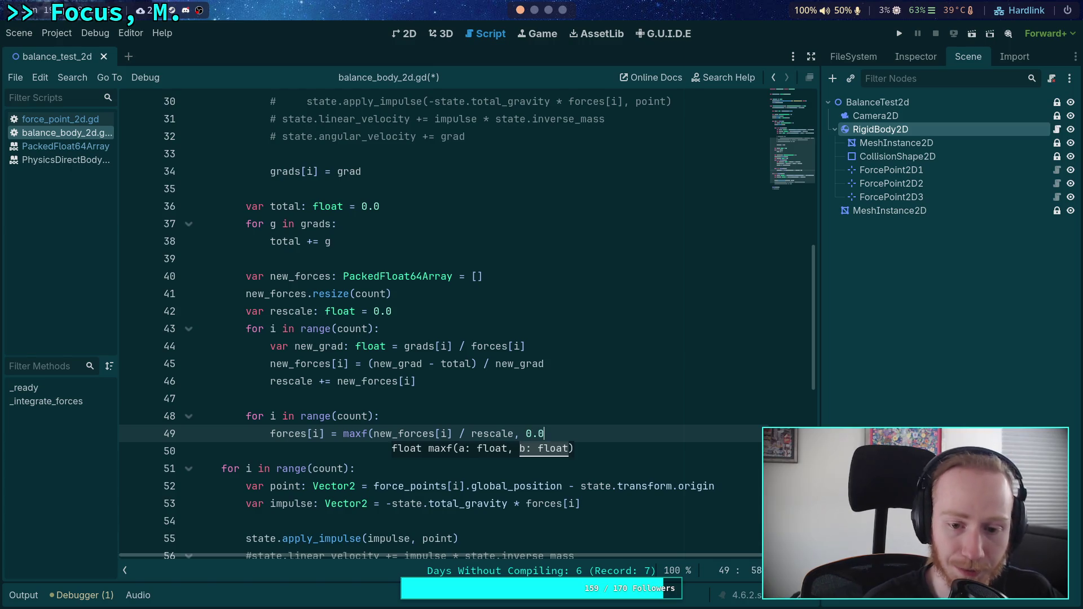
{"action": "key", "text": "ctrl+s"}
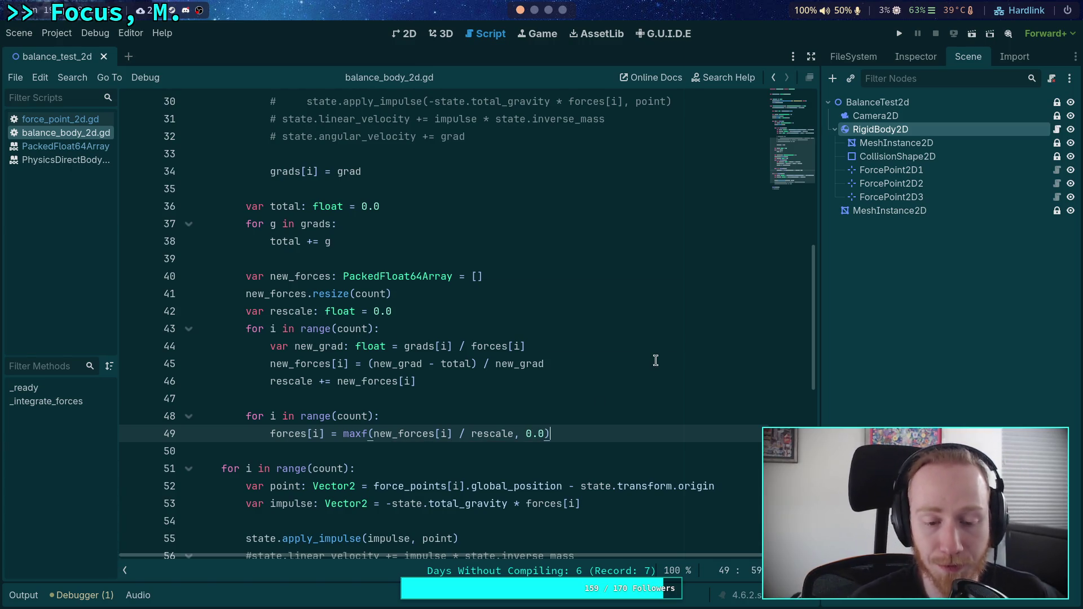
Test-run the scene, tilt the RigidBody2D to 103 degrees, run again, then go back to the script.
{"action": "left_click", "coordinate": [903, 36]}
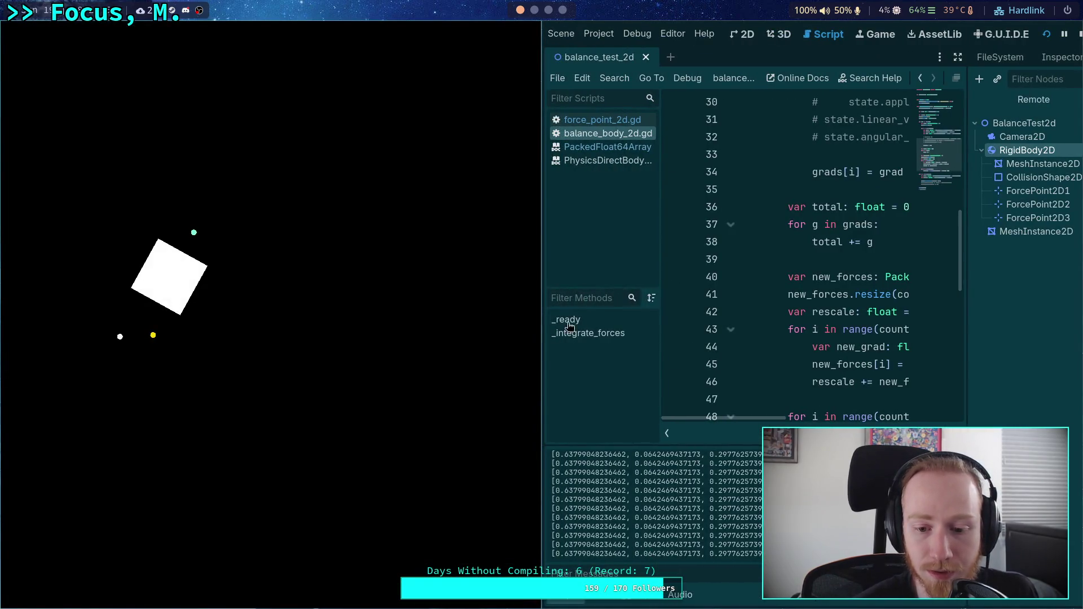
{"action": "left_click", "coordinate": [1079, 35]}
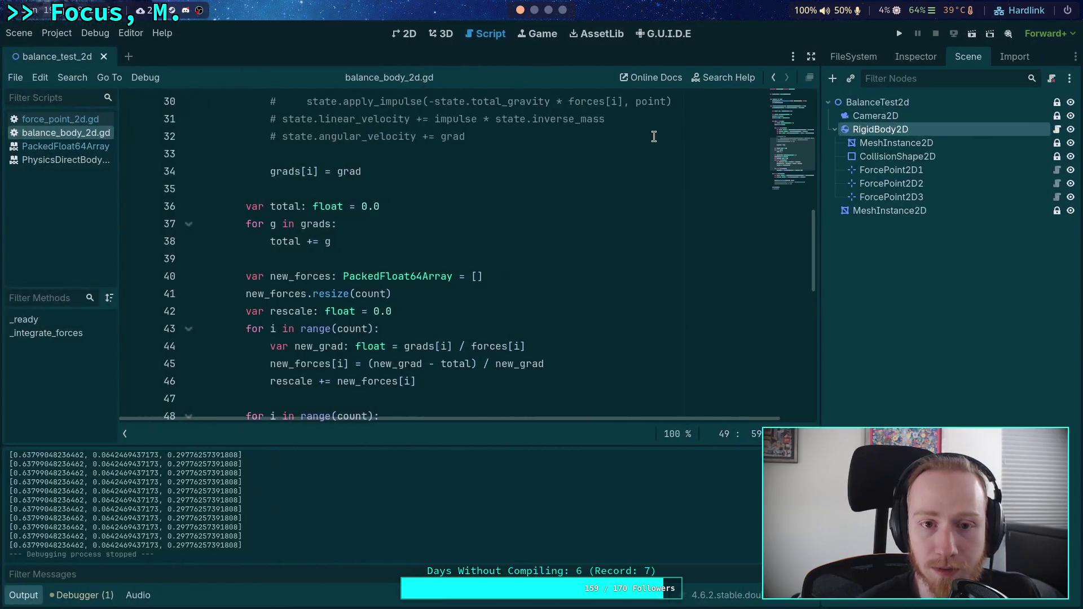
{"action": "left_click", "coordinate": [407, 34]}
{"action": "left_click_drag", "start_coordinate": [522, 206], "coordinate": [493, 171]}
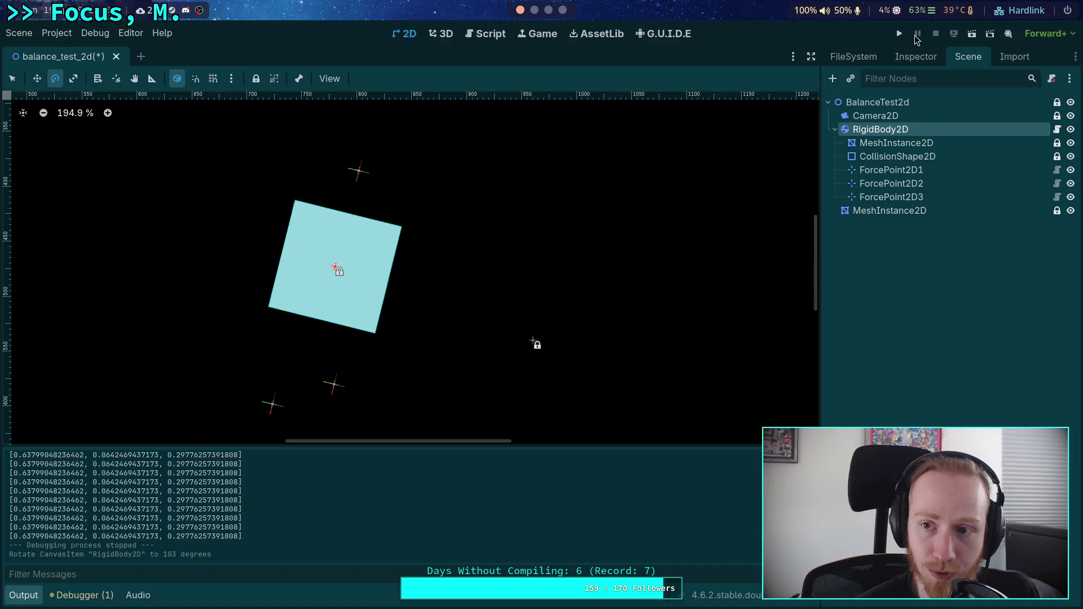
{"action": "left_click", "coordinate": [899, 33]}
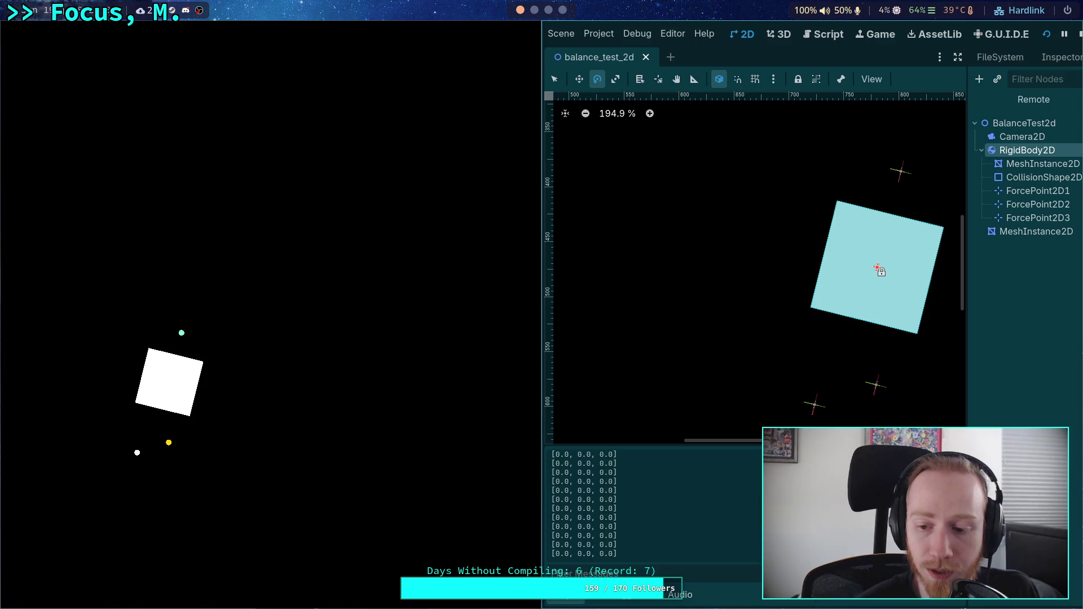
{"action": "scroll", "coordinate": [653, 458], "scroll_direction": "up", "scroll_amount": 5}
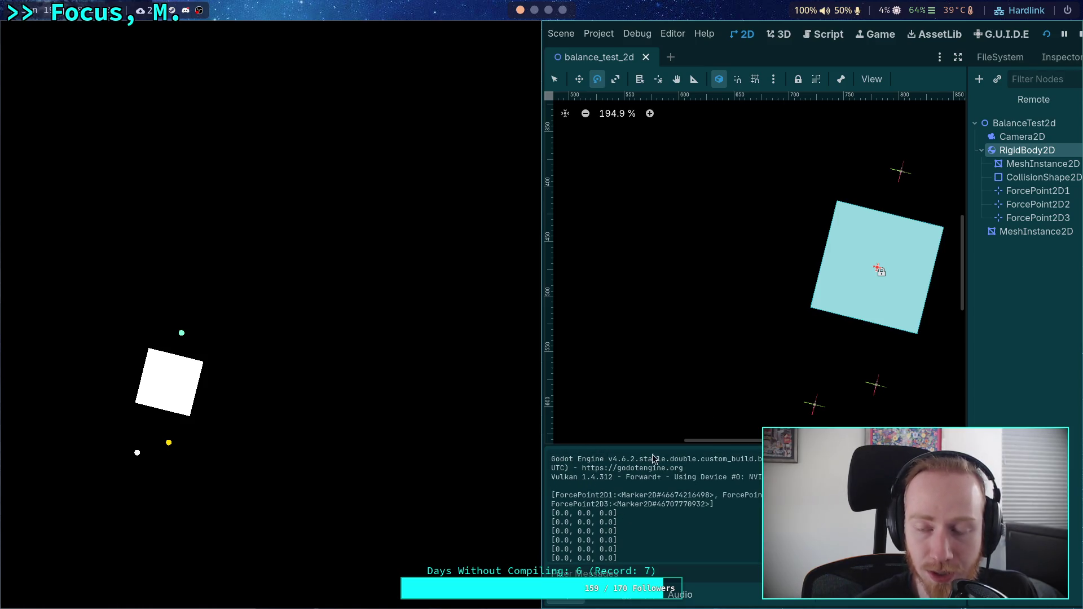
{"action": "left_click", "coordinate": [1079, 34]}
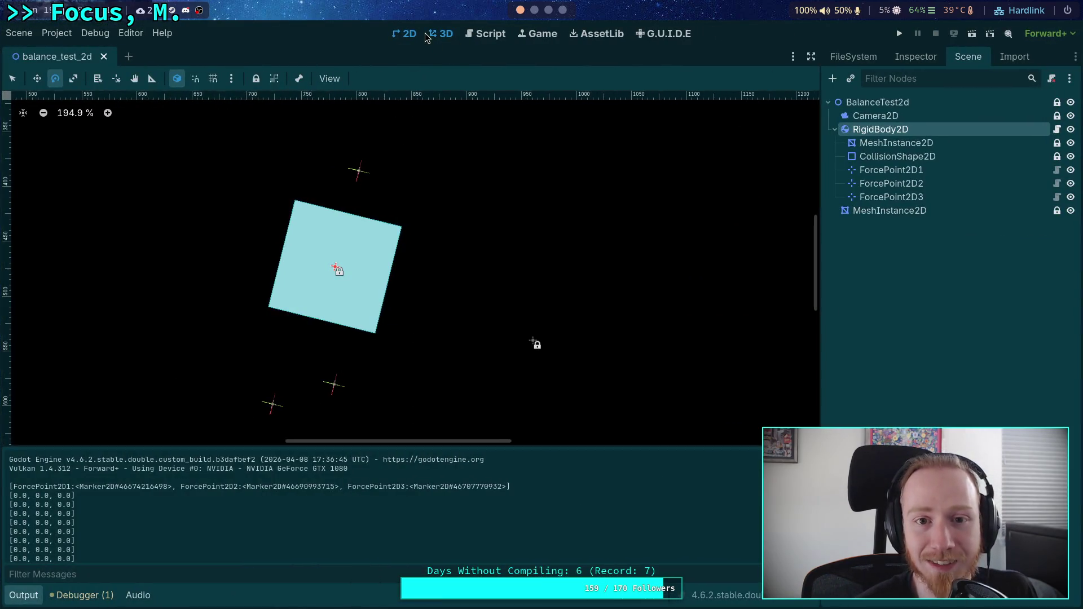
{"action": "left_click", "coordinate": [432, 35]}
{"action": "left_click", "coordinate": [485, 34]}
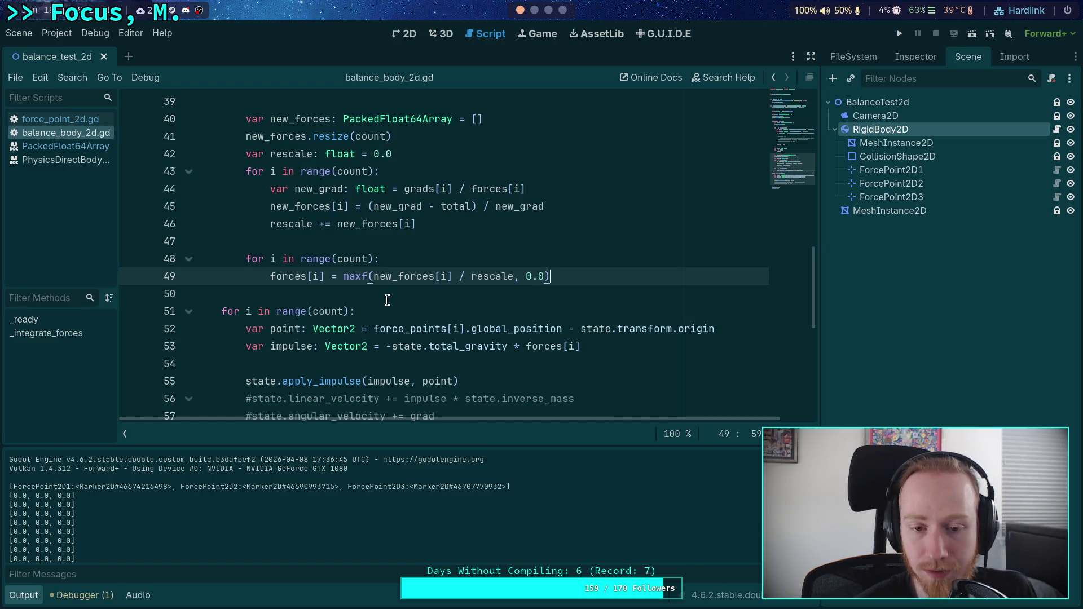
{"action": "scroll", "coordinate": [387, 299], "scroll_direction": "up", "scroll_amount": 1}
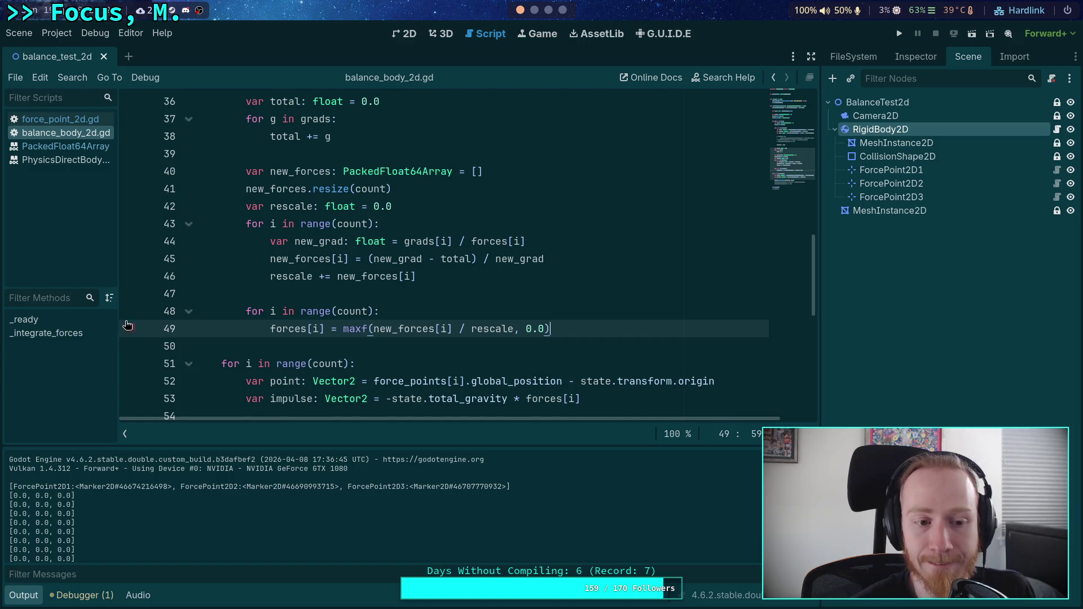
Set a breakpoint on line 49 and run the project until it pauses there.
{"action": "left_click", "coordinate": [131, 328]}
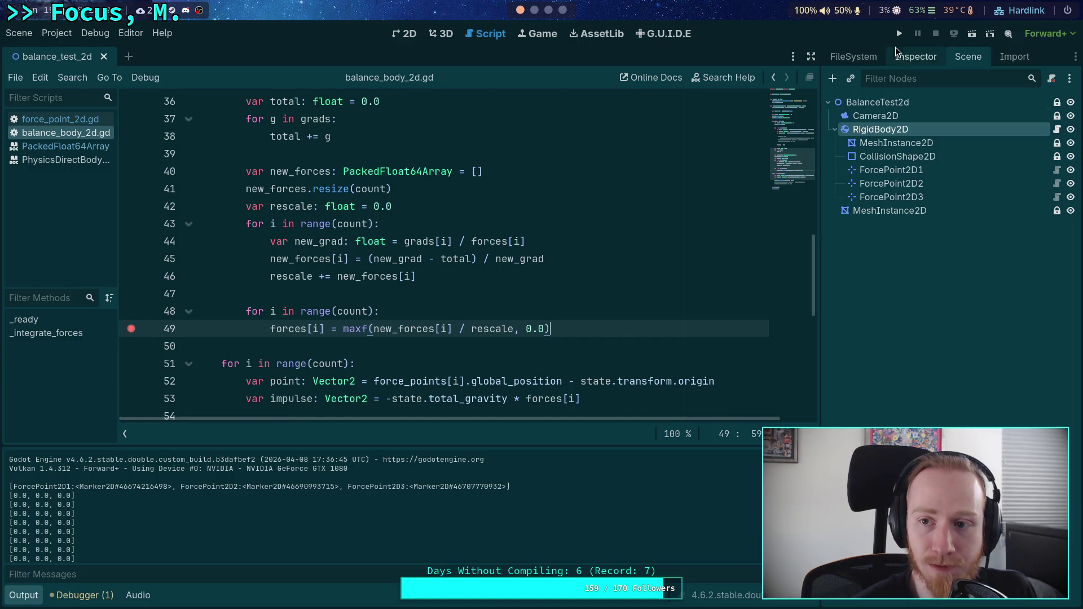
{"action": "left_click", "coordinate": [897, 35]}
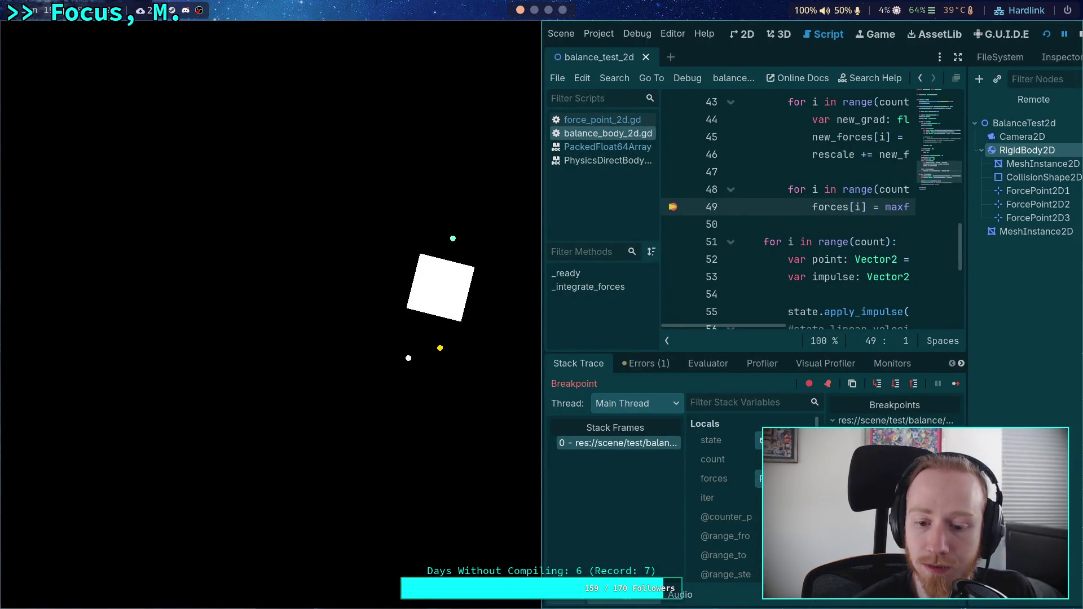
{"action": "left_click", "coordinate": [570, 599]}
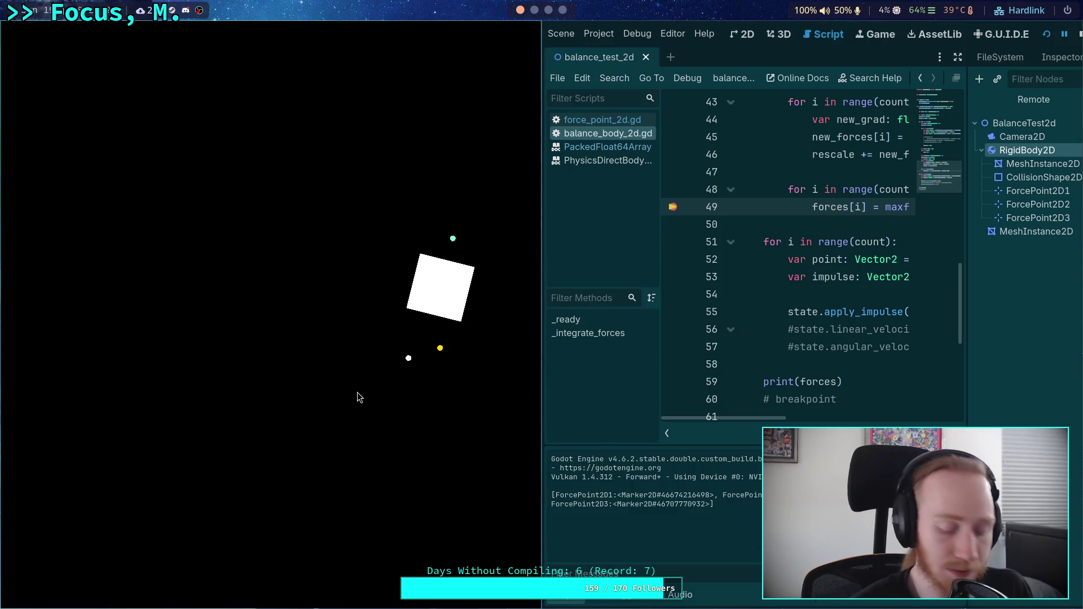
{"action": "key", "text": "super+f"}
{"action": "key", "text": "super+f"}
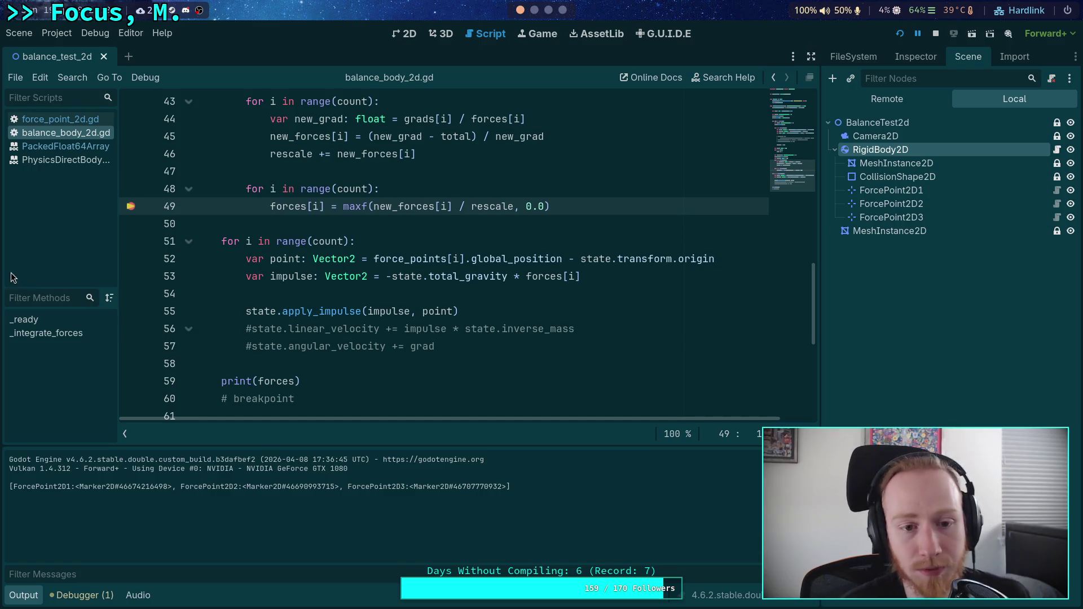
In the debugger Locals, expand forces and new_forces to read 1.552, -13.6 and 0.789.
{"action": "left_click", "coordinate": [82, 595]}
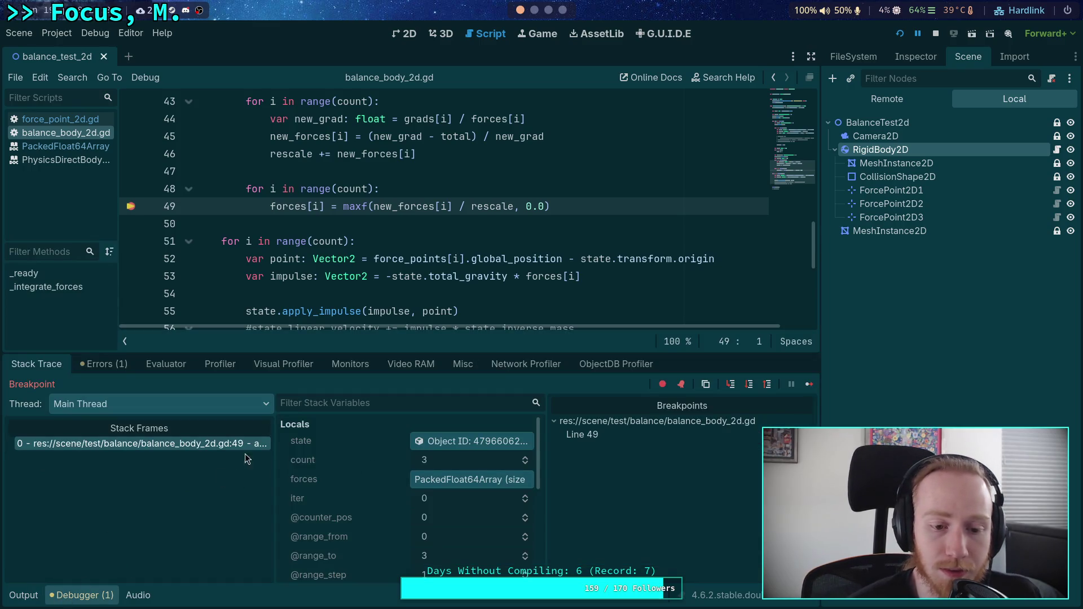
{"action": "left_click", "coordinate": [453, 479]}
{"action": "scroll", "coordinate": [376, 492], "scroll_direction": "down", "scroll_amount": 1}
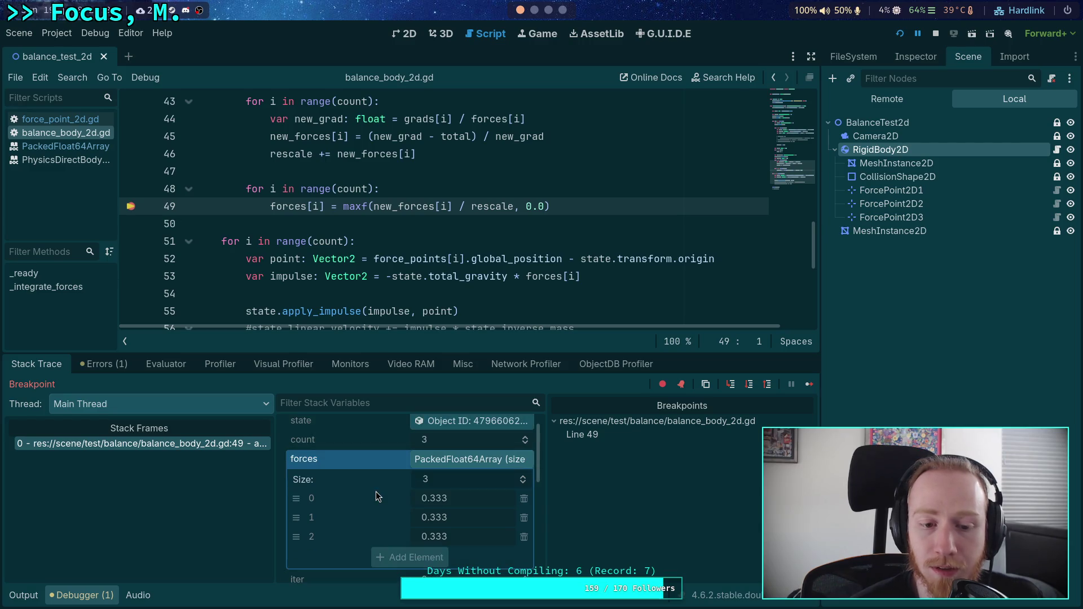
{"action": "scroll", "coordinate": [376, 492], "scroll_direction": "up", "scroll_amount": 1}
{"action": "left_click", "coordinate": [420, 480]}
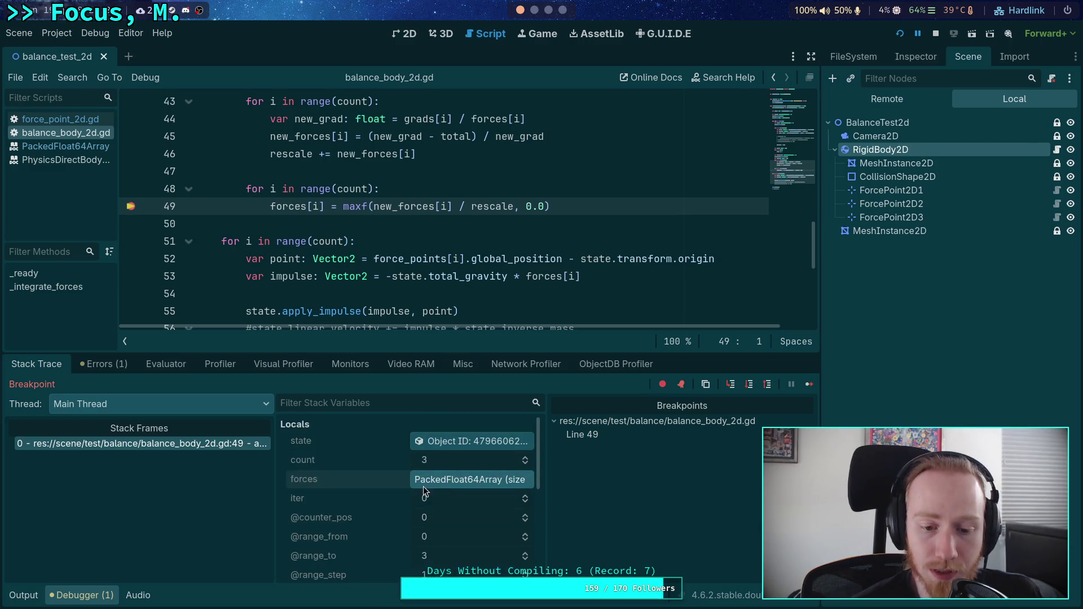
{"action": "scroll", "coordinate": [421, 491], "scroll_direction": "down", "scroll_amount": 5}
{"action": "left_click", "coordinate": [432, 510]}
{"action": "scroll", "coordinate": [437, 499], "scroll_direction": "down", "scroll_amount": 3}
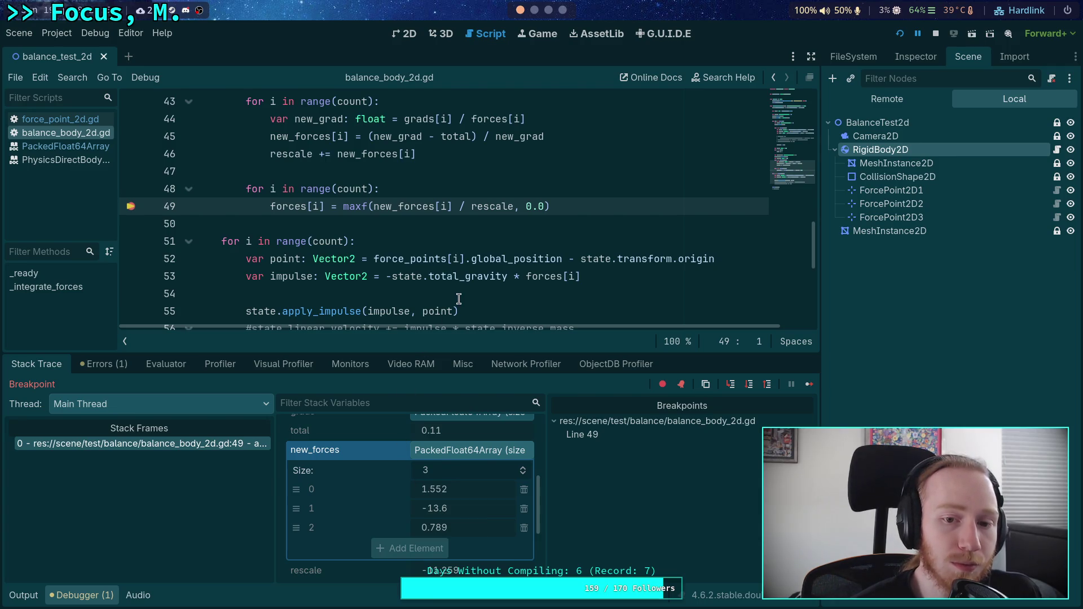
{"action": "mouse_move", "coordinate": [598, 251]}
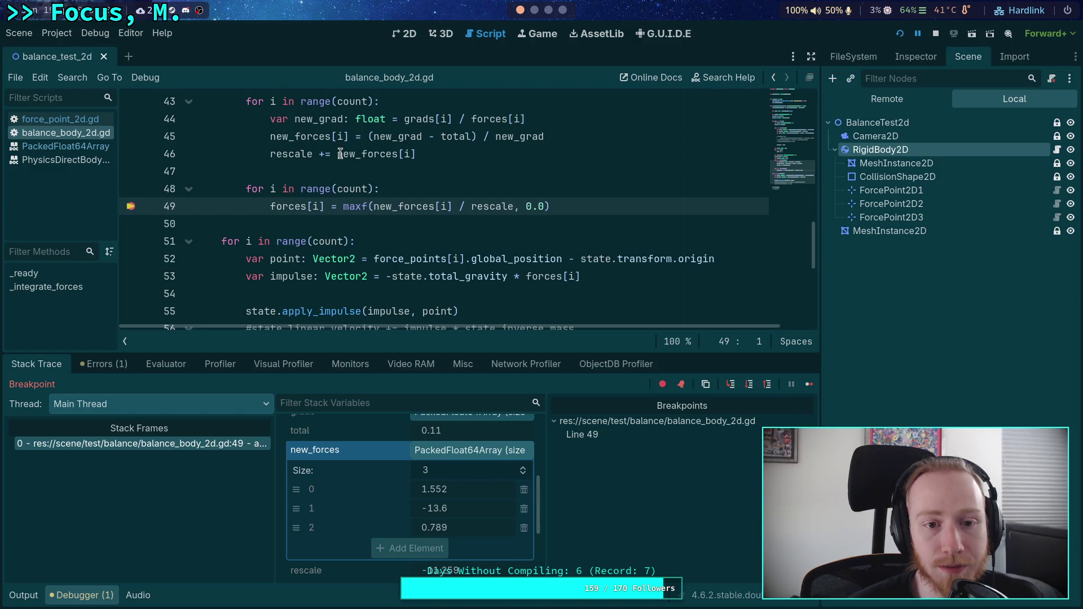
{"action": "mouse_move", "coordinate": [340, 154]}
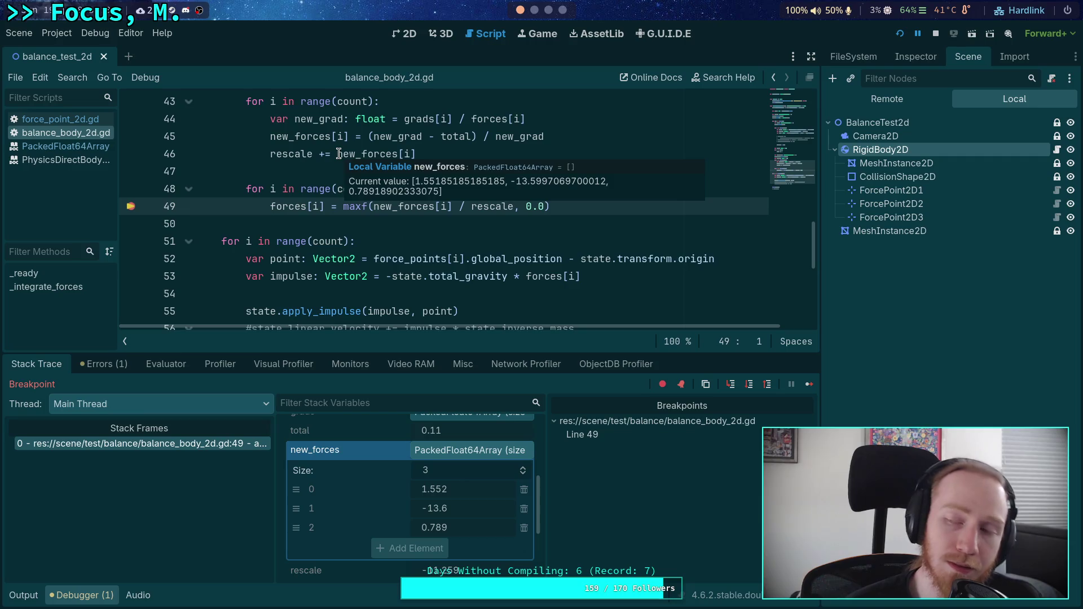
{"action": "mouse_move", "coordinate": [276, 162]}
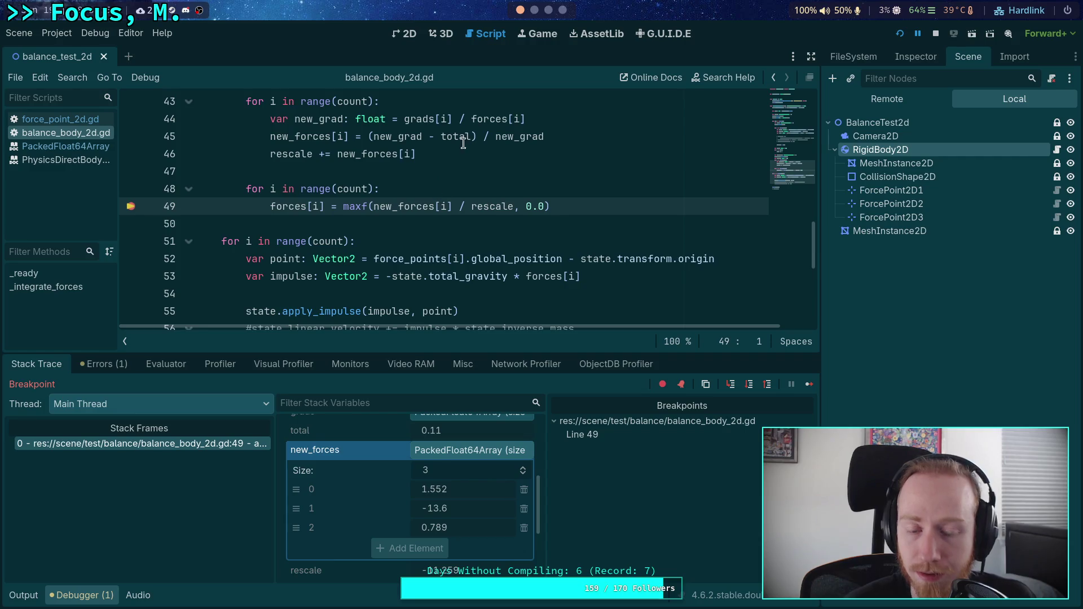
Evaluate -13 / -11 in the Python REPL, giving about 1.18.
{"action": "left_click", "coordinate": [534, 11]}
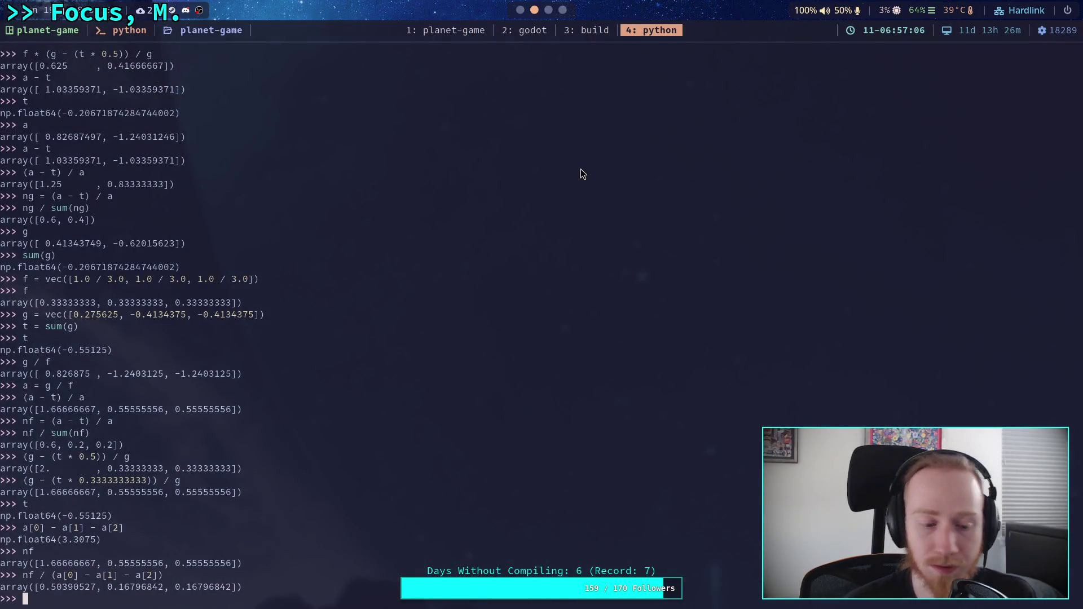
{"action": "type", "text": "-13 / -11"}
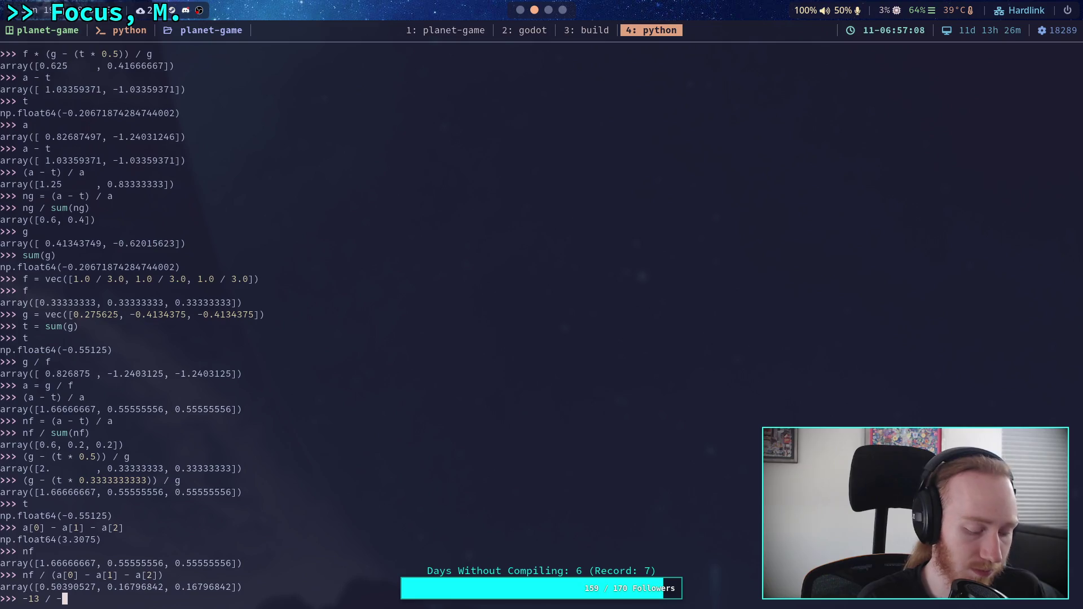
{"action": "key", "text": "Return"}
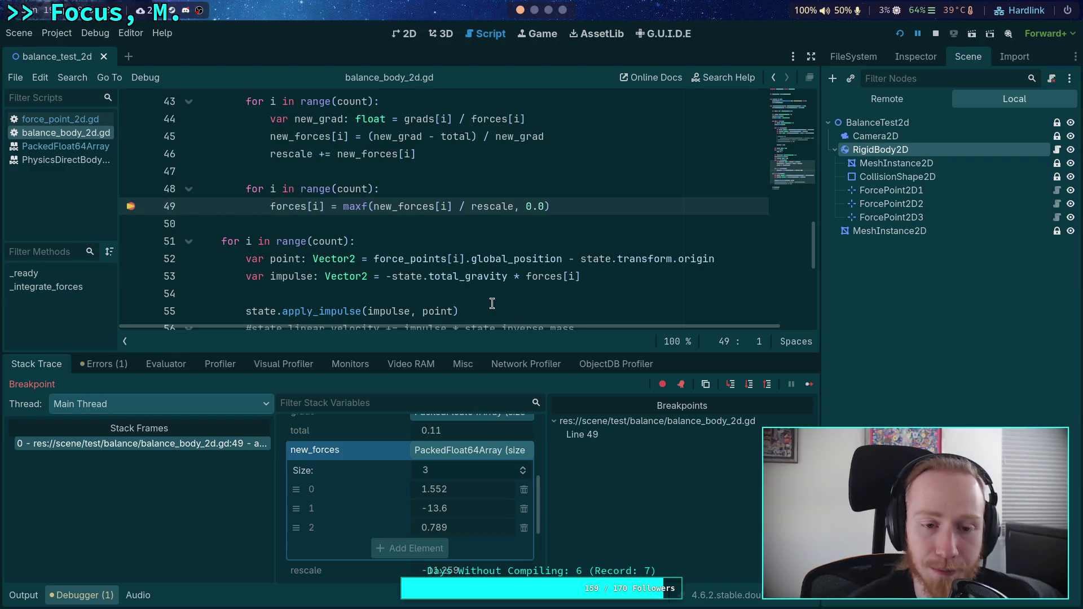
{"action": "left_click", "coordinate": [750, 384]}
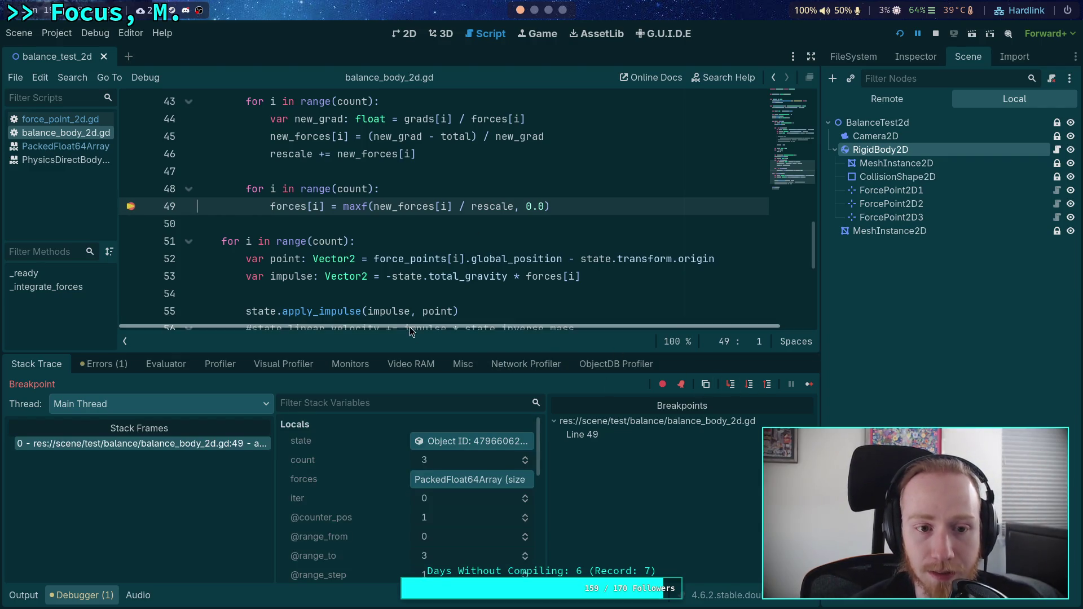
{"action": "left_click", "coordinate": [449, 481]}
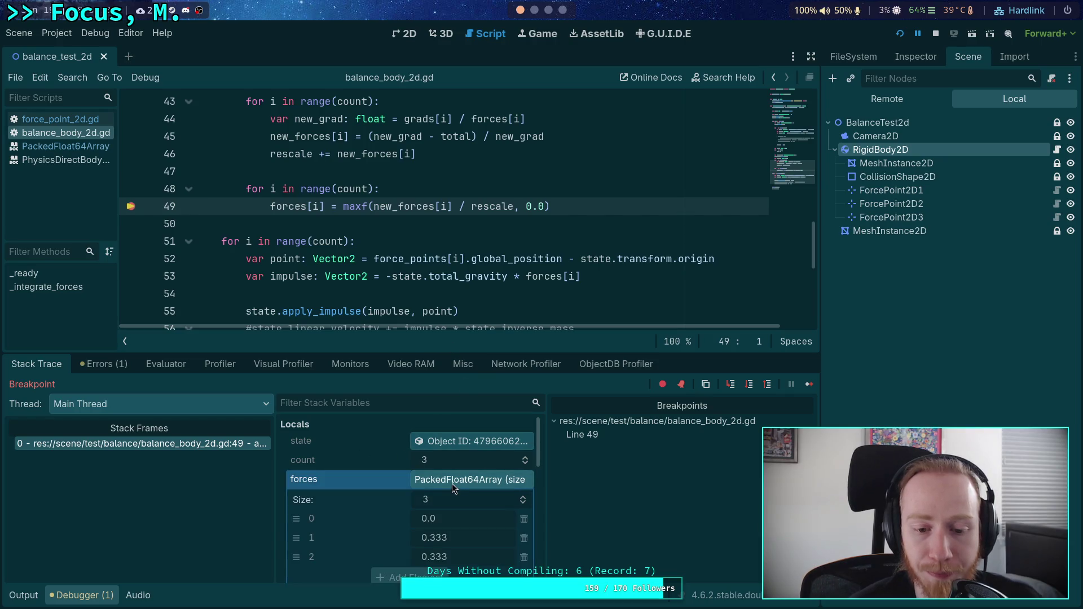
{"action": "left_click", "coordinate": [750, 388]}
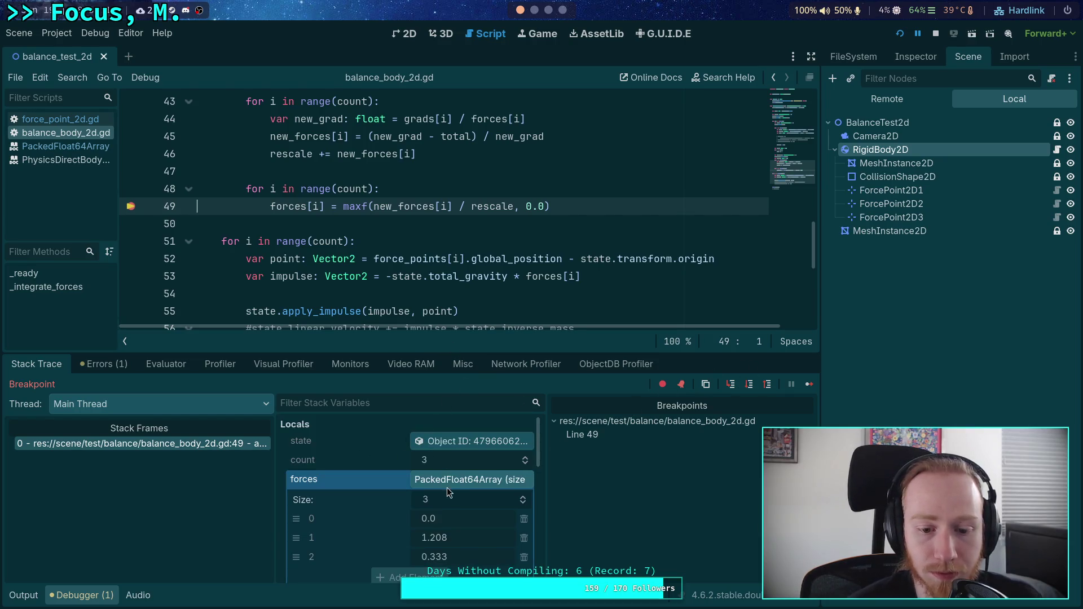
{"action": "left_click", "coordinate": [746, 389]}
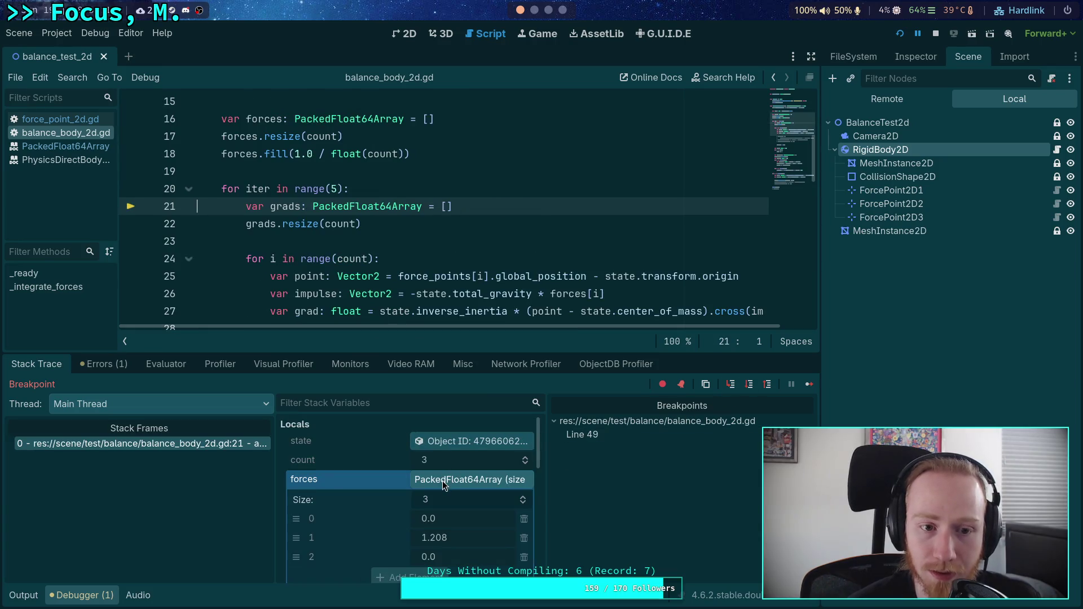
{"action": "scroll", "coordinate": [390, 466], "scroll_direction": "down", "scroll_amount": 2}
{"action": "scroll", "coordinate": [390, 466], "scroll_direction": "up", "scroll_amount": 2}
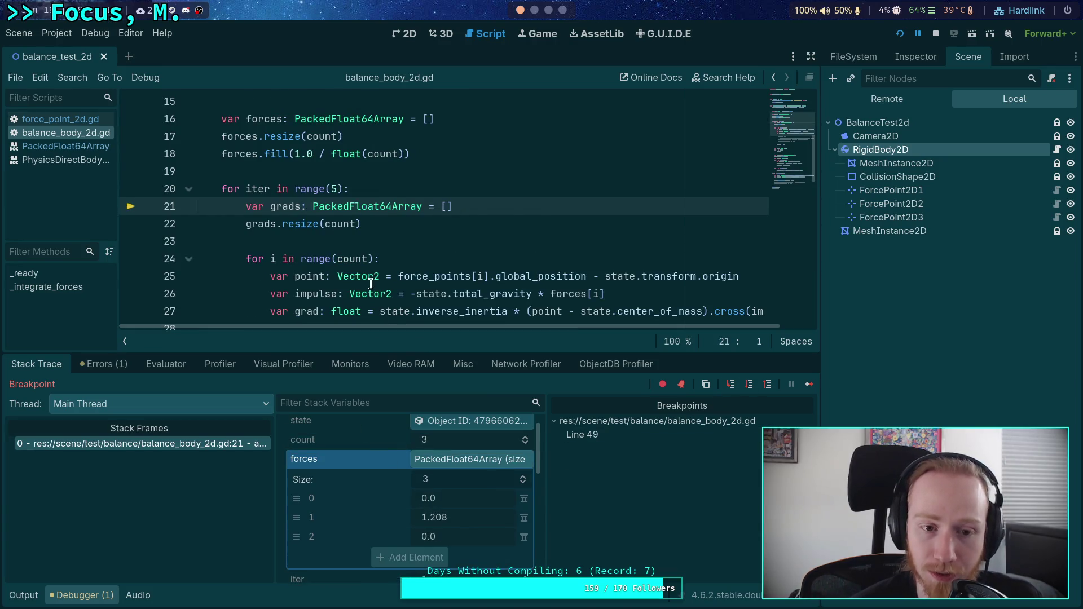
{"action": "scroll", "coordinate": [370, 277], "scroll_direction": "down", "scroll_amount": 1}
{"action": "scroll", "coordinate": [373, 230], "scroll_direction": "down", "scroll_amount": 1}
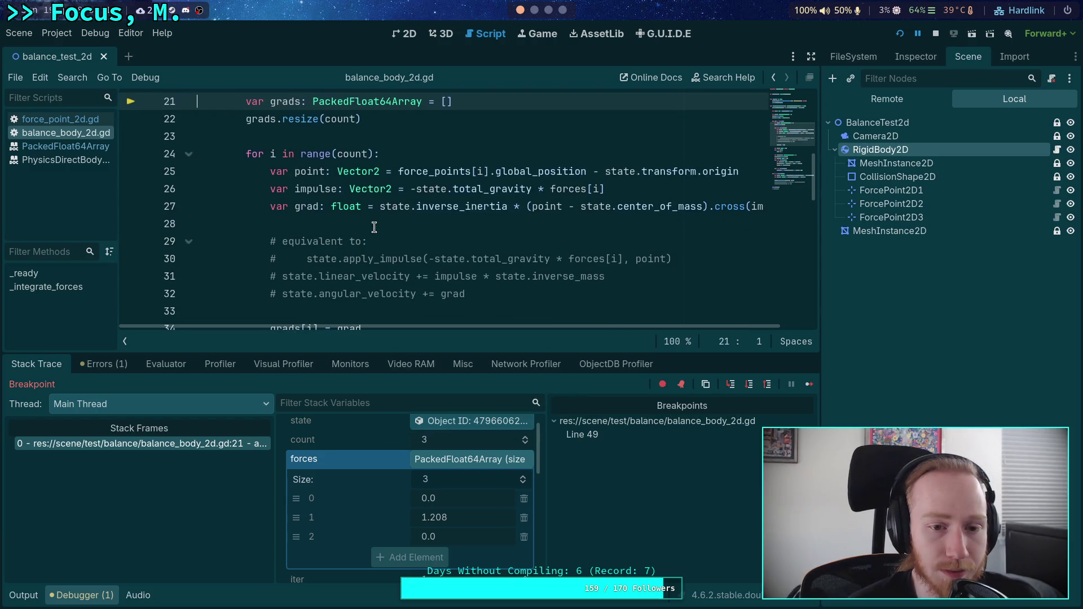
{"action": "scroll", "coordinate": [420, 242], "scroll_direction": "up", "scroll_amount": 1}
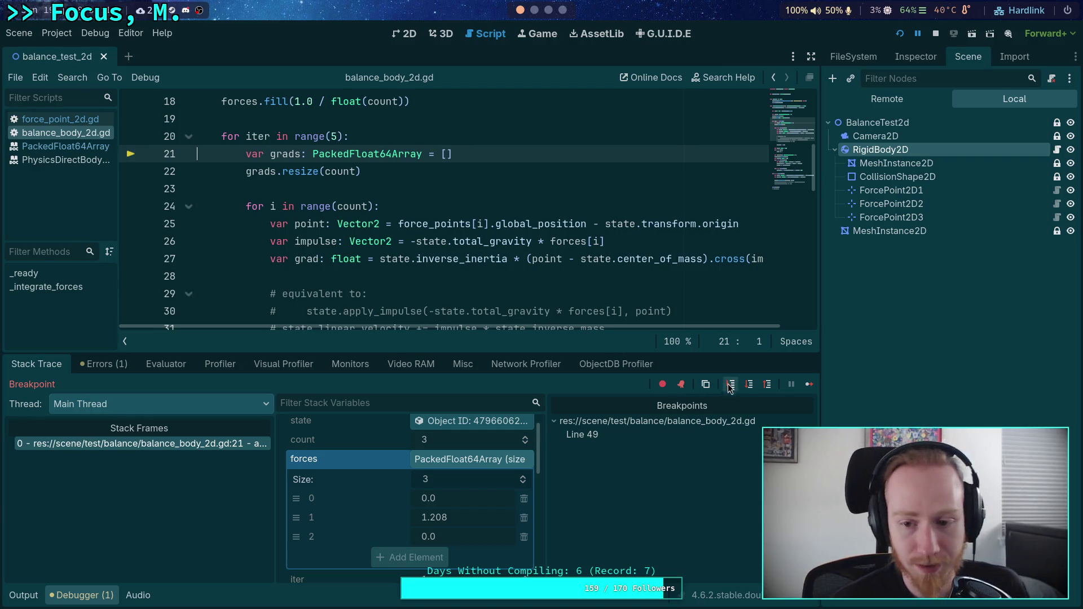
Step over line by line from line 21 through the gradient loop to line 36.
{"action": "left_click", "coordinate": [750, 385]}
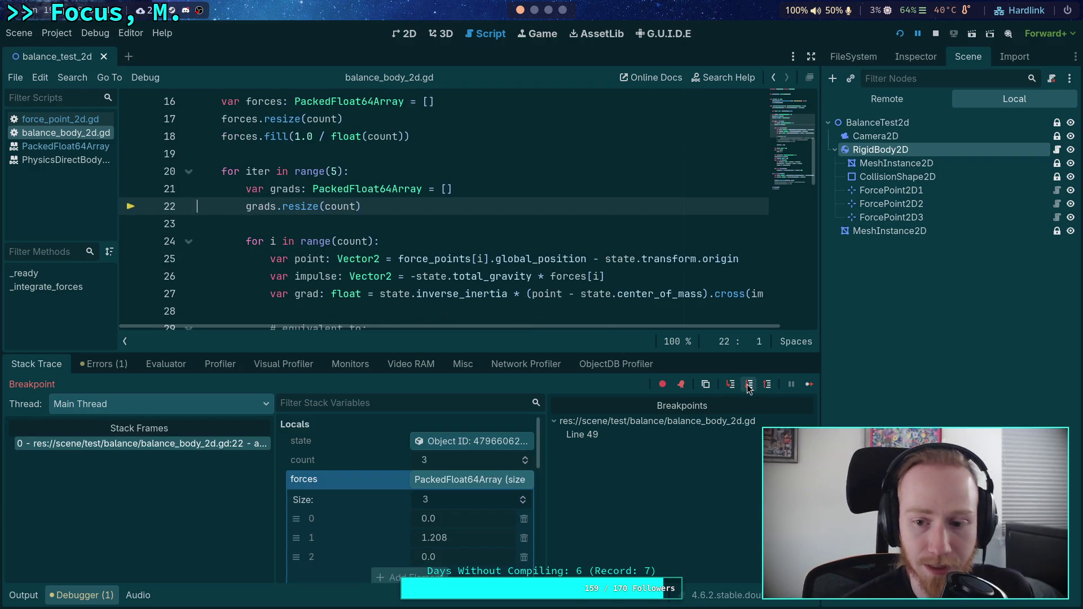
{"action": "left_click", "coordinate": [750, 386]}
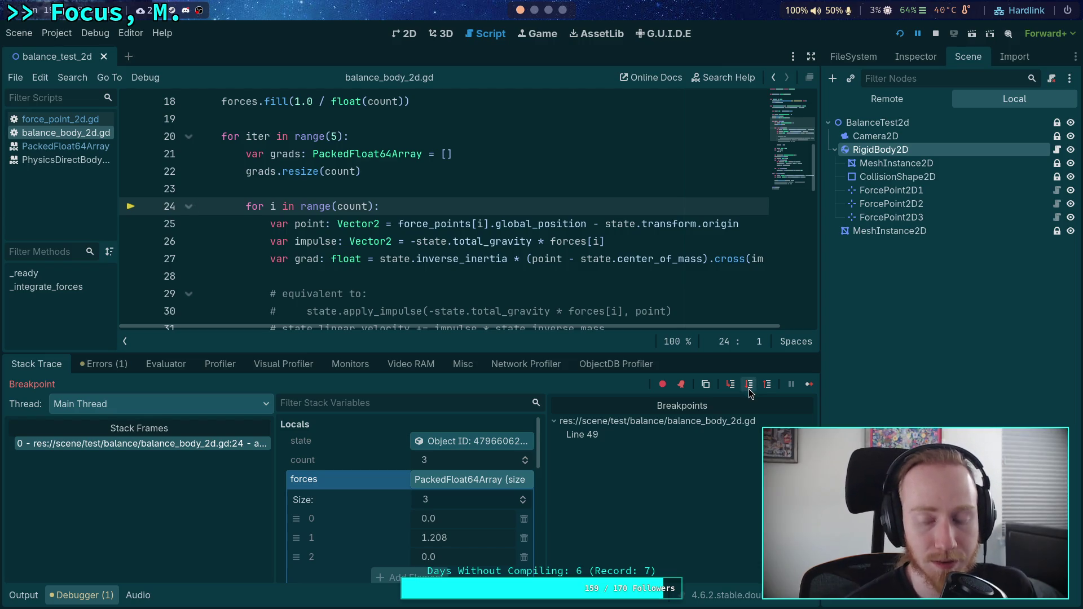
{"action": "left_click", "coordinate": [750, 391]}
{"action": "left_click", "coordinate": [750, 389]}
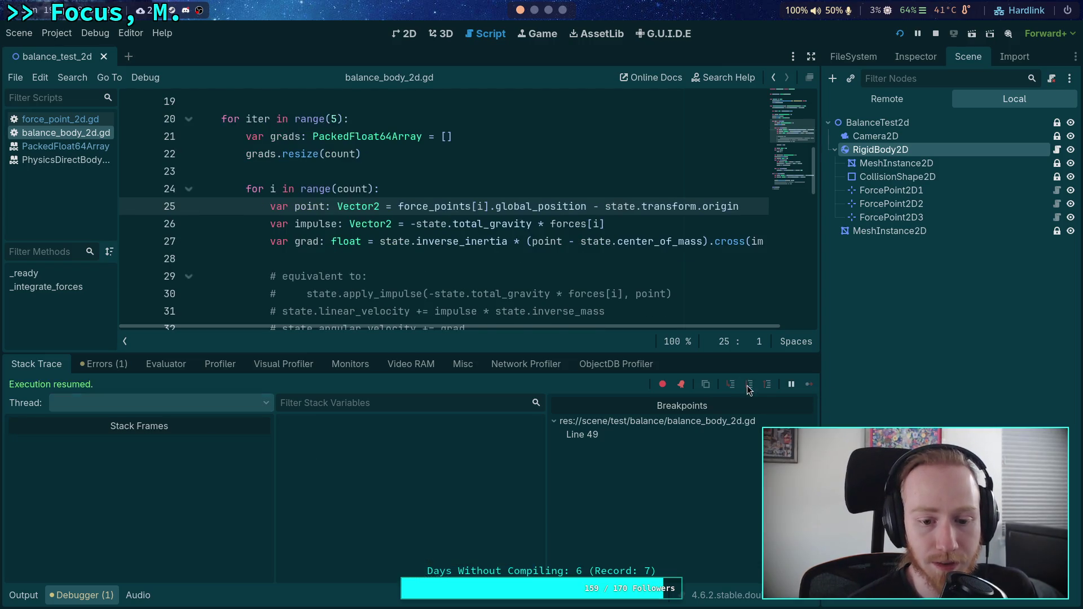
{"action": "left_click", "coordinate": [751, 389]}
{"action": "left_click", "coordinate": [749, 389]}
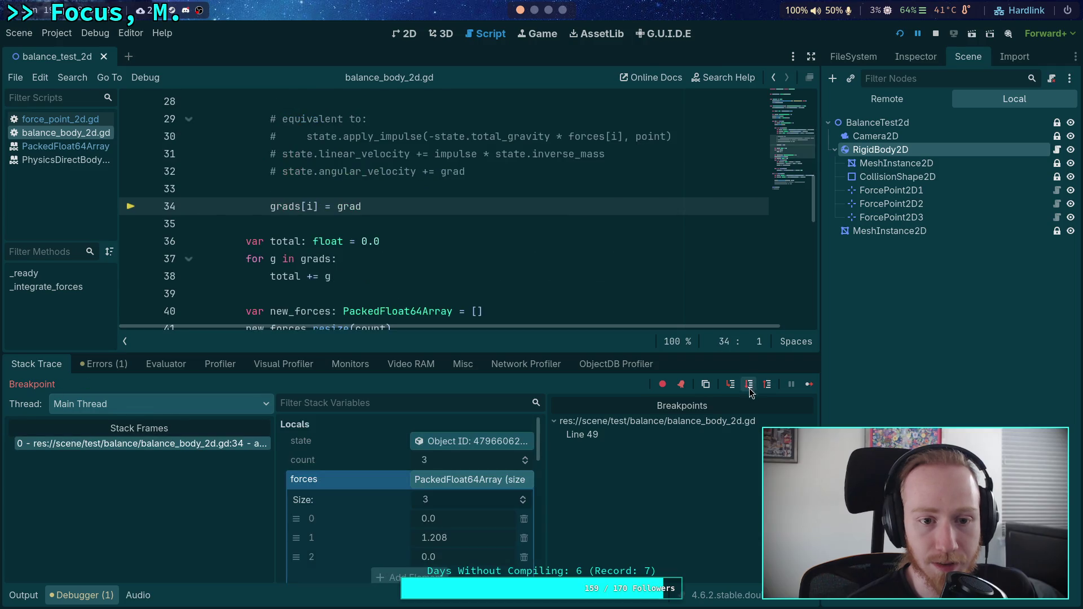
{"action": "left_click", "coordinate": [750, 389]}
{"action": "left_click", "coordinate": [750, 389]}
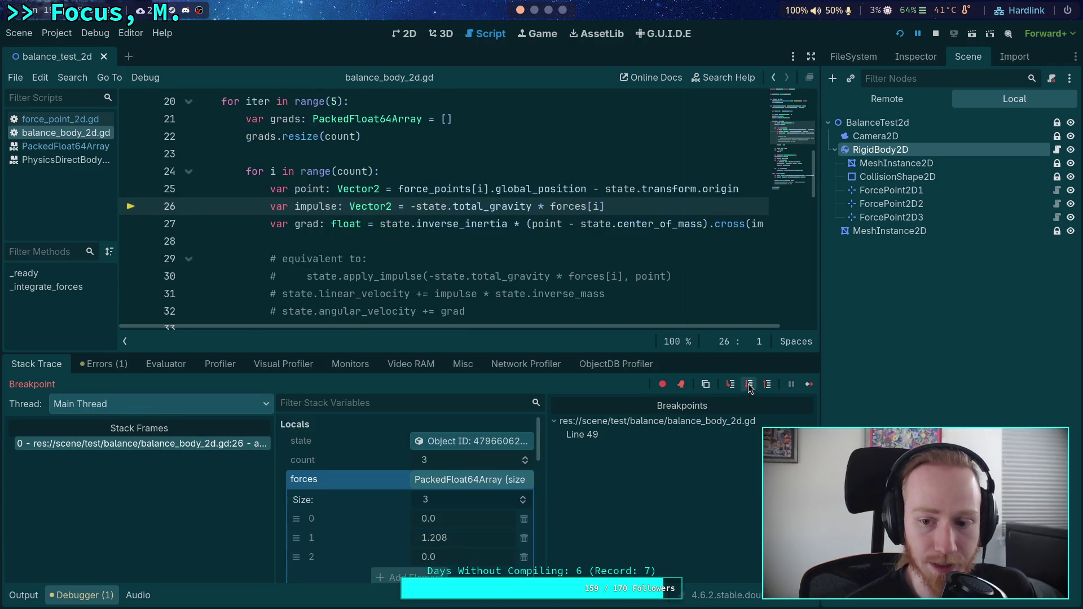
{"action": "left_click", "coordinate": [750, 390]}
{"action": "left_click", "coordinate": [750, 389]}
{"action": "left_click", "coordinate": [750, 389]}
{"action": "left_click", "coordinate": [750, 389]}
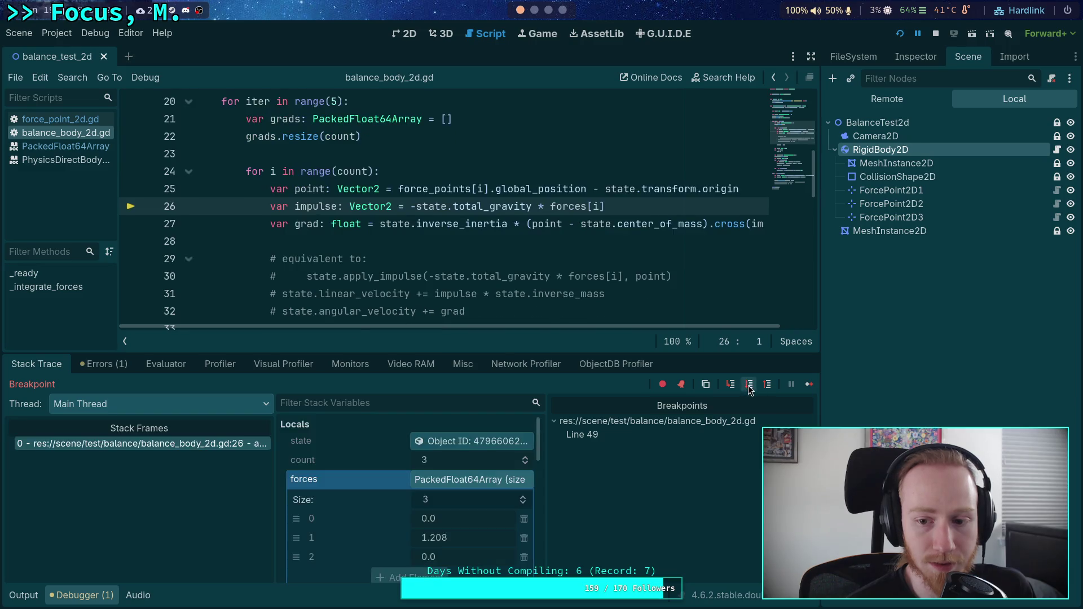
{"action": "left_click", "coordinate": [750, 390]}
{"action": "left_click", "coordinate": [750, 389]}
{"action": "left_click", "coordinate": [750, 390]}
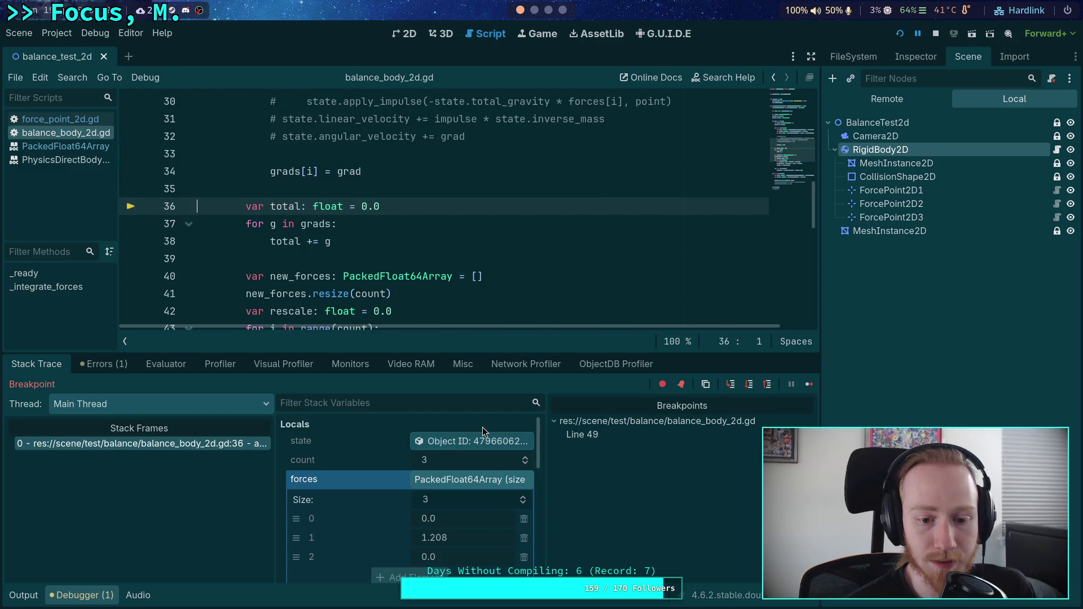
Inspect new_forces and grads in Locals, where grads reads 0.0, 0.009 and 0.0.
{"action": "left_click", "coordinate": [439, 474]}
{"action": "scroll", "coordinate": [392, 493], "scroll_direction": "down", "scroll_amount": 3}
{"action": "left_click", "coordinate": [432, 514]}
{"action": "scroll", "coordinate": [432, 516], "scroll_direction": "down", "scroll_amount": 2}
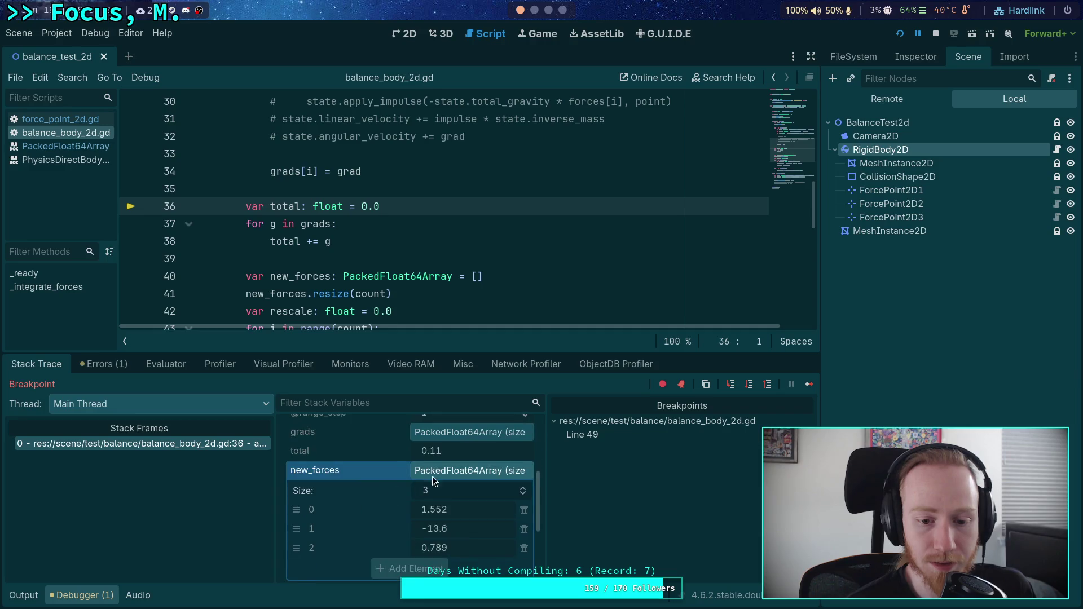
{"action": "left_click", "coordinate": [432, 476]}
{"action": "left_click", "coordinate": [450, 435]}
{"action": "scroll", "coordinate": [413, 482], "scroll_direction": "up", "scroll_amount": 1}
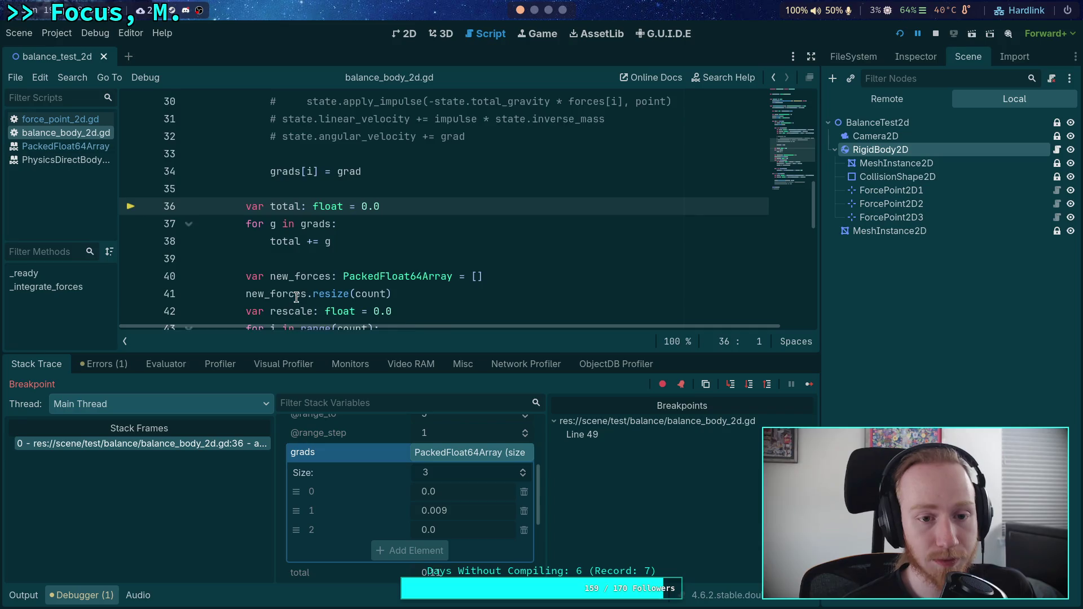
{"action": "scroll", "coordinate": [298, 296], "scroll_direction": "down", "scroll_amount": 2}
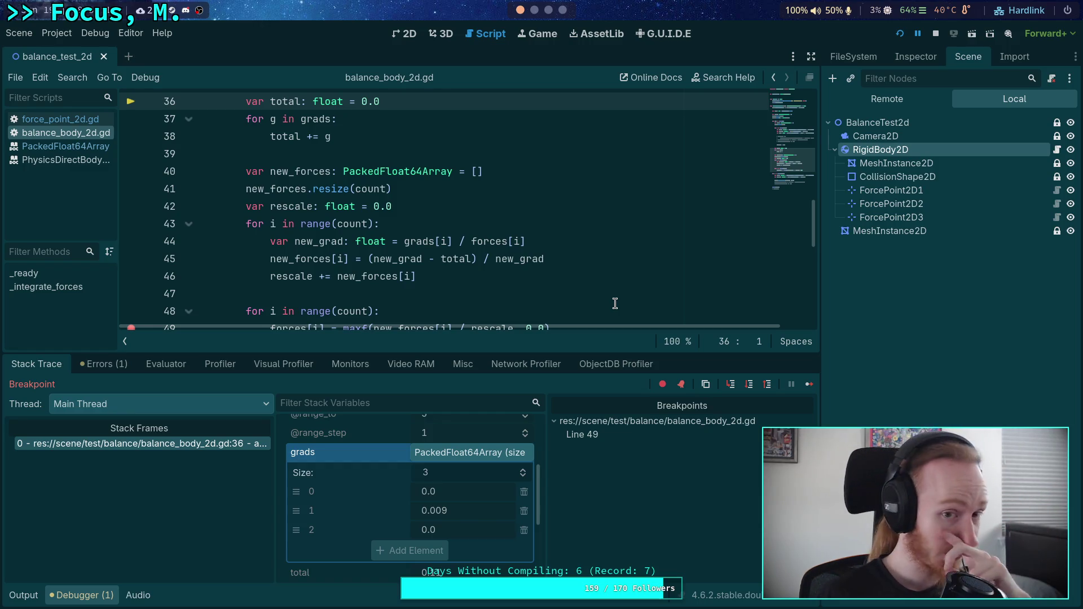
Step through the gradient-summing loop to the new_forces declaration.
{"action": "left_click", "coordinate": [750, 384]}
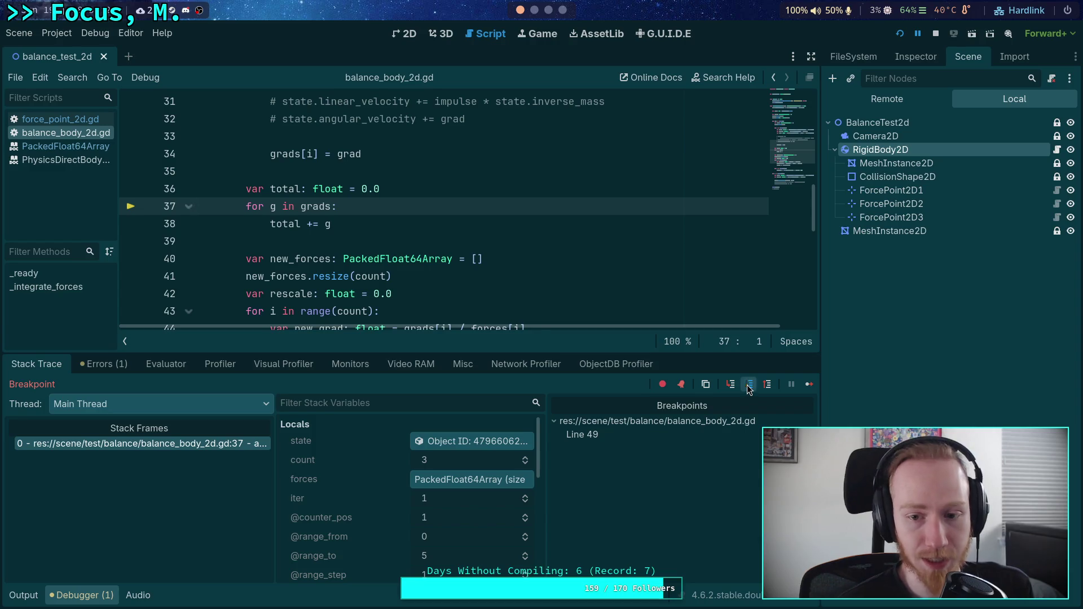
{"action": "left_click", "coordinate": [749, 385]}
{"action": "left_click", "coordinate": [748, 386]}
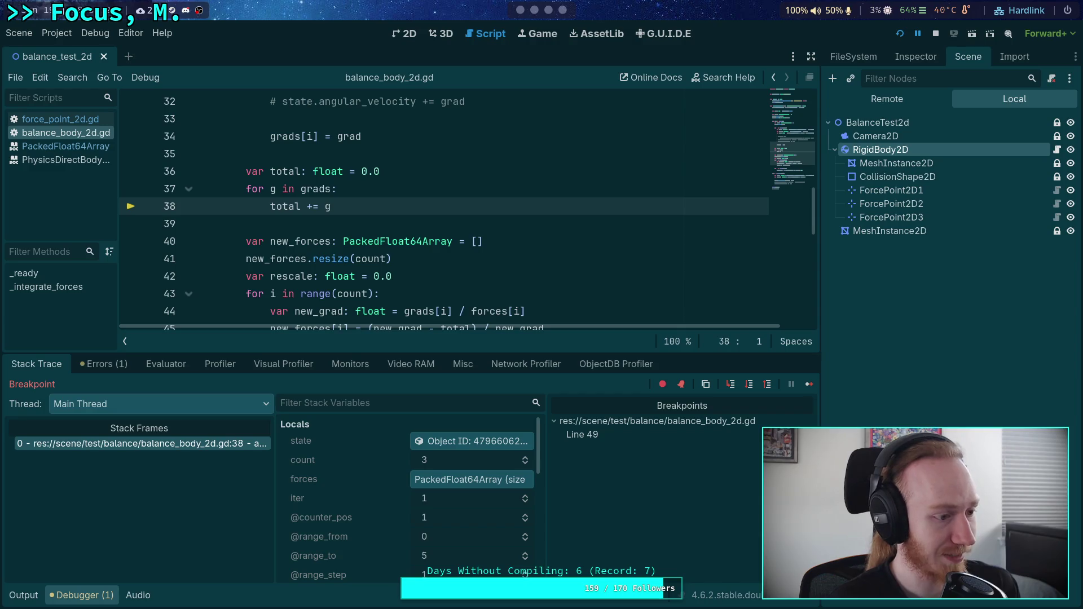
{"action": "left_click", "coordinate": [750, 385]}
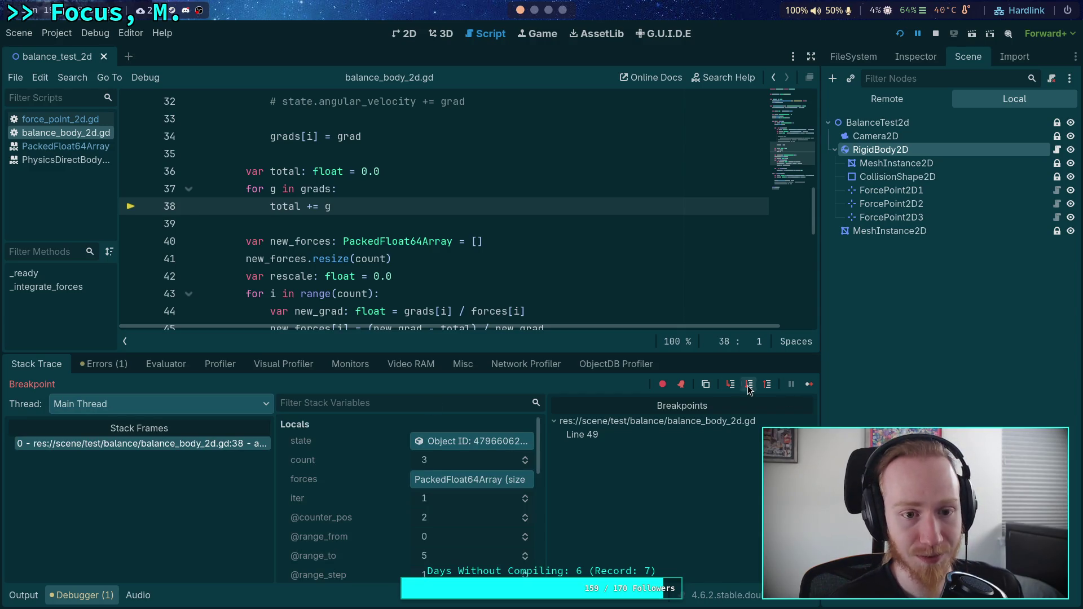
{"action": "left_click", "coordinate": [750, 386]}
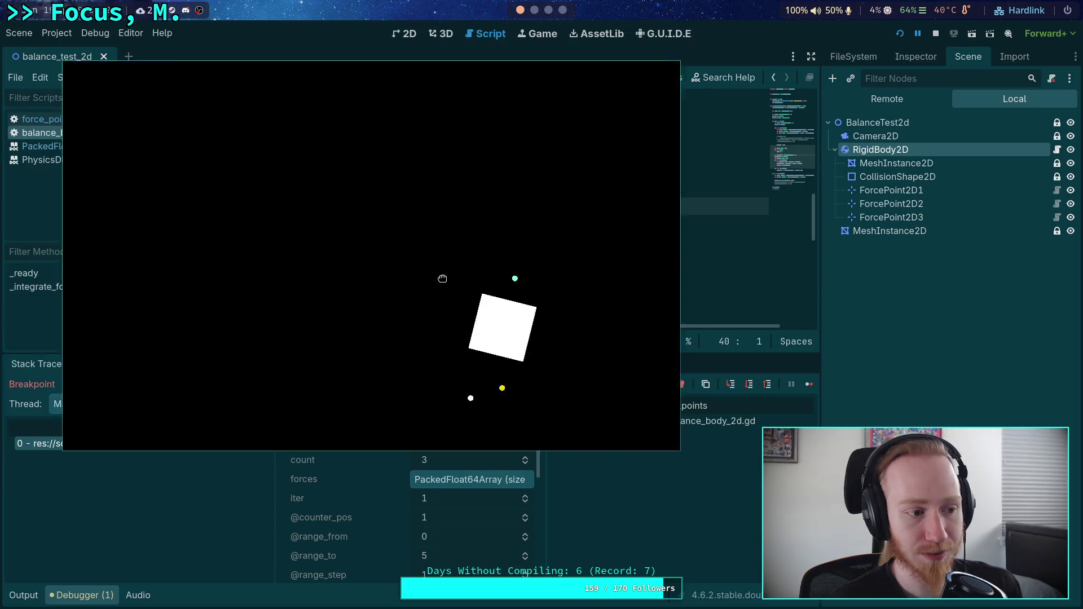
Move the floating game window aside and expand forces in Locals to check its values.
{"action": "mouse_move", "coordinate": [443, 279]}
{"action": "left_mouse_down"}
{"action": "mouse_move", "coordinate": [380, 248]}
{"action": "mouse_move", "coordinate": [401, 237]}
{"action": "mouse_move", "coordinate": [547, 248]}
{"action": "left_mouse_up"}
{"action": "scroll", "coordinate": [438, 499], "scroll_direction": "down", "scroll_amount": 4}
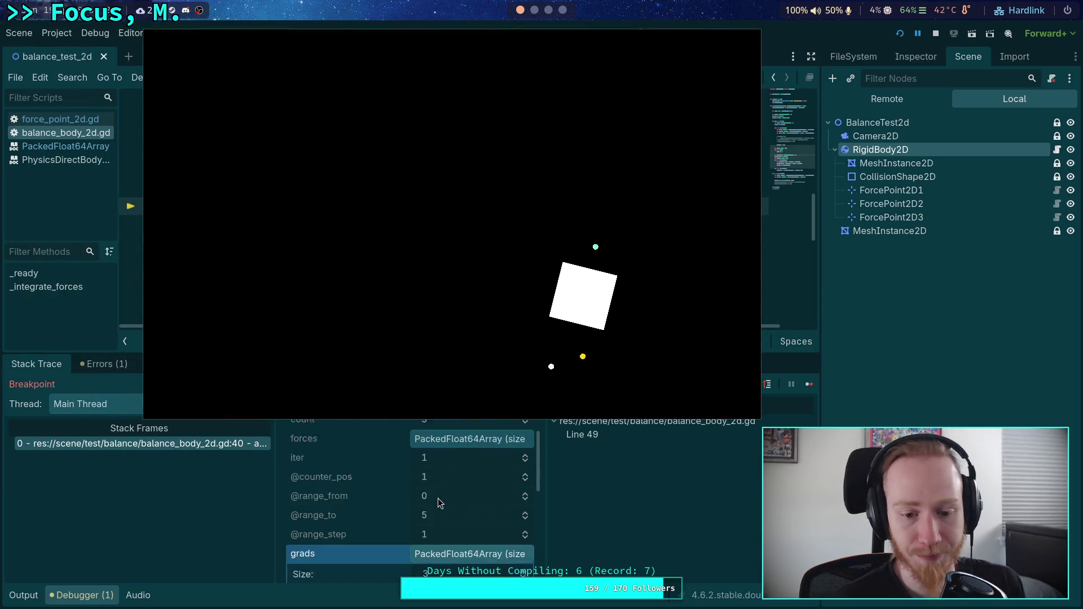
{"action": "scroll", "coordinate": [438, 499], "scroll_direction": "up", "scroll_amount": 2}
{"action": "scroll", "coordinate": [438, 498], "scroll_direction": "up", "scroll_amount": 2}
{"action": "left_click", "coordinate": [468, 479]}
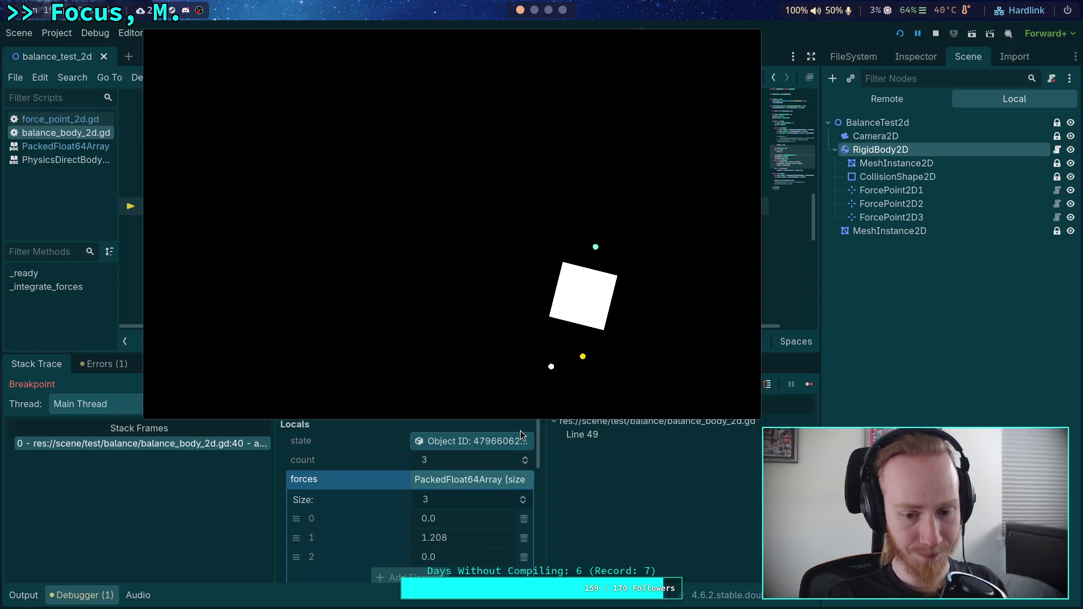
{"action": "scroll", "coordinate": [476, 507], "scroll_direction": "down", "scroll_amount": 5}
{"action": "scroll", "coordinate": [473, 499], "scroll_direction": "down", "scroll_amount": 2}
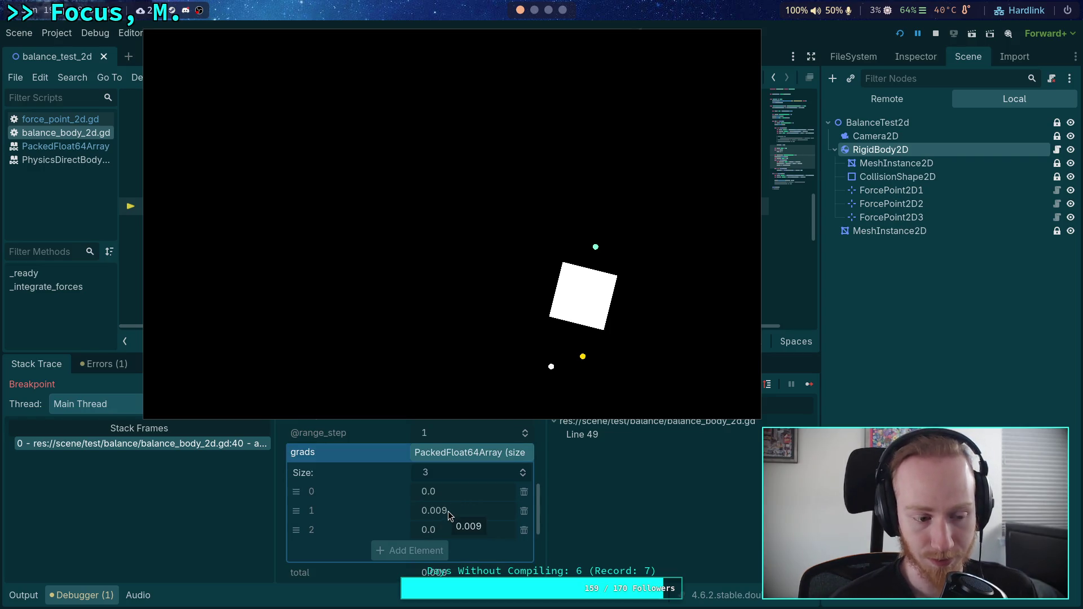
{"action": "scroll", "coordinate": [448, 512], "scroll_direction": "down", "scroll_amount": 1}
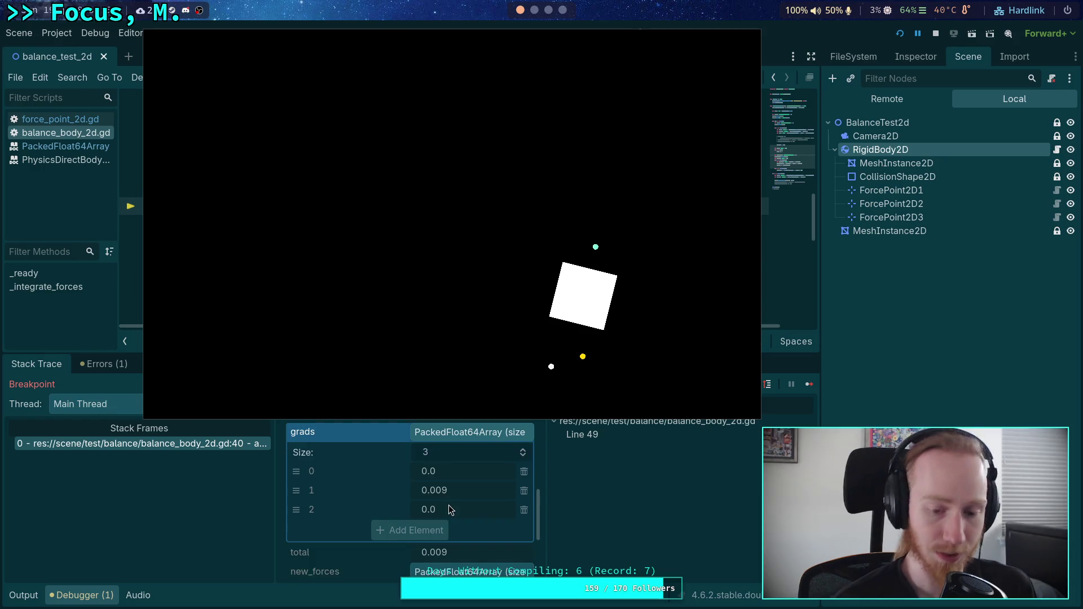
{"action": "key", "text": "super+m"}
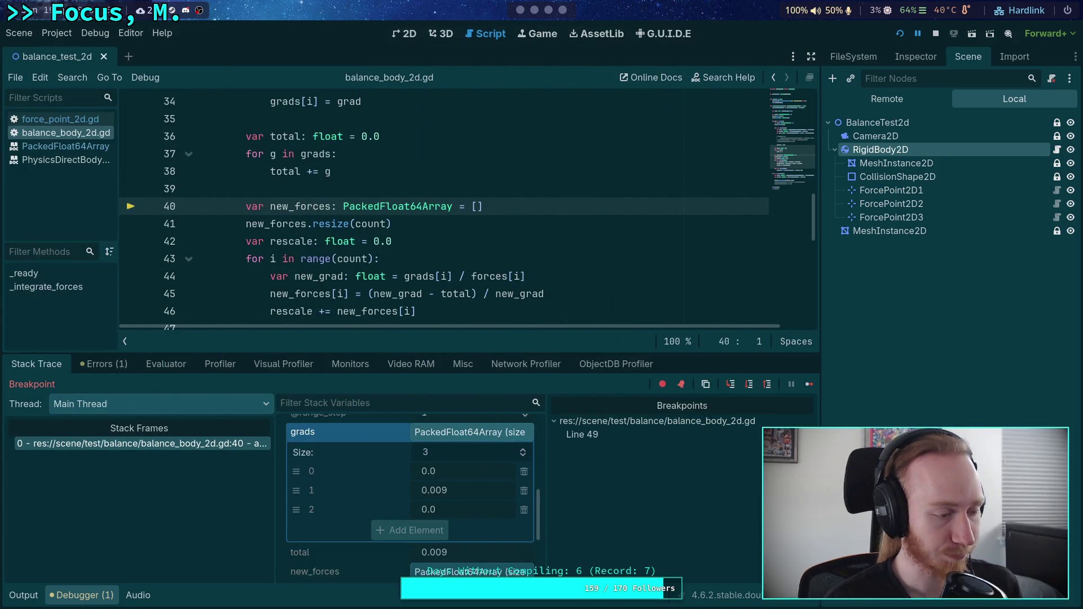
{"action": "scroll", "coordinate": [452, 304], "scroll_direction": "down", "scroll_amount": 1}
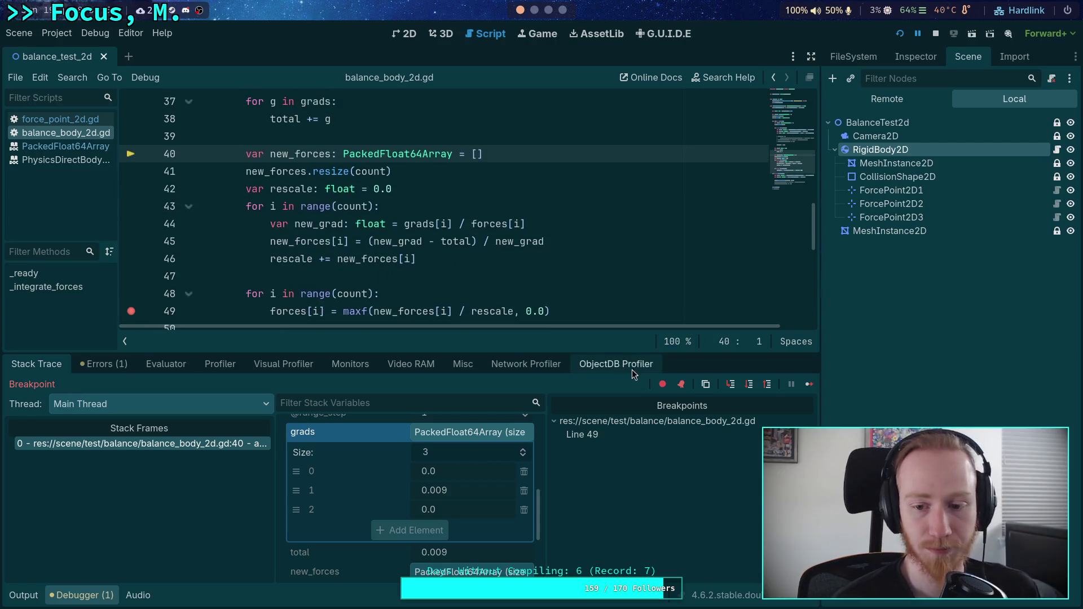
Step to the force rescaling loop and expand new_forces, collapsing forces and grads.
{"action": "left_click", "coordinate": [749, 385]}
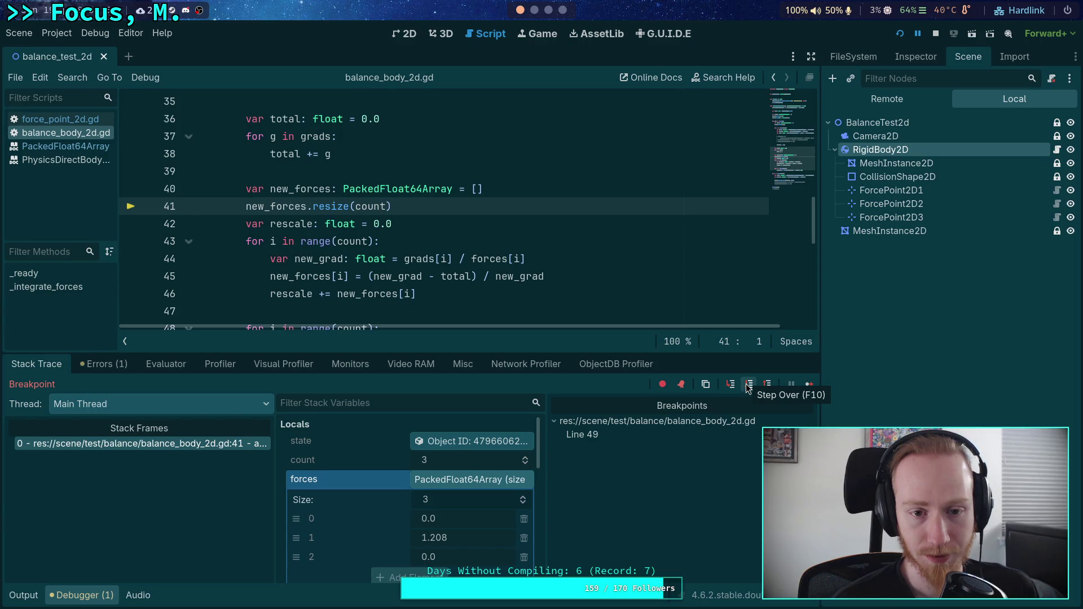
{"action": "left_click", "coordinate": [748, 392]}
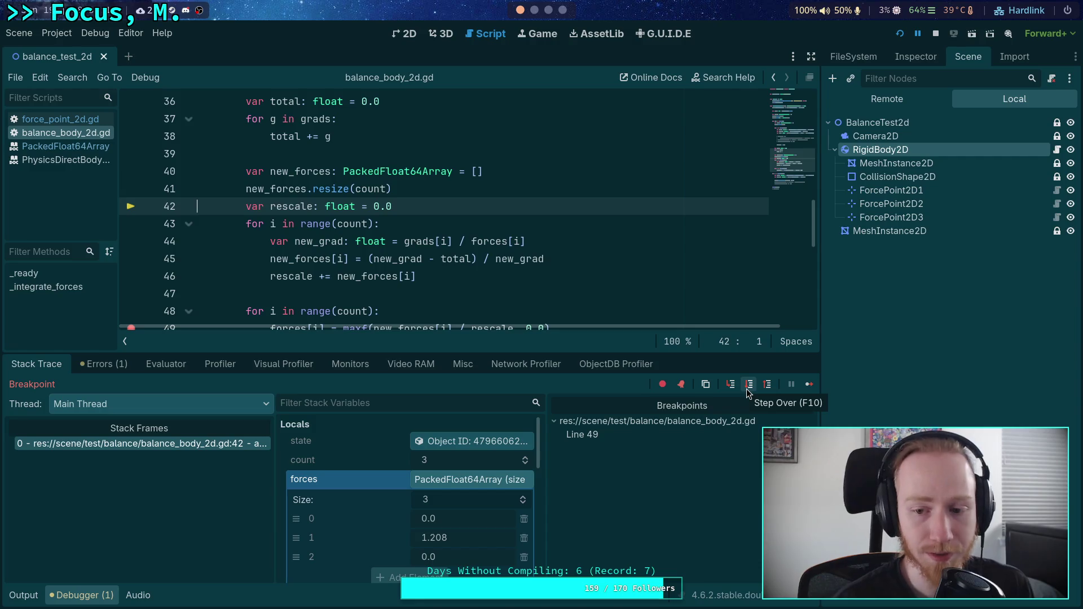
{"action": "left_click", "coordinate": [748, 389]}
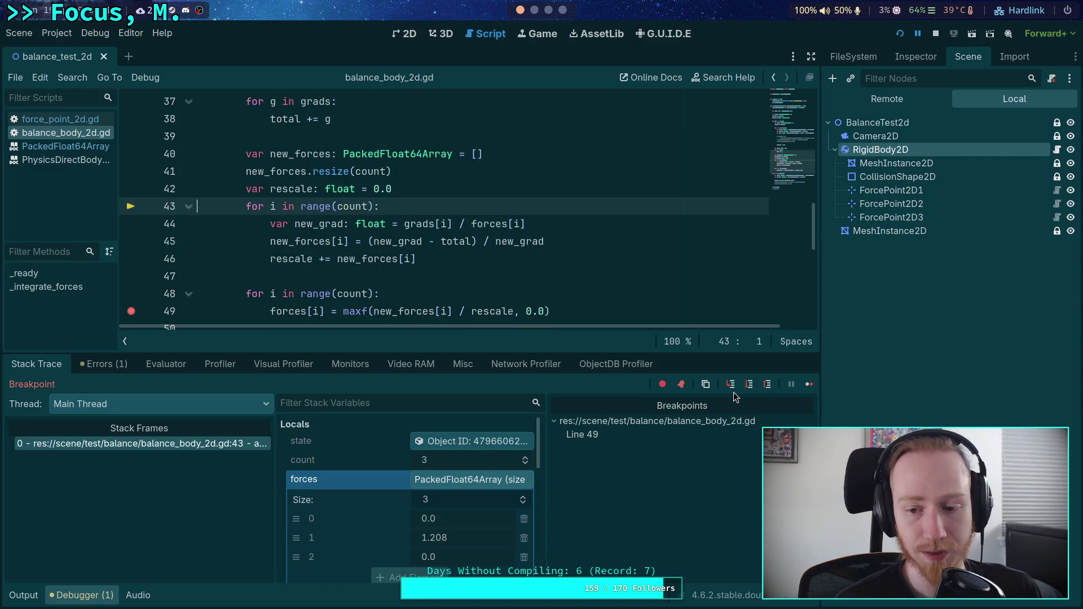
{"action": "left_click", "coordinate": [749, 388]}
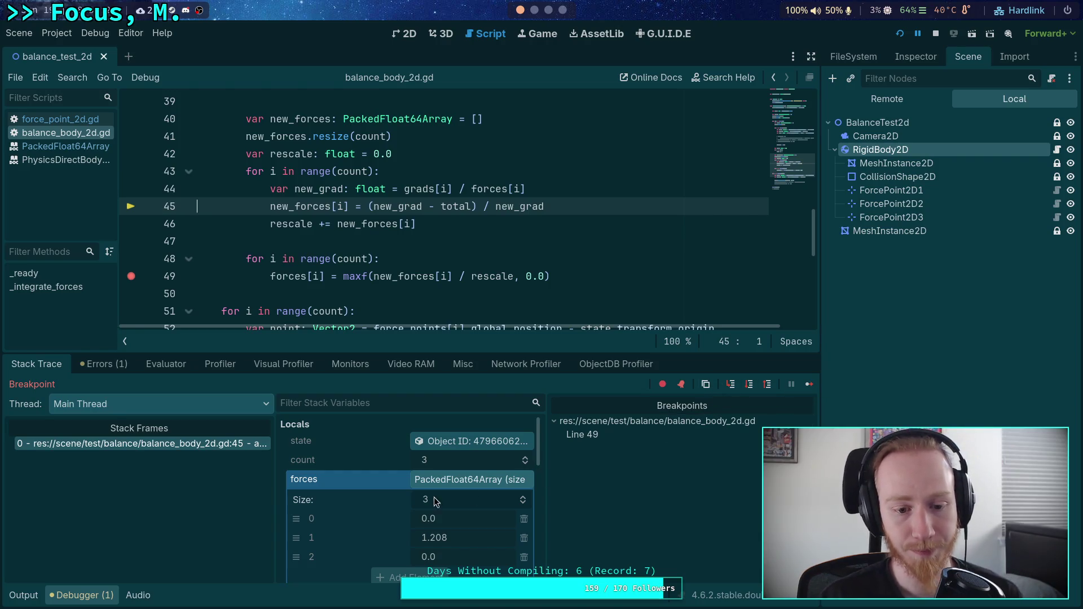
{"action": "left_click", "coordinate": [434, 479]}
{"action": "scroll", "coordinate": [432, 479], "scroll_direction": "down", "scroll_amount": 3}
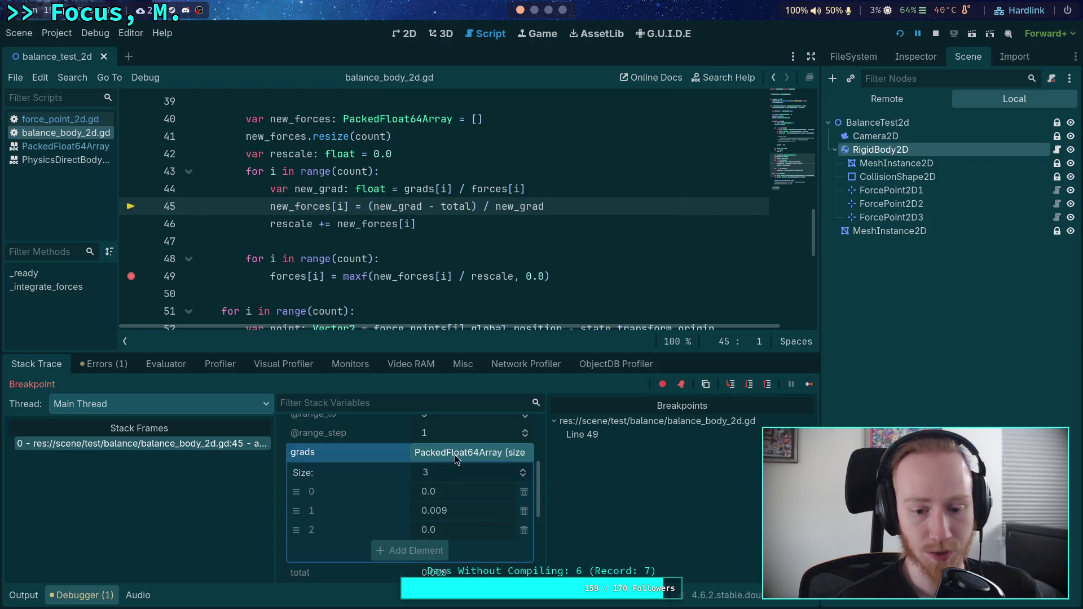
{"action": "left_click", "coordinate": [455, 454]}
{"action": "left_click", "coordinate": [452, 492]}
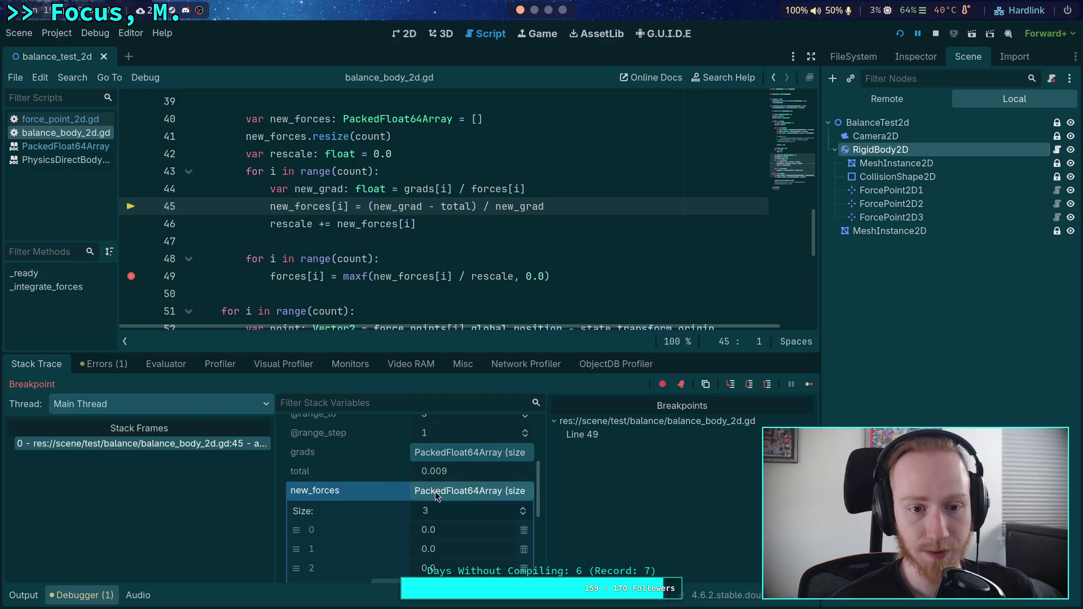
{"action": "scroll", "coordinate": [387, 478], "scroll_direction": "down", "scroll_amount": 5}
{"action": "scroll", "coordinate": [440, 502], "scroll_direction": "up", "scroll_amount": 5}
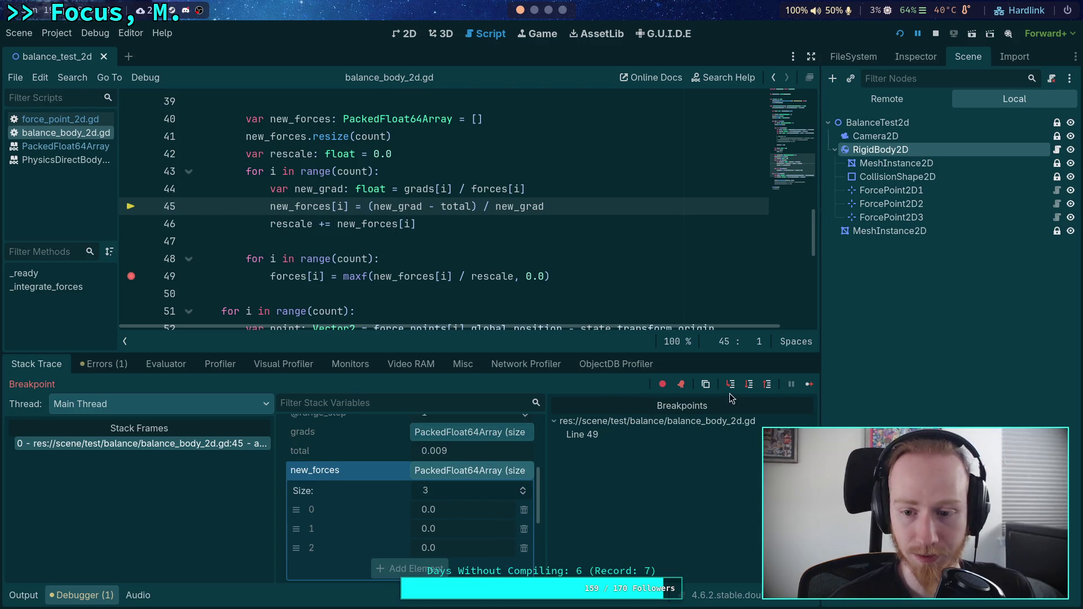
Step through rescaling passes and check the updated new_forces and variable values in the code.
{"action": "left_click", "coordinate": [750, 385]}
{"action": "left_click", "coordinate": [750, 385]}
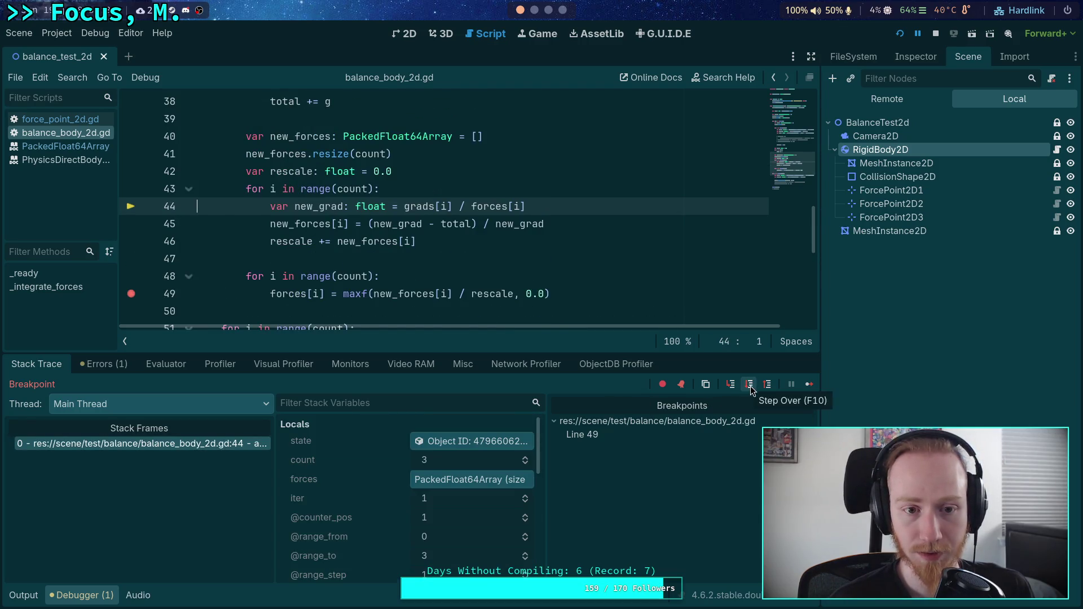
{"action": "left_click", "coordinate": [750, 385]}
{"action": "scroll", "coordinate": [429, 476], "scroll_direction": "down", "scroll_amount": 3}
{"action": "left_click", "coordinate": [429, 476]}
{"action": "scroll", "coordinate": [438, 475], "scroll_direction": "down", "scroll_amount": 5}
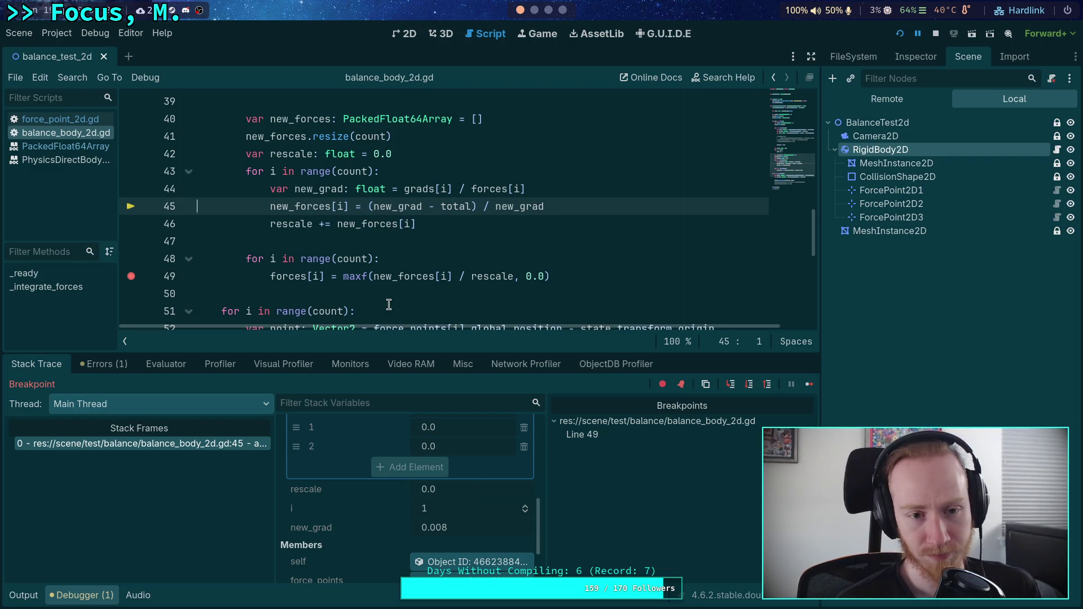
{"action": "mouse_move", "coordinate": [414, 192]}
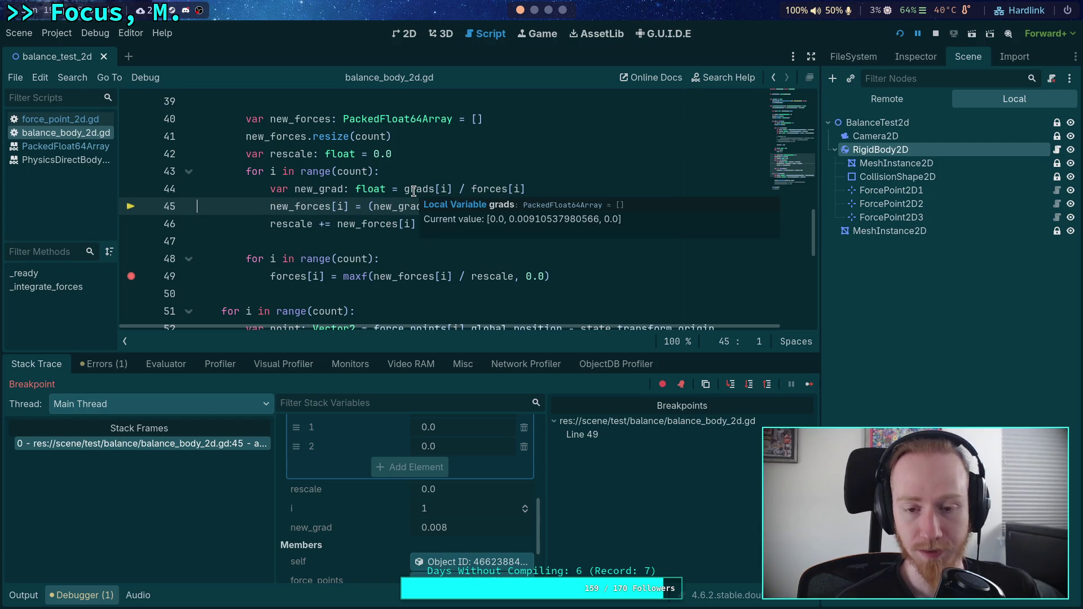
{"action": "mouse_move", "coordinate": [476, 187]}
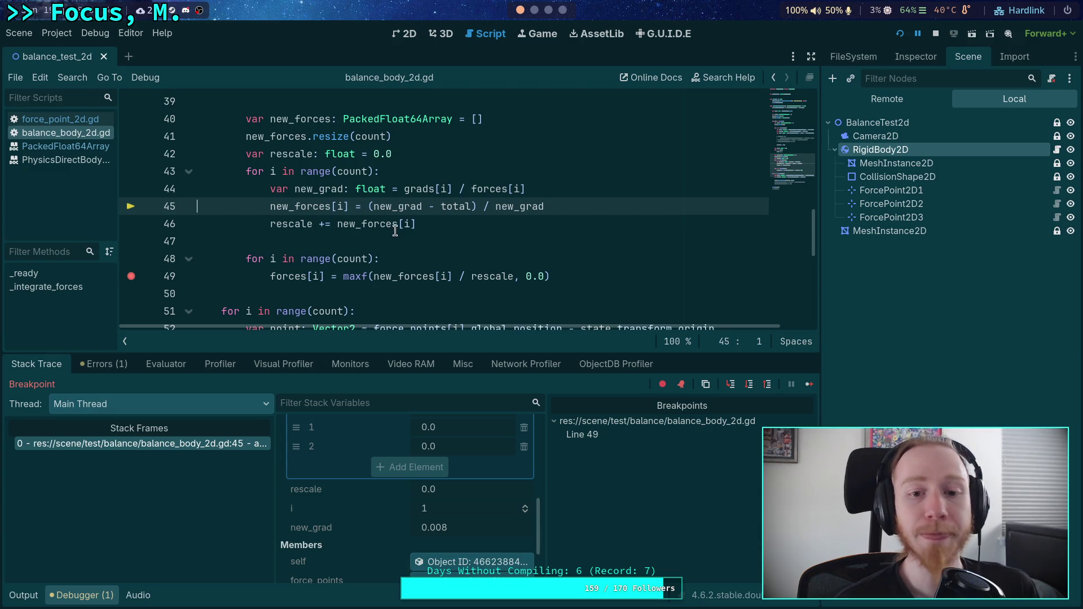
{"action": "mouse_move", "coordinate": [448, 274]}
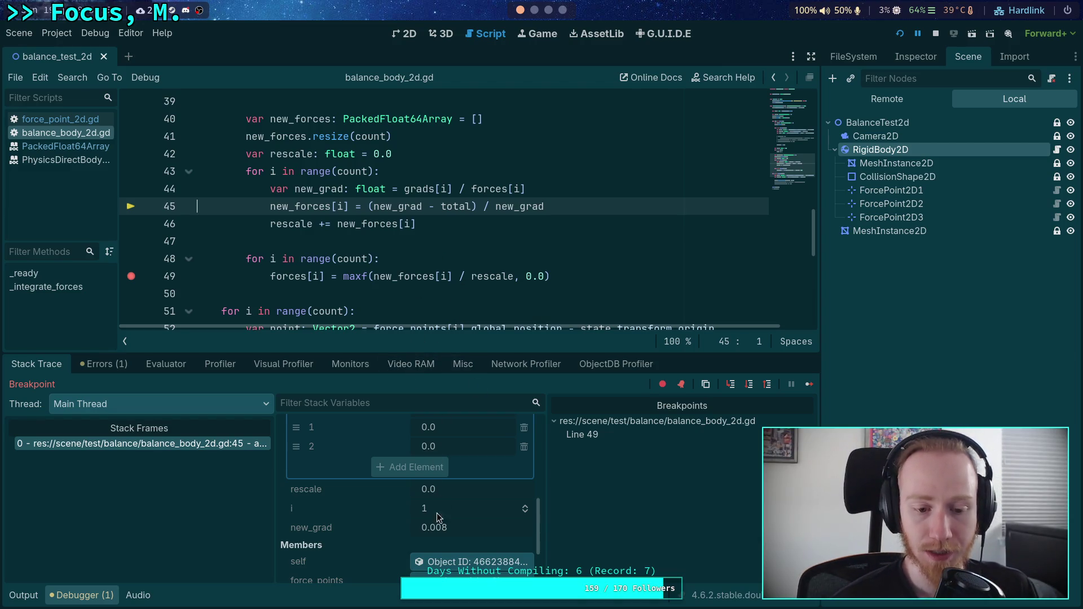
{"action": "scroll", "coordinate": [437, 513], "scroll_direction": "up", "scroll_amount": 3}
{"action": "scroll", "coordinate": [429, 505], "scroll_direction": "up", "scroll_amount": 1}
{"action": "left_click", "coordinate": [459, 488]}
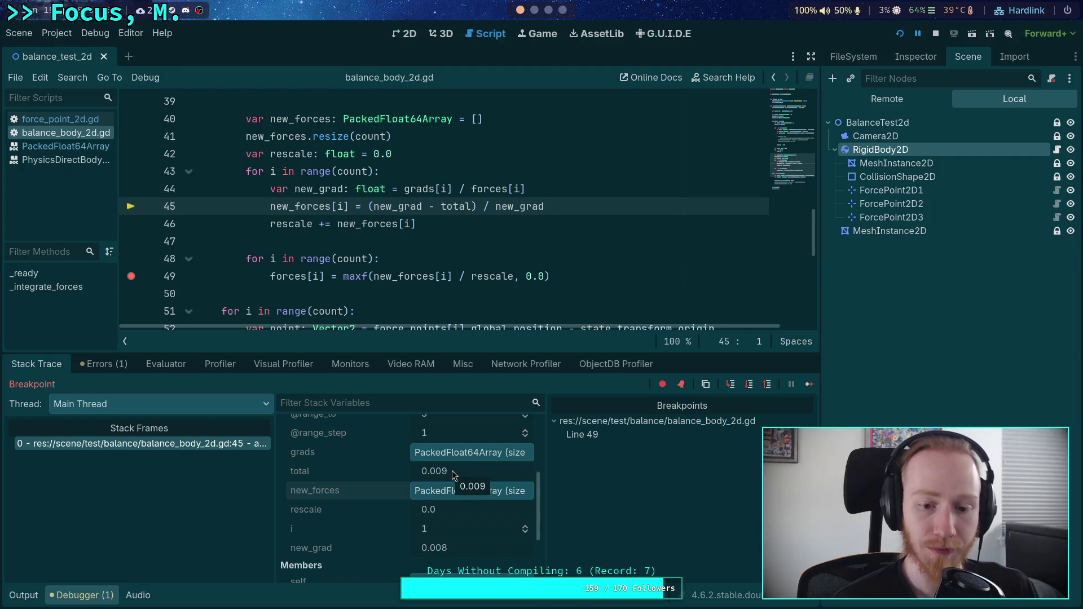
Step once more, confirm new_forces' middle value is now -0.208, then stop debugging.
{"action": "left_click", "coordinate": [748, 383]}
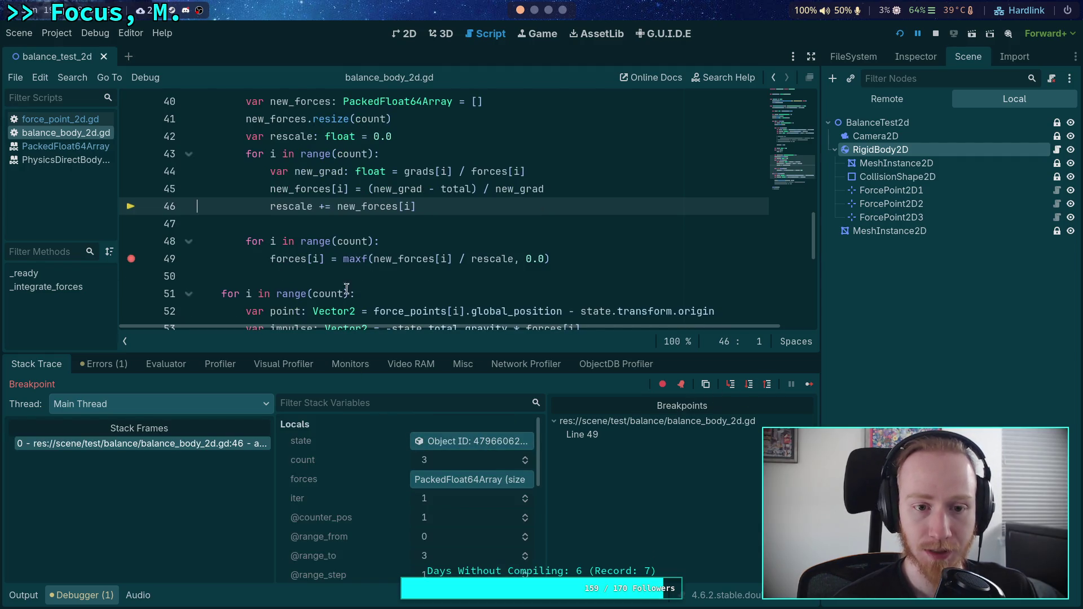
{"action": "scroll", "coordinate": [404, 466], "scroll_direction": "down", "scroll_amount": 4}
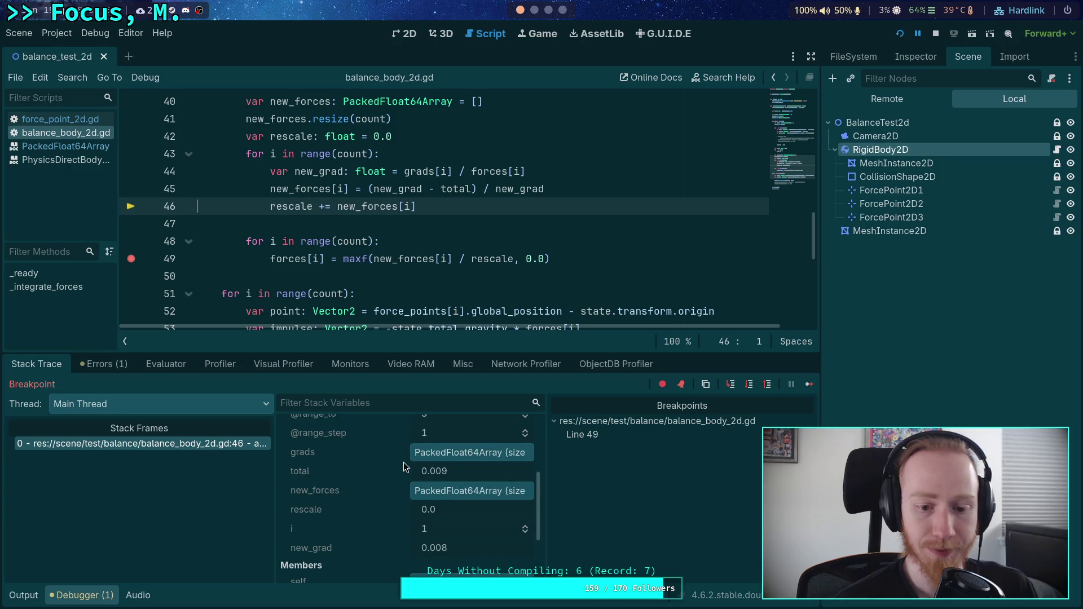
{"action": "left_click", "coordinate": [445, 491]}
{"action": "scroll", "coordinate": [446, 492], "scroll_direction": "down", "scroll_amount": 1}
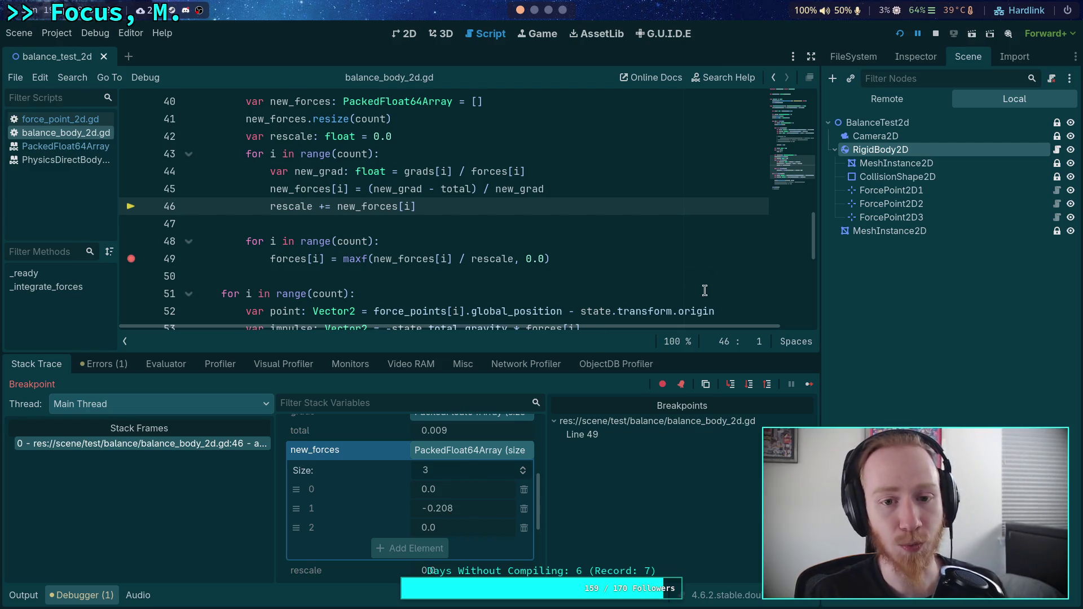
{"action": "left_click", "coordinate": [936, 34]}
Drag the debugger panel down to show more of the script.
{"action": "scroll", "coordinate": [503, 277], "scroll_direction": "up", "scroll_amount": 1}
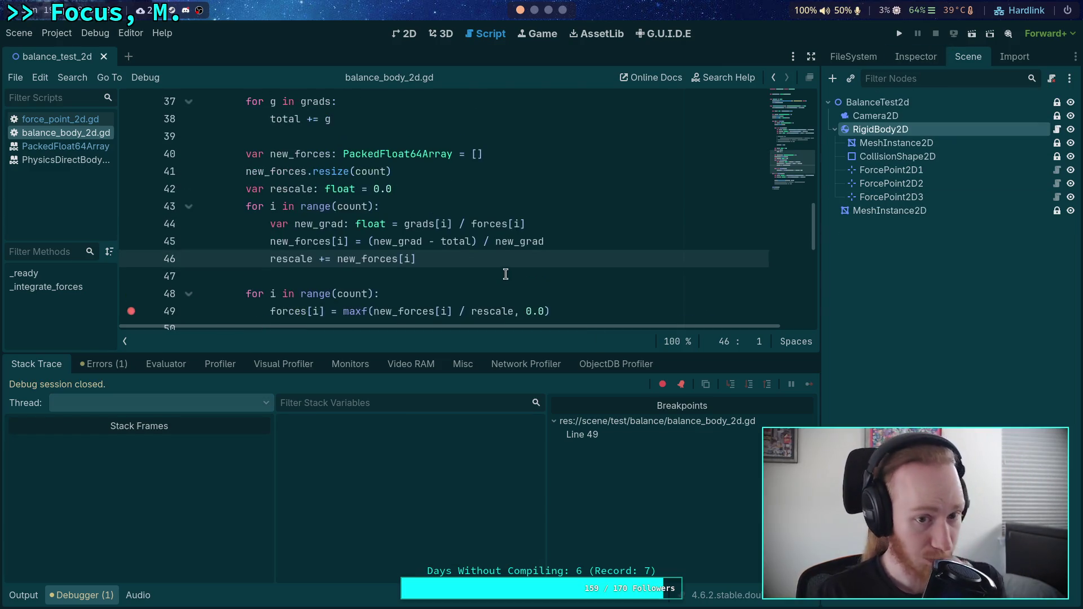
{"action": "scroll", "coordinate": [469, 277], "scroll_direction": "up", "scroll_amount": 1}
{"action": "scroll", "coordinate": [439, 285], "scroll_direction": "down", "scroll_amount": 1}
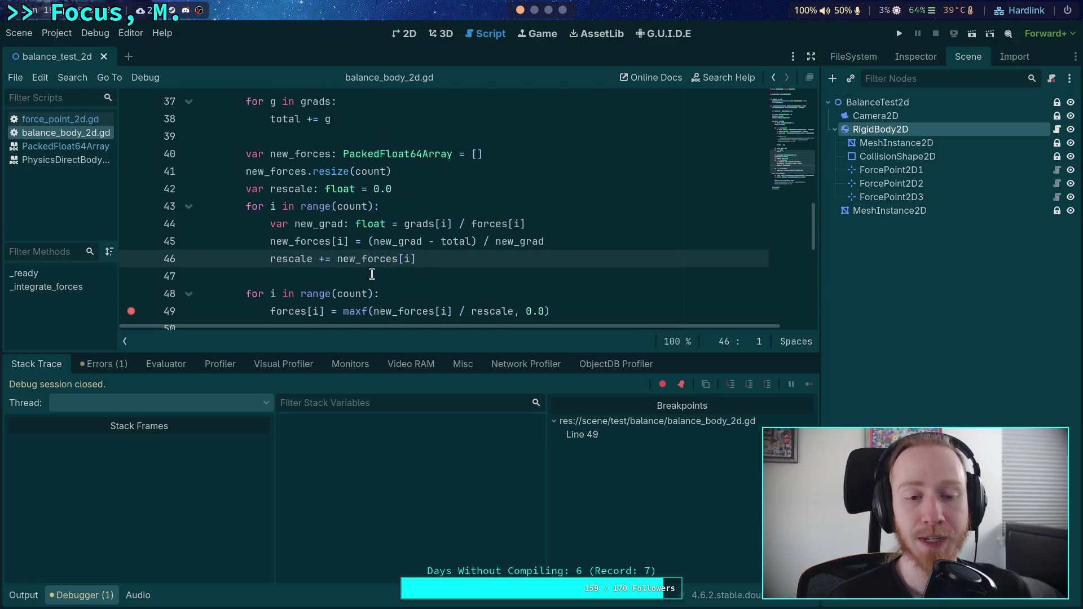
{"action": "left_click_drag", "start_coordinate": [172, 352], "coordinate": [189, 473]}
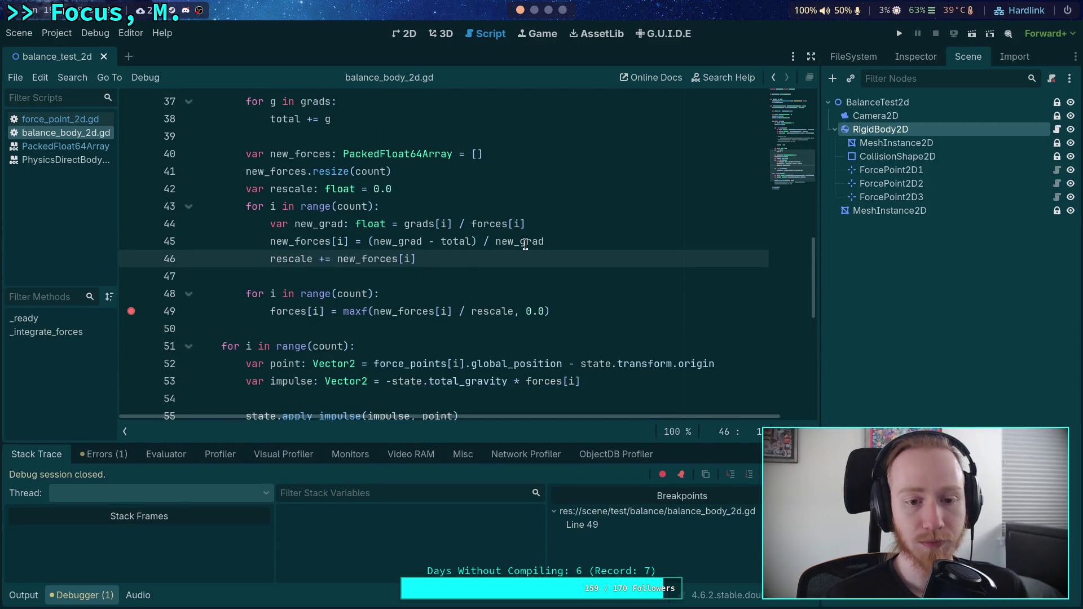
{"action": "left_click", "coordinate": [576, 224]}
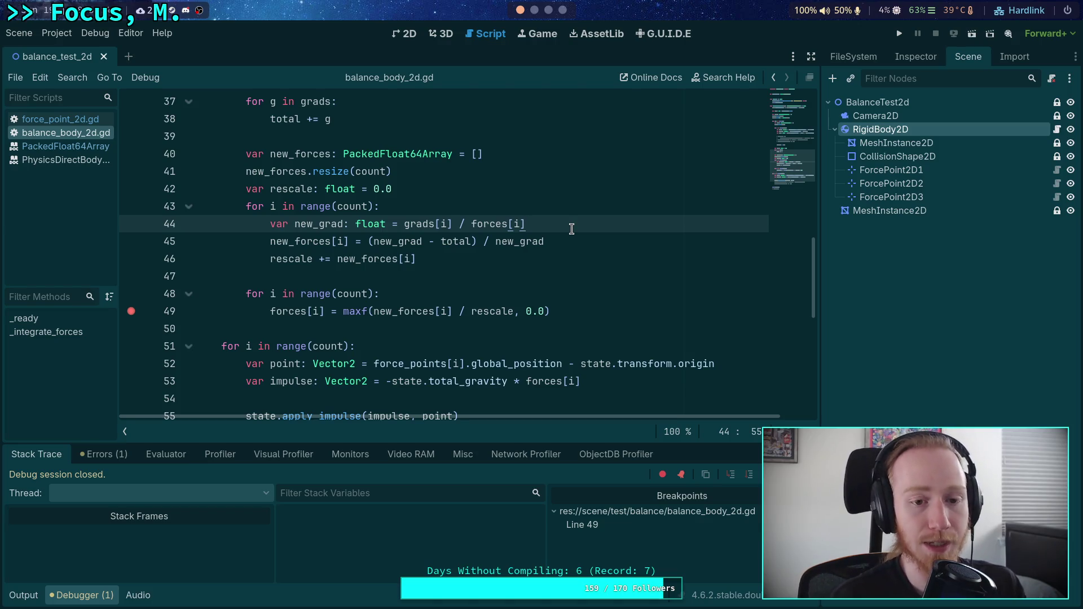
Remove line 49's breakpoint, set one on line 44's new_grad calculation, and run with F5.
{"action": "scroll", "coordinate": [511, 235], "scroll_direction": "up", "scroll_amount": 2}
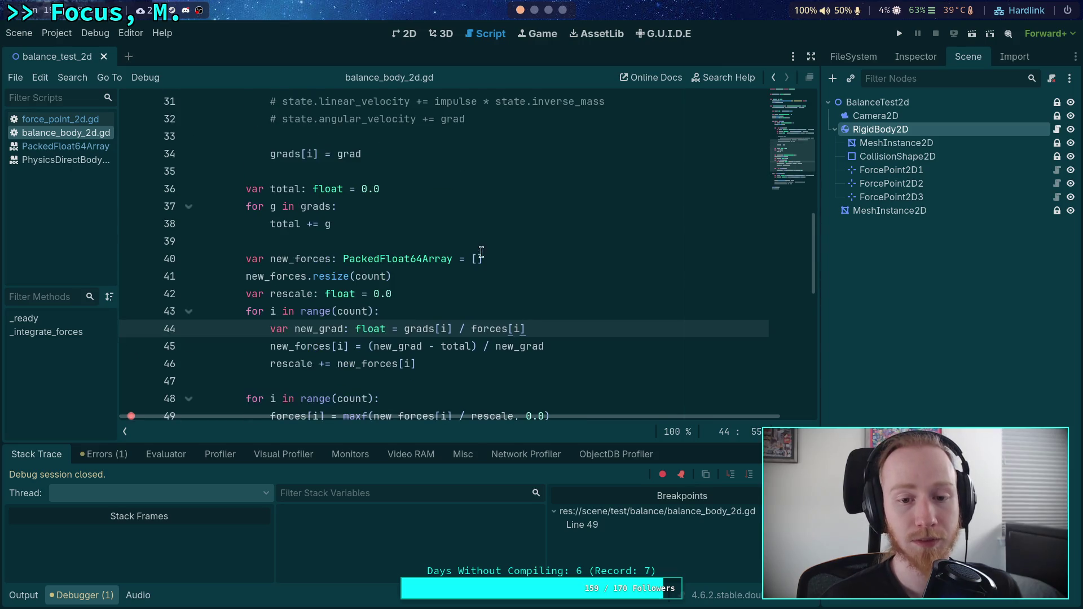
{"action": "scroll", "coordinate": [442, 294], "scroll_direction": "up", "scroll_amount": 4}
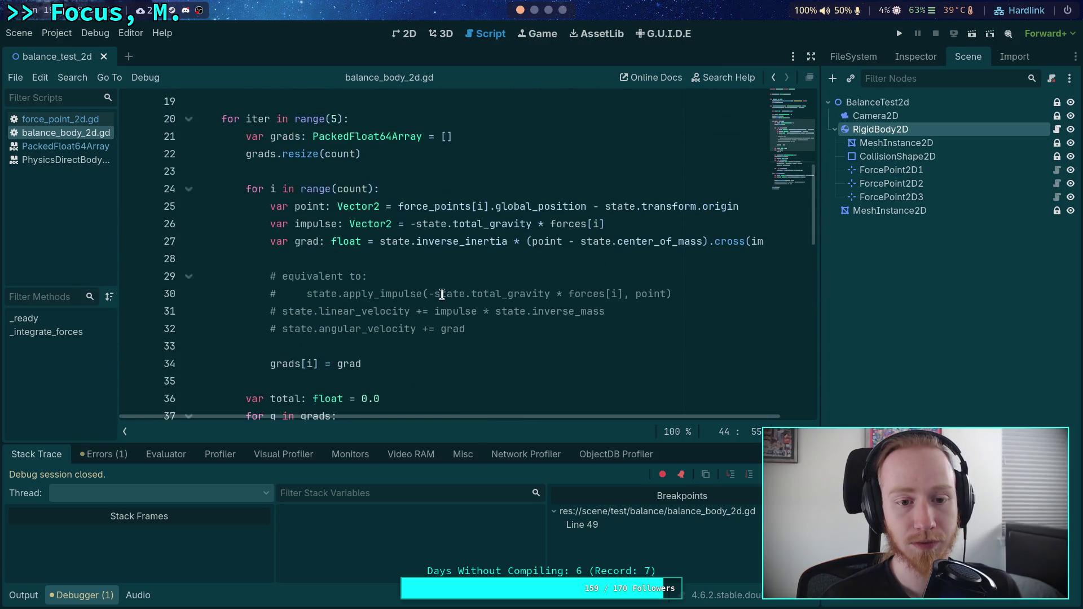
{"action": "scroll", "coordinate": [439, 294], "scroll_direction": "down", "scroll_amount": 1}
{"action": "scroll", "coordinate": [430, 294], "scroll_direction": "down", "scroll_amount": 2}
{"action": "scroll", "coordinate": [430, 293], "scroll_direction": "down", "scroll_amount": 2}
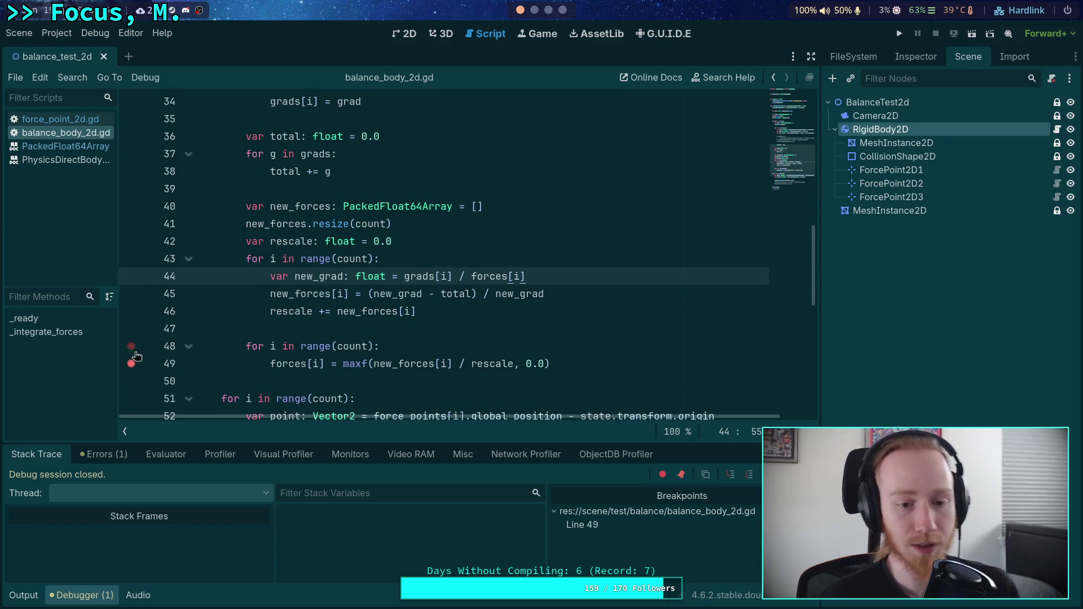
{"action": "left_click", "coordinate": [131, 363]}
{"action": "left_click", "coordinate": [124, 277]}
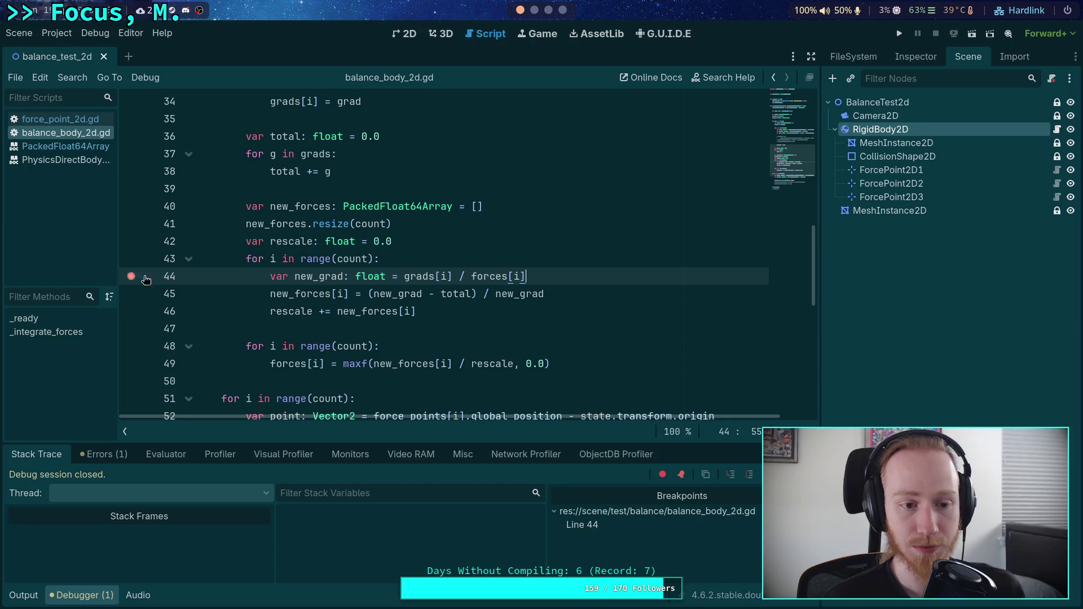
{"action": "key", "text": "F5"}
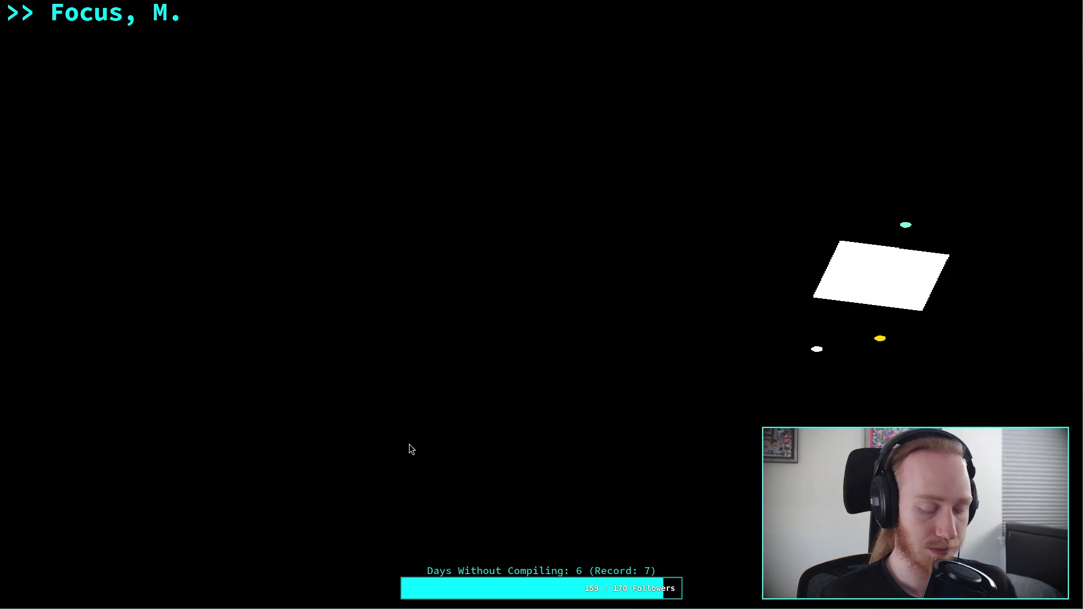
Uncover the editor, enlarge the variables panel, and inspect the forces, new_forces and grads arrays.
{"action": "mouse_move", "coordinate": [408, 445]}
{"action": "left_mouse_down"}
{"action": "mouse_move", "coordinate": [489, 395]}
{"action": "mouse_move", "coordinate": [731, 354]}
{"action": "mouse_move", "coordinate": [700, 354]}
{"action": "left_mouse_up"}
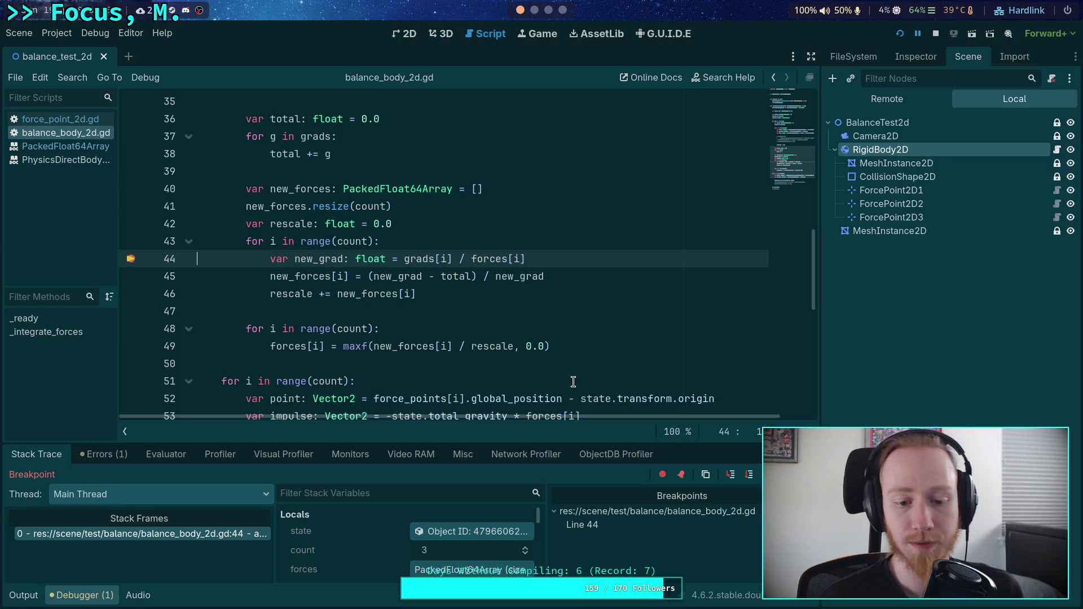
{"action": "left_click_drag", "start_coordinate": [476, 441], "coordinate": [451, 365]}
{"action": "left_click", "coordinate": [377, 487]}
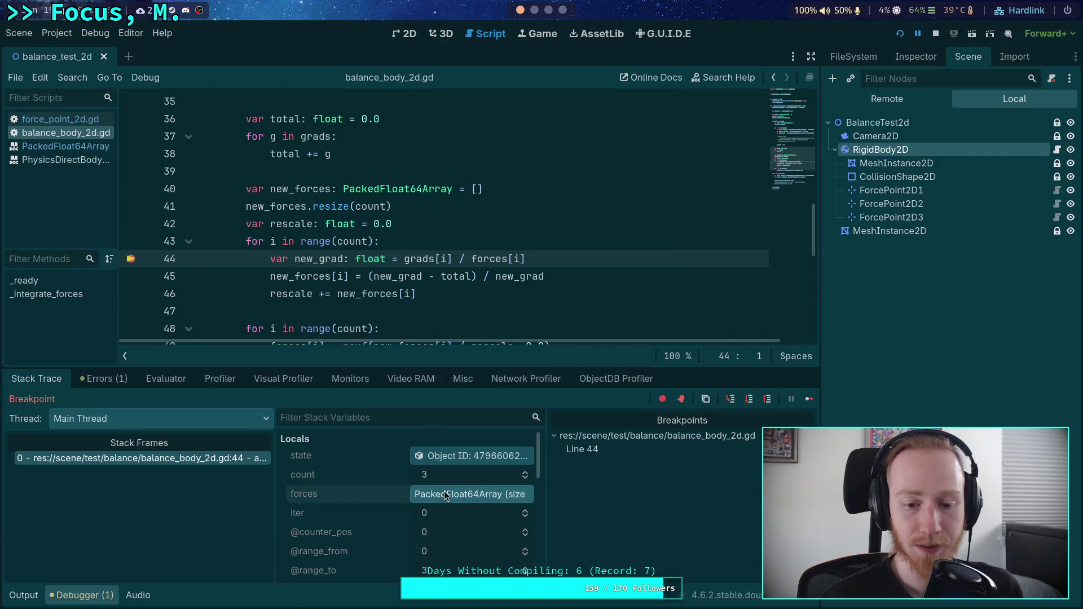
{"action": "scroll", "coordinate": [378, 487], "scroll_direction": "down", "scroll_amount": 1}
{"action": "left_click", "coordinate": [445, 472]}
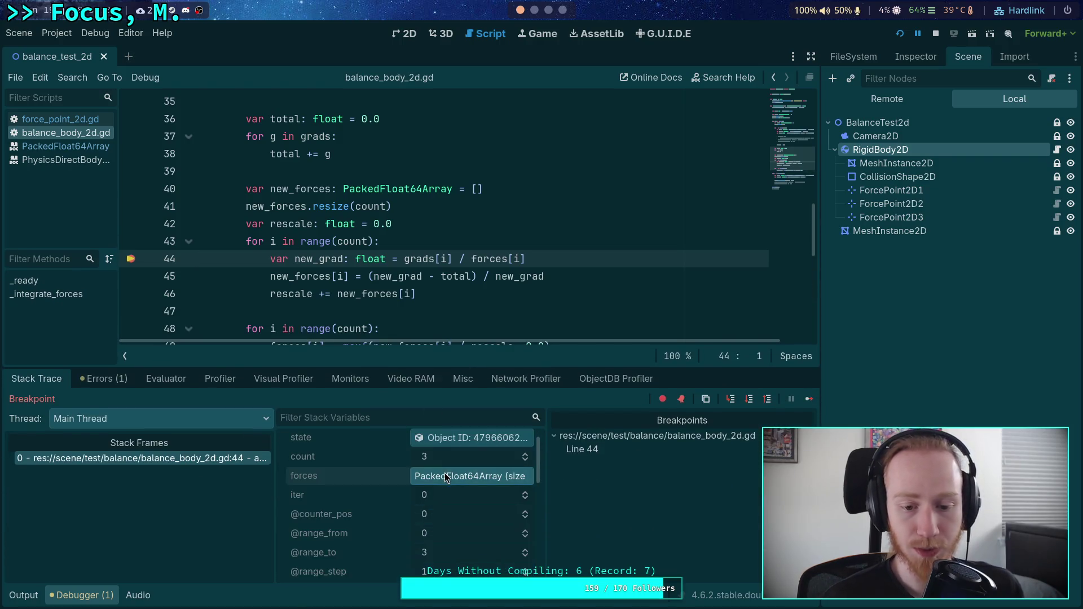
{"action": "scroll", "coordinate": [395, 512], "scroll_direction": "down", "scroll_amount": 2}
{"action": "left_click", "coordinate": [395, 511]}
{"action": "scroll", "coordinate": [396, 507], "scroll_direction": "down", "scroll_amount": 2}
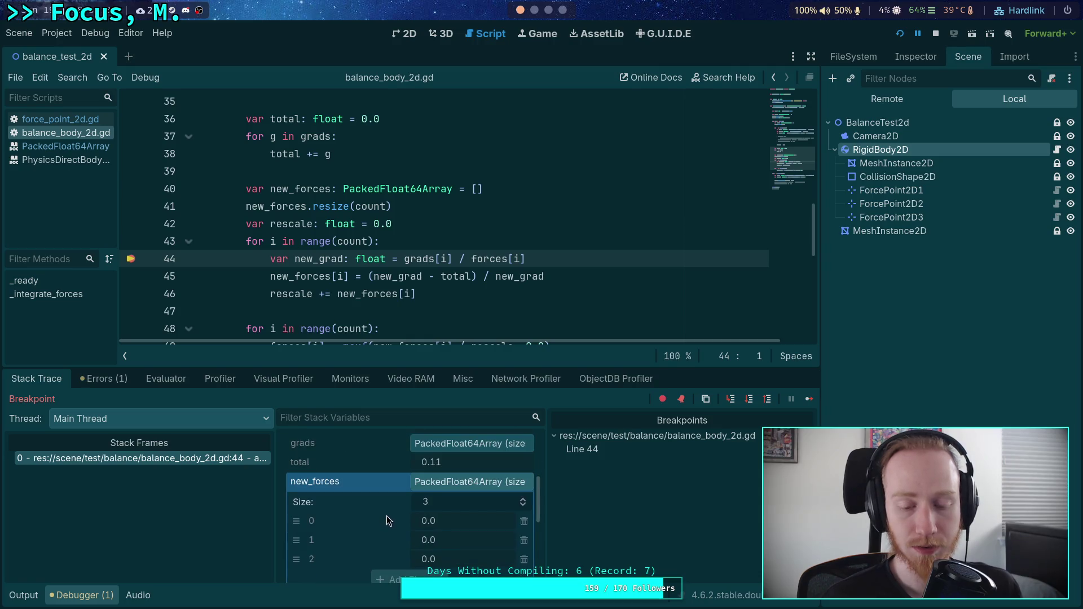
{"action": "left_click", "coordinate": [433, 481]}
{"action": "left_click", "coordinate": [456, 447]}
{"action": "scroll", "coordinate": [395, 516], "scroll_direction": "up", "scroll_amount": 1}
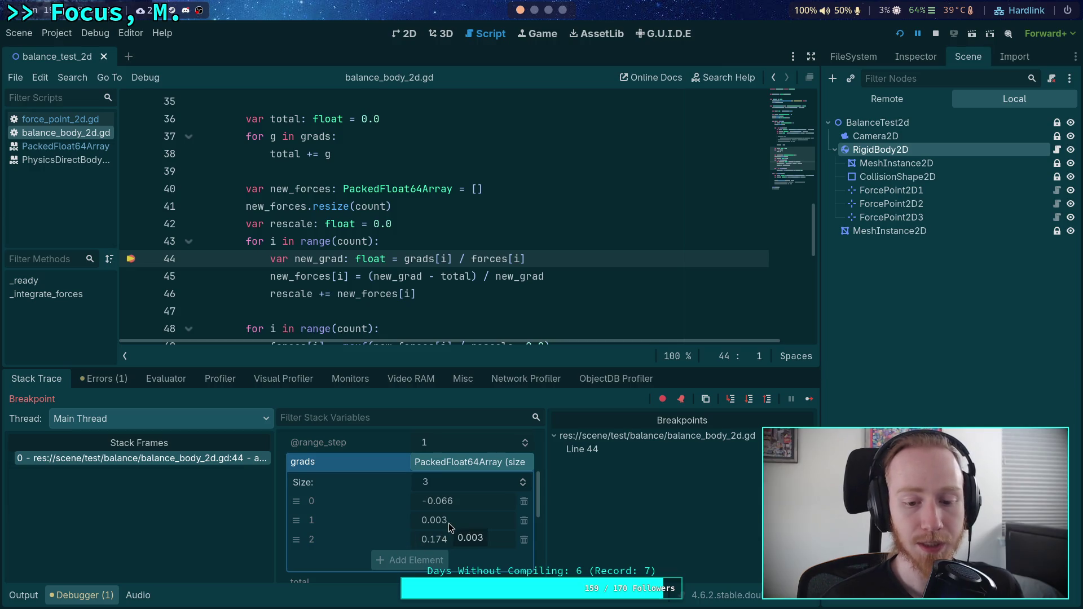
Step the script from line 44 to line 45 and collapse the grads array.
{"action": "left_click", "coordinate": [749, 399]}
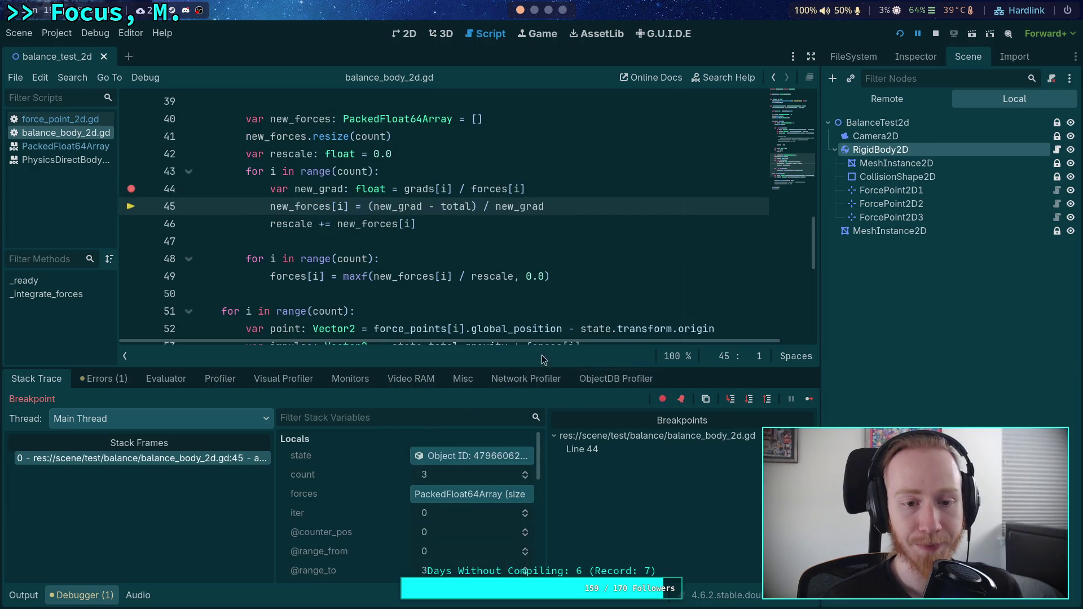
{"action": "scroll", "coordinate": [416, 519], "scroll_direction": "down", "scroll_amount": 6}
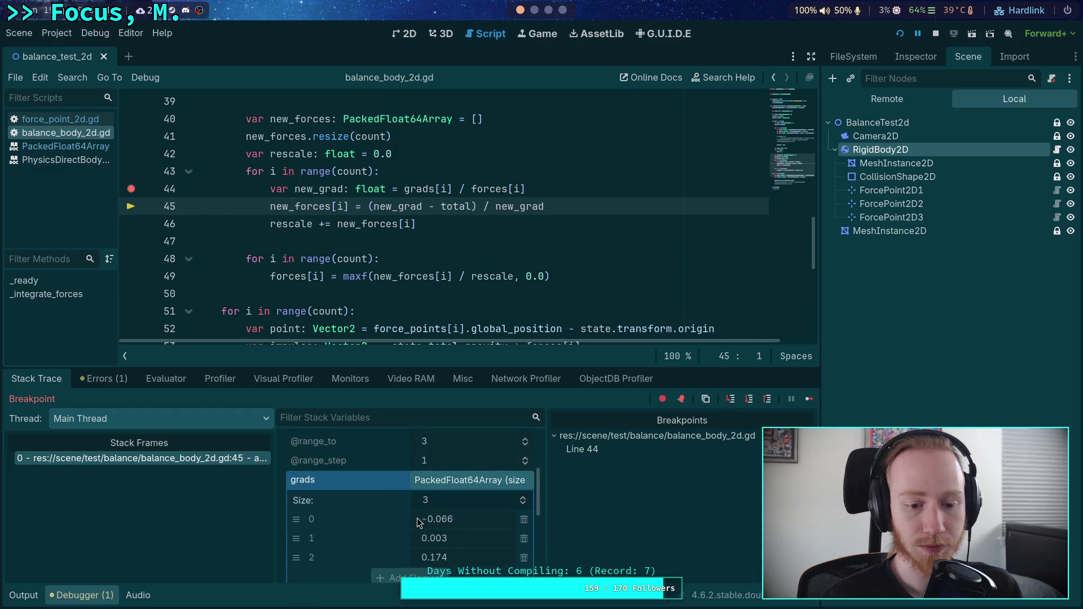
{"action": "left_click", "coordinate": [465, 481]}
{"action": "scroll", "coordinate": [439, 498], "scroll_direction": "down", "scroll_amount": 3}
{"action": "scroll", "coordinate": [448, 502], "scroll_direction": "up", "scroll_amount": 2}
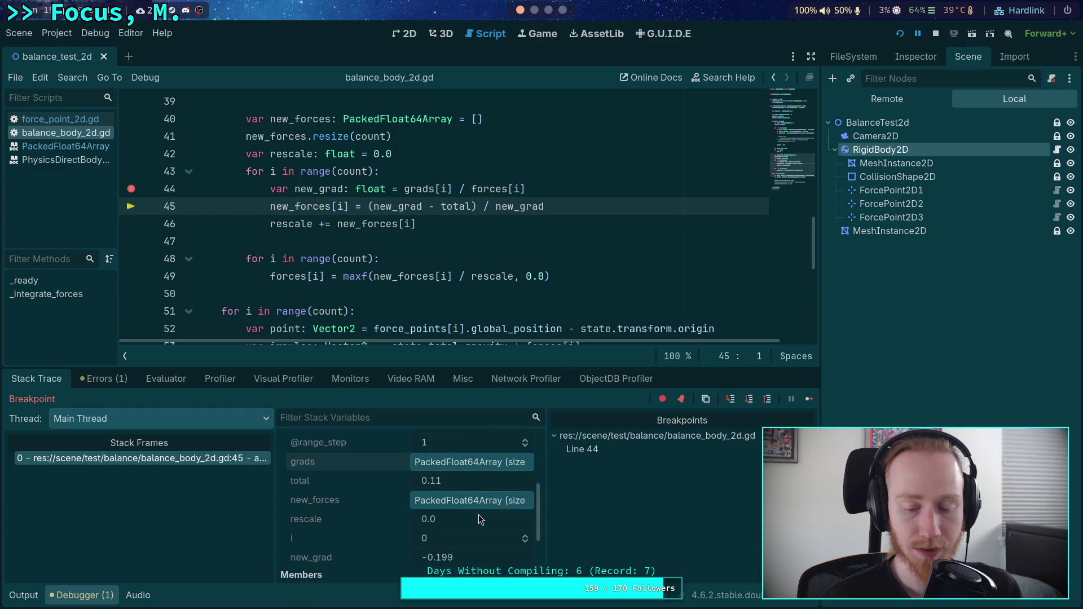
Examine the grads[i] / forces[i] expression on line 44, then step to line 46's rescale sum.
{"action": "mouse_move", "coordinate": [438, 196]}
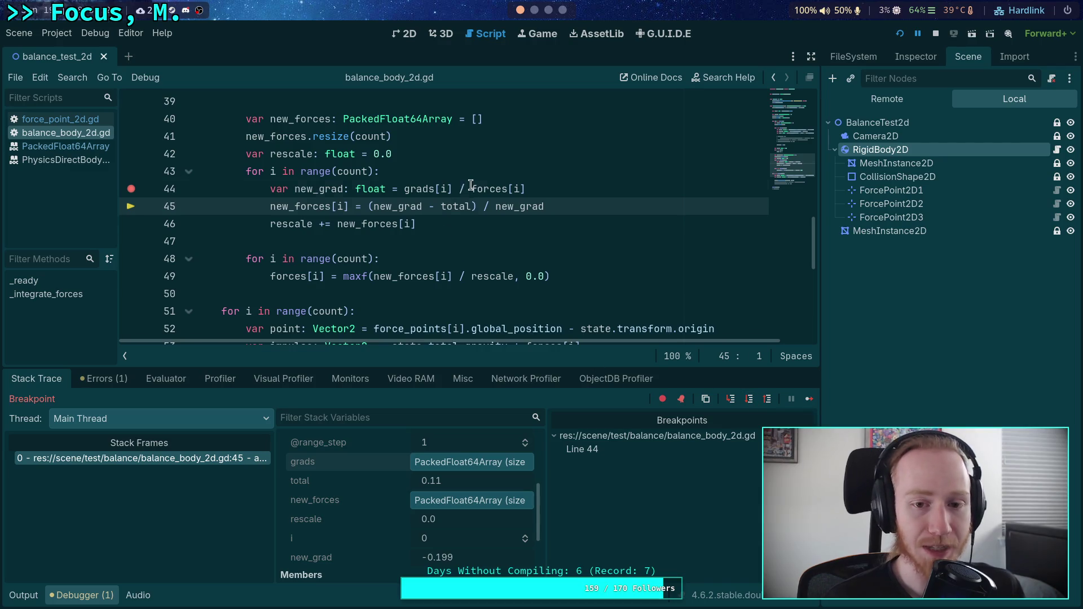
{"action": "left_click_drag", "start_coordinate": [470, 189], "coordinate": [564, 195]}
{"action": "scroll", "coordinate": [563, 196], "scroll_direction": "up", "scroll_amount": 2}
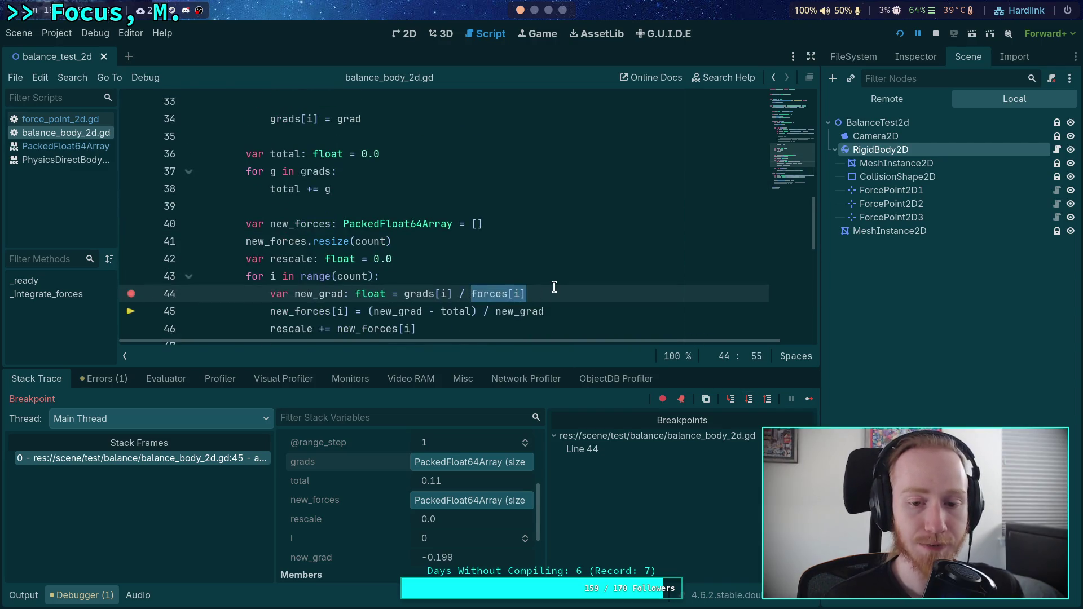
{"action": "left_click_drag", "start_coordinate": [459, 295], "coordinate": [575, 295]}
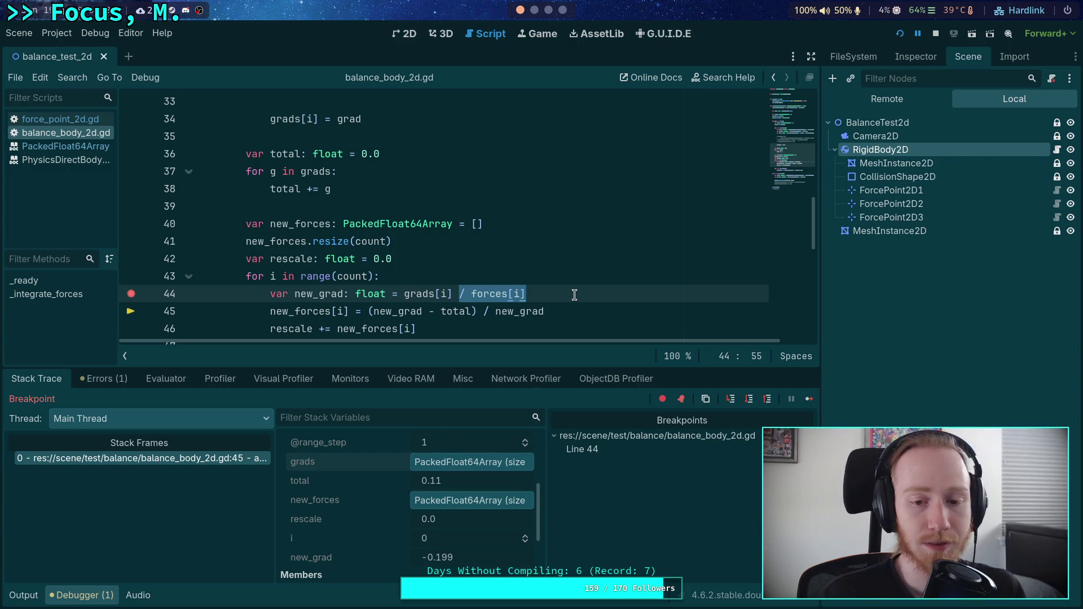
{"action": "scroll", "coordinate": [485, 293], "scroll_direction": "down", "scroll_amount": 1}
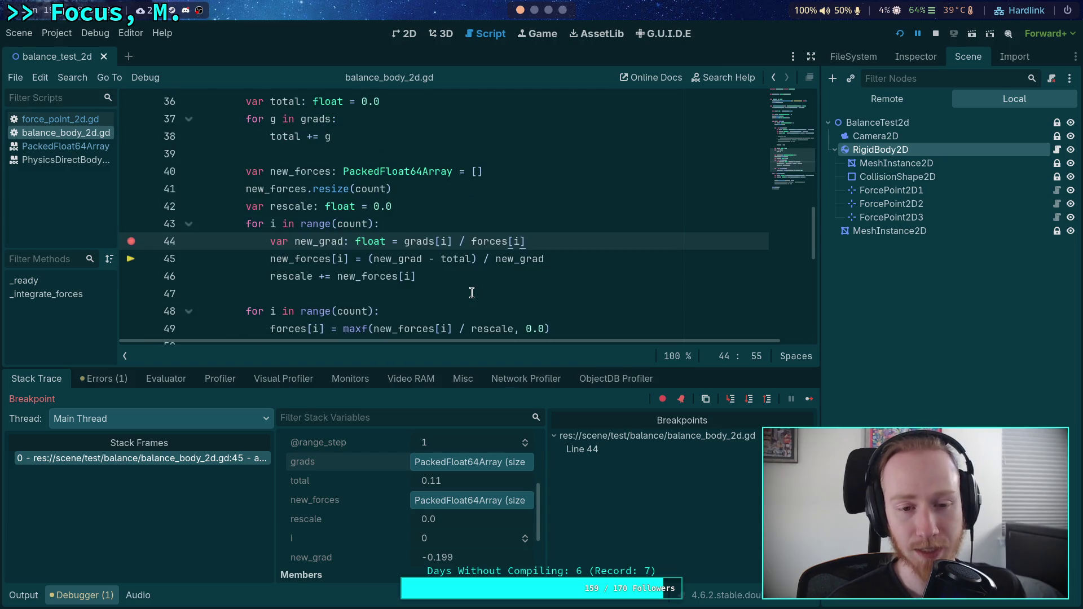
{"action": "left_click", "coordinate": [404, 242], "text": "shift"}
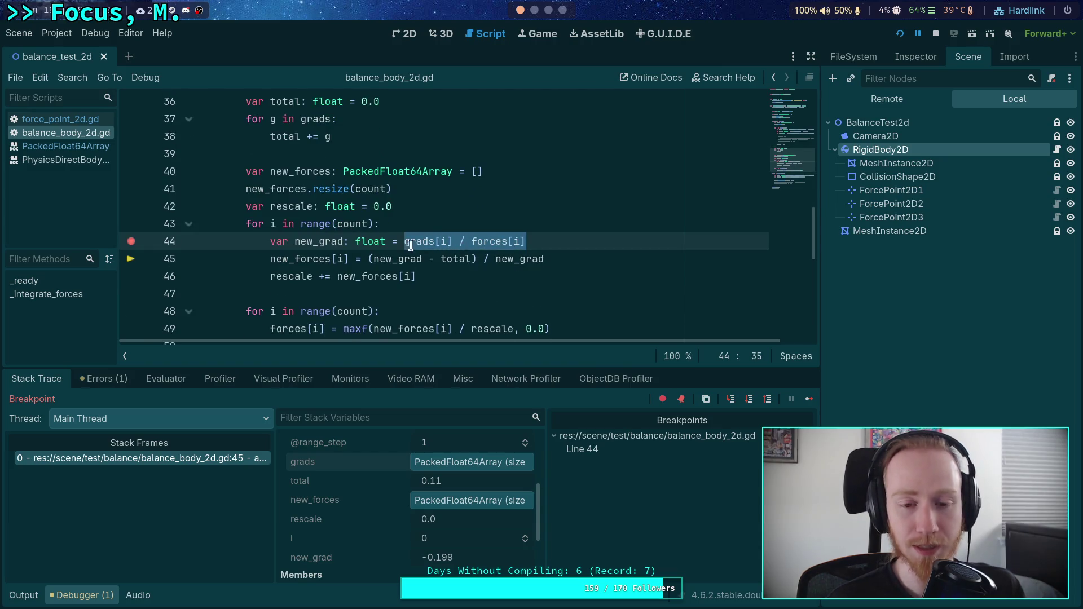
{"action": "double_click", "coordinate": [417, 241]}
{"action": "left_click", "coordinate": [526, 242], "text": "shift"}
{"action": "left_click", "coordinate": [539, 242]}
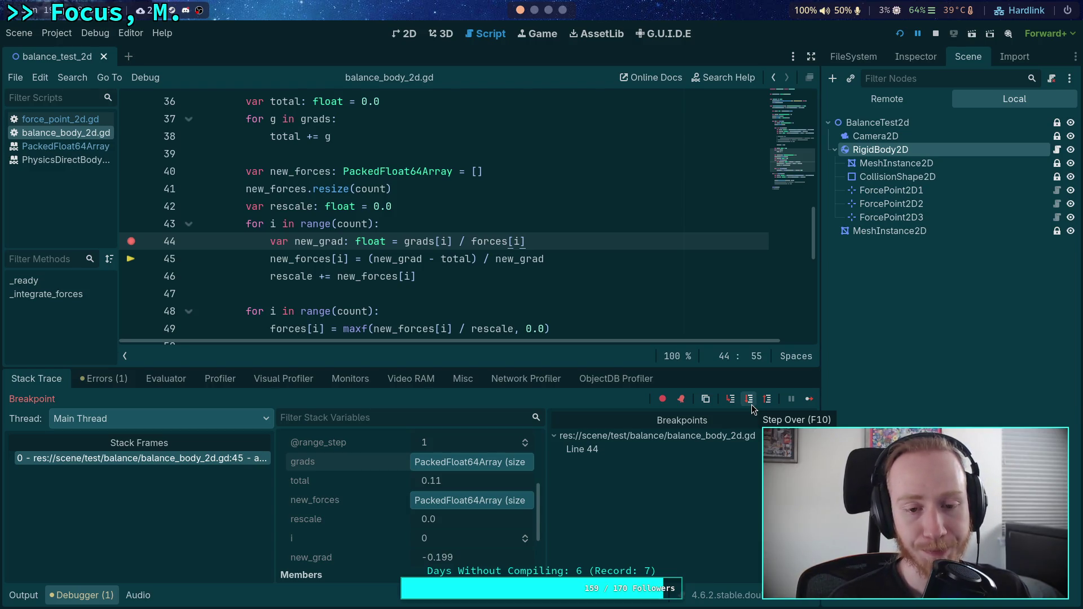
{"action": "left_click", "coordinate": [749, 399]}
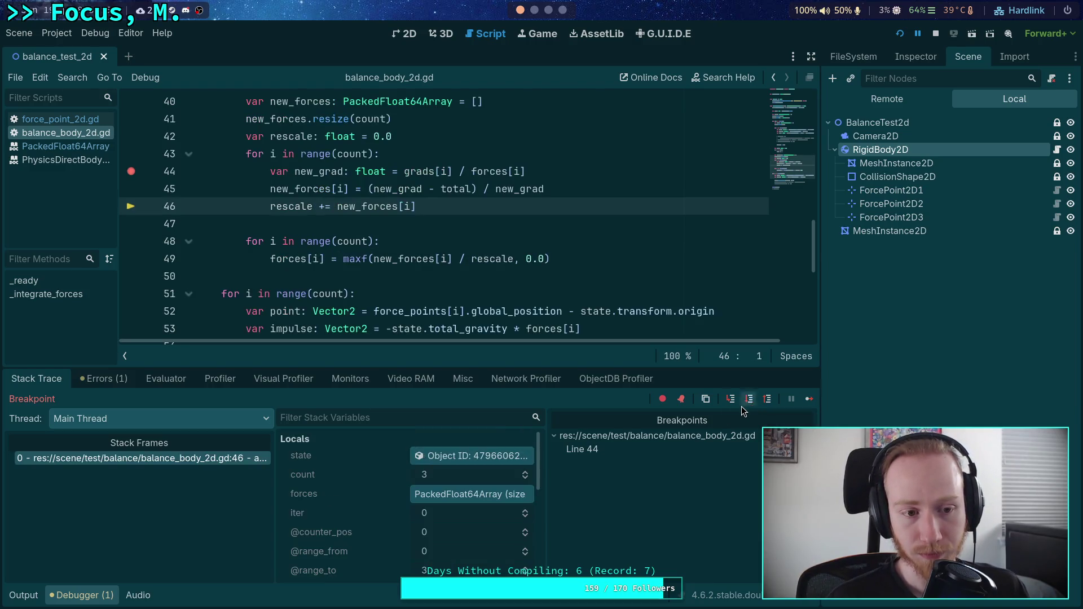
Check the new_forces values, then step into the loop's next iteration.
{"action": "scroll", "coordinate": [438, 491], "scroll_direction": "up", "scroll_amount": 3}
{"action": "scroll", "coordinate": [444, 485], "scroll_direction": "down", "scroll_amount": 3}
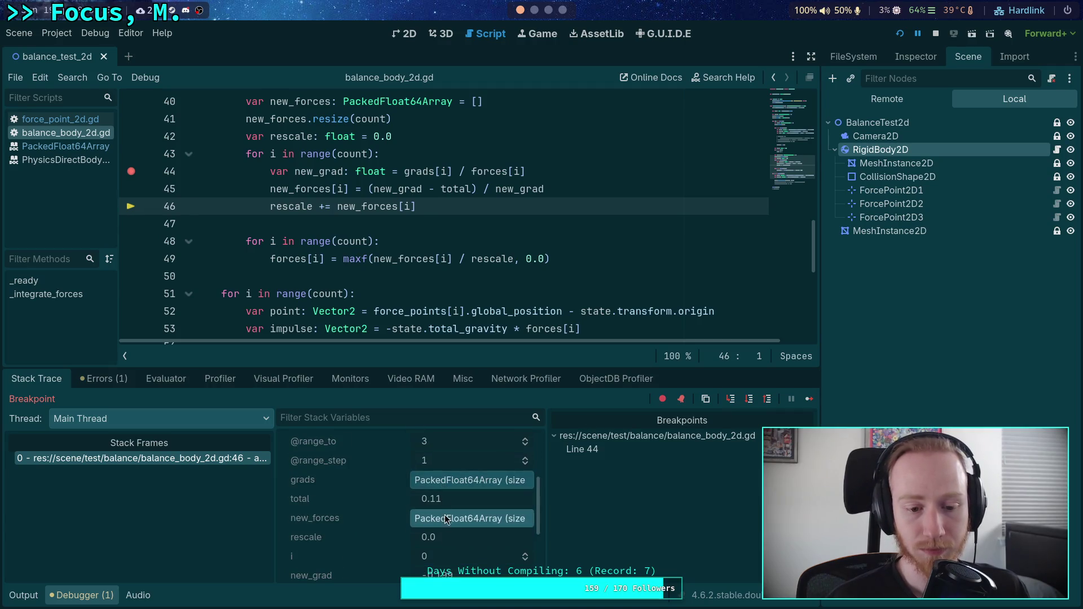
{"action": "left_click", "coordinate": [446, 515]}
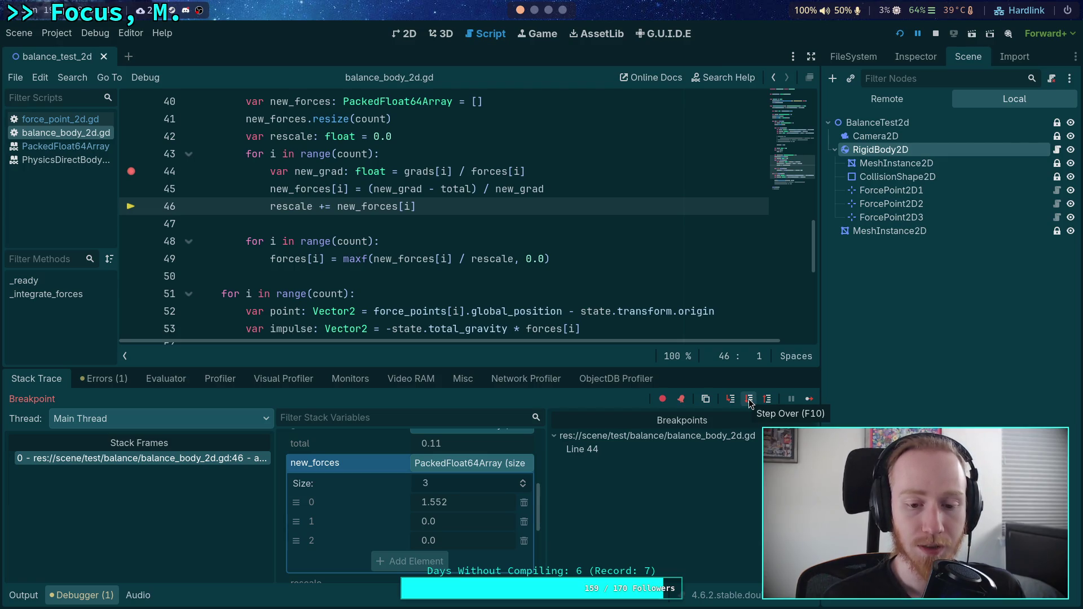
{"action": "left_click", "coordinate": [750, 402]}
Inspect grads and step past the new_grad calculation to line 45, where i is 1 and new_grad is 0.008.
{"action": "scroll", "coordinate": [471, 479], "scroll_direction": "down", "scroll_amount": 1}
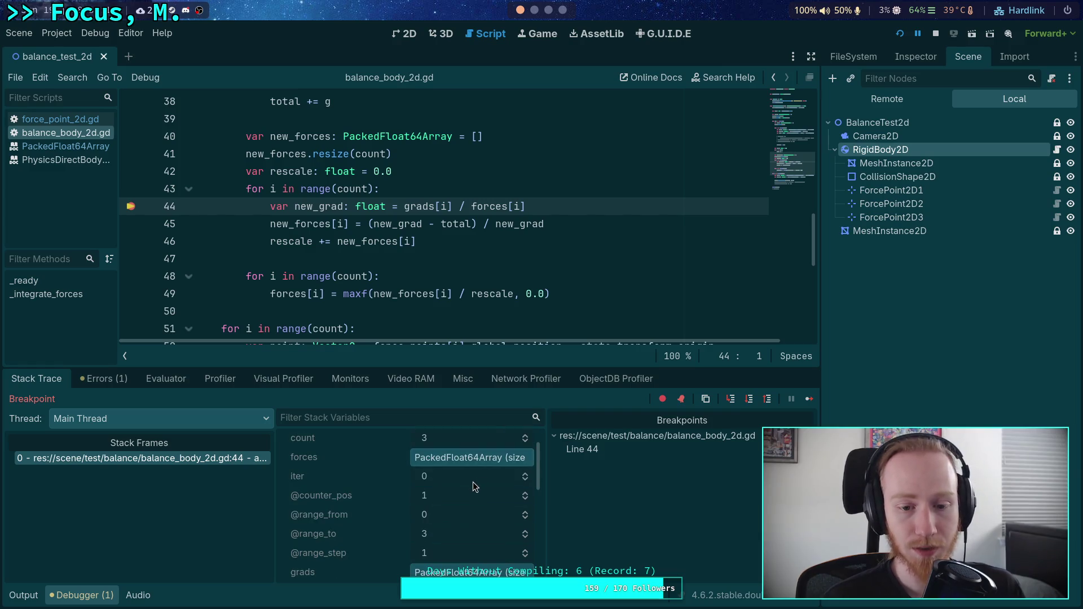
{"action": "scroll", "coordinate": [474, 484], "scroll_direction": "down", "scroll_amount": 2}
{"action": "left_click", "coordinate": [477, 484]}
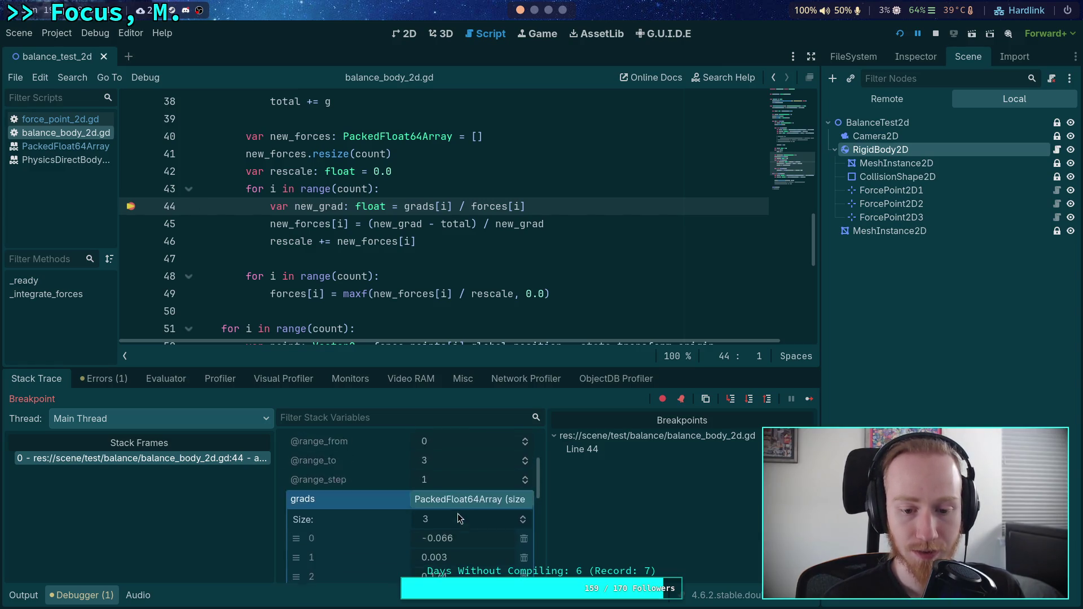
{"action": "scroll", "coordinate": [458, 513], "scroll_direction": "down", "scroll_amount": 2}
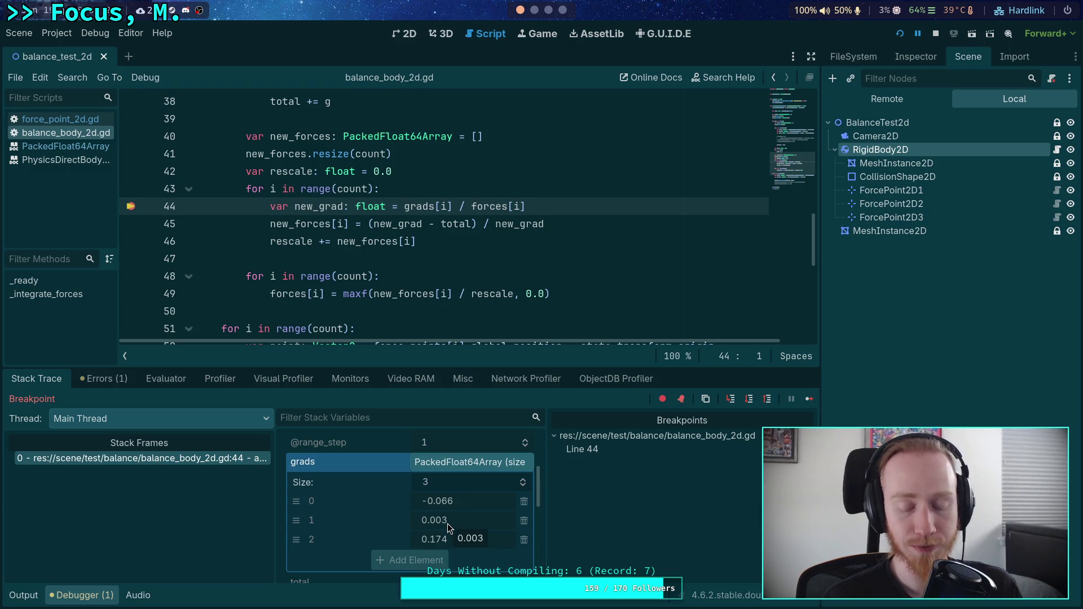
{"action": "left_click", "coordinate": [749, 399]}
{"action": "scroll", "coordinate": [433, 486], "scroll_direction": "down", "scroll_amount": 3}
{"action": "scroll", "coordinate": [437, 487], "scroll_direction": "down", "scroll_amount": 5}
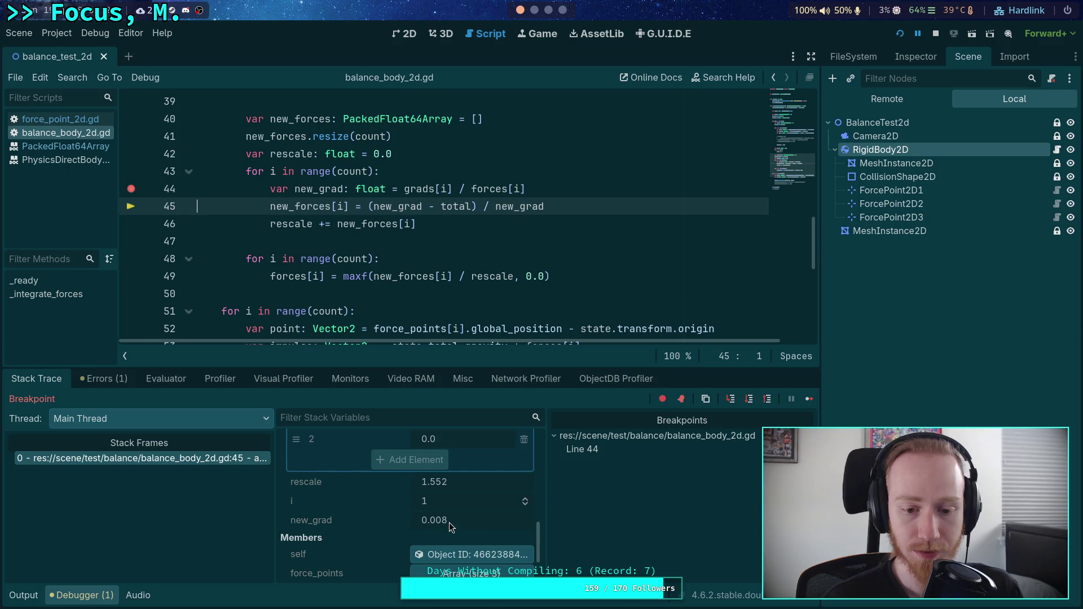
{"action": "scroll", "coordinate": [449, 522], "scroll_direction": "up", "scroll_amount": 4}
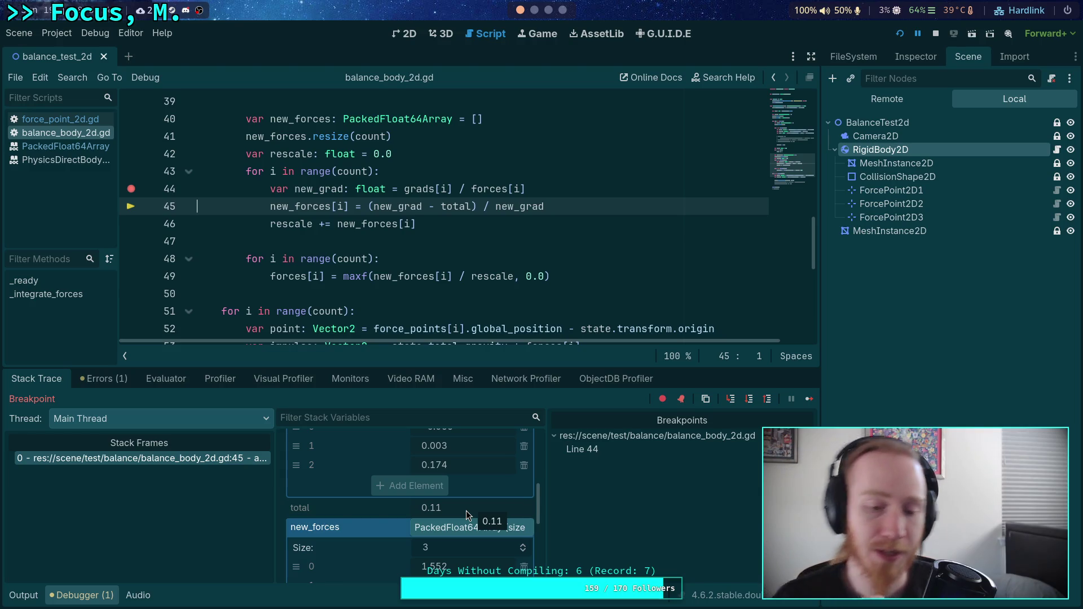
{"action": "scroll", "coordinate": [474, 527], "scroll_direction": "up", "scroll_amount": 2}
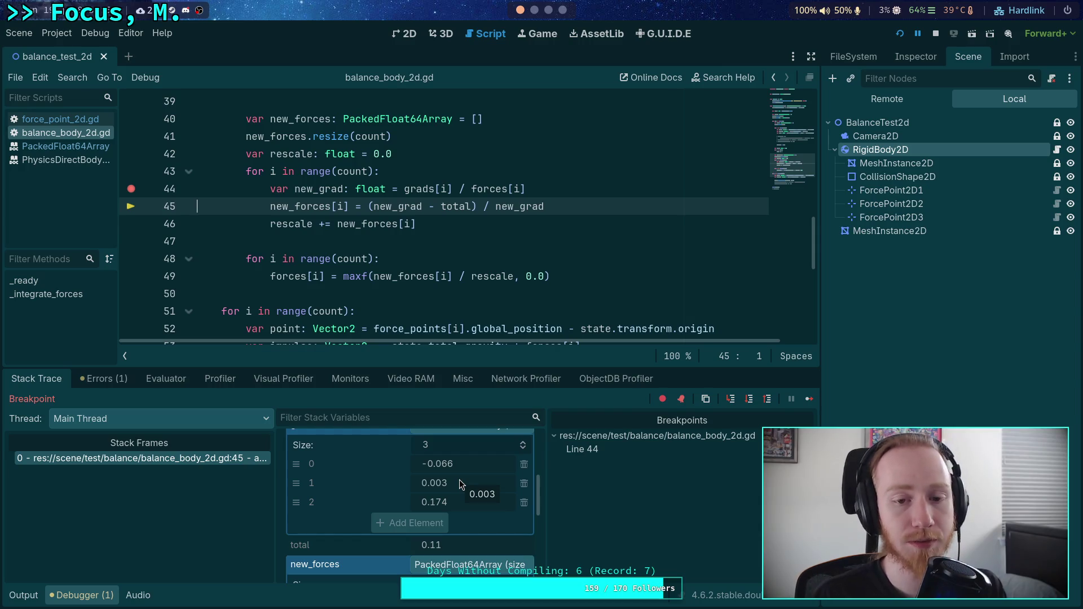
{"action": "scroll", "coordinate": [459, 480], "scroll_direction": "down", "scroll_amount": 2}
{"action": "scroll", "coordinate": [461, 515], "scroll_direction": "down", "scroll_amount": 2}
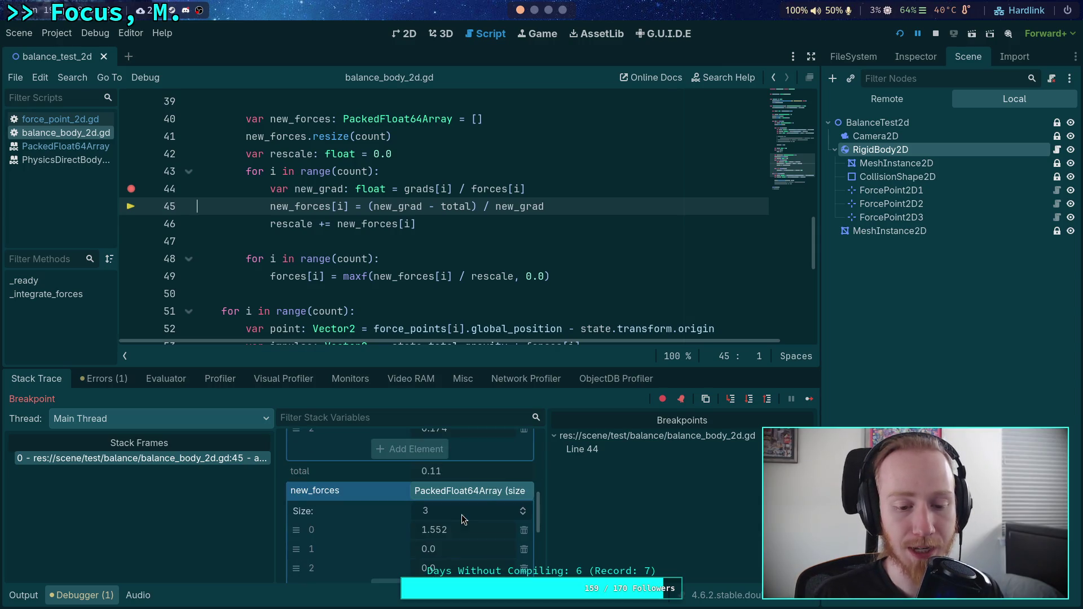
{"action": "scroll", "coordinate": [461, 515], "scroll_direction": "up", "scroll_amount": 2}
{"action": "scroll", "coordinate": [461, 515], "scroll_direction": "down", "scroll_amount": 5}
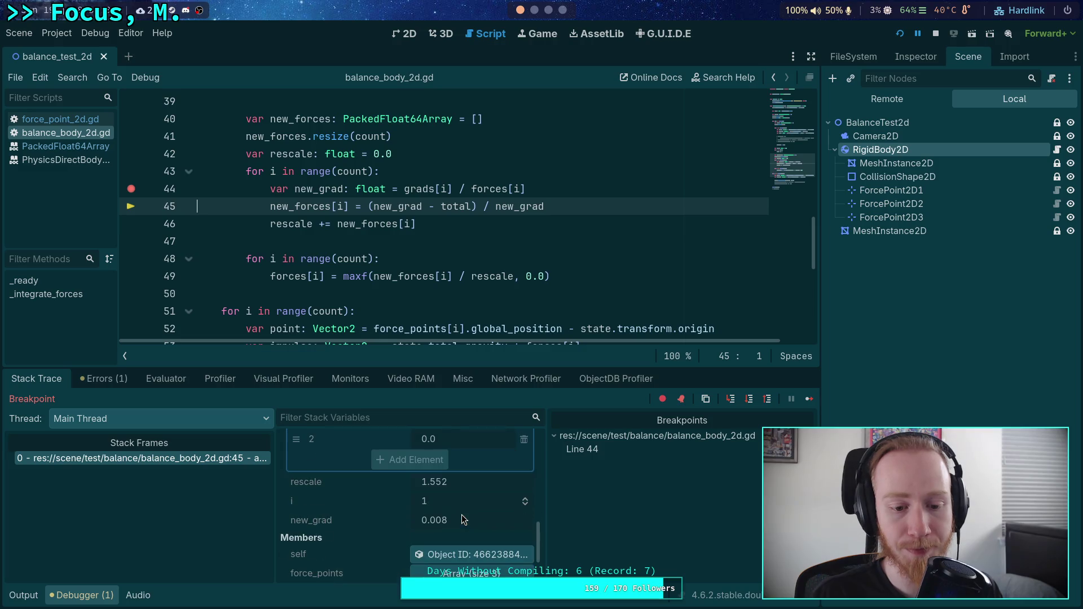
{"action": "scroll", "coordinate": [443, 521], "scroll_direction": "up", "scroll_amount": 5}
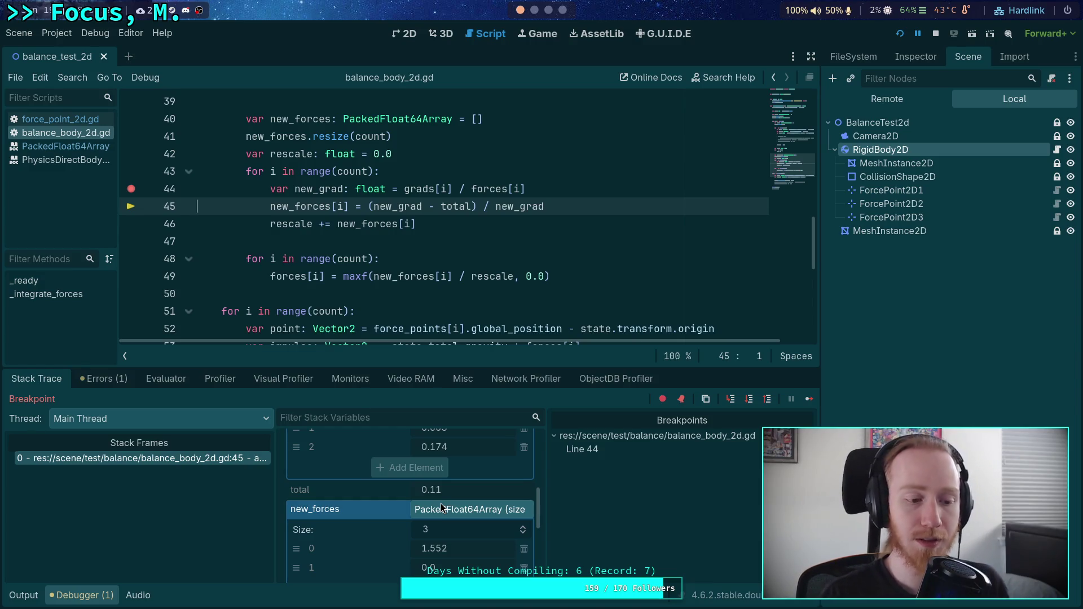
{"action": "scroll", "coordinate": [451, 533], "scroll_direction": "up", "scroll_amount": 2}
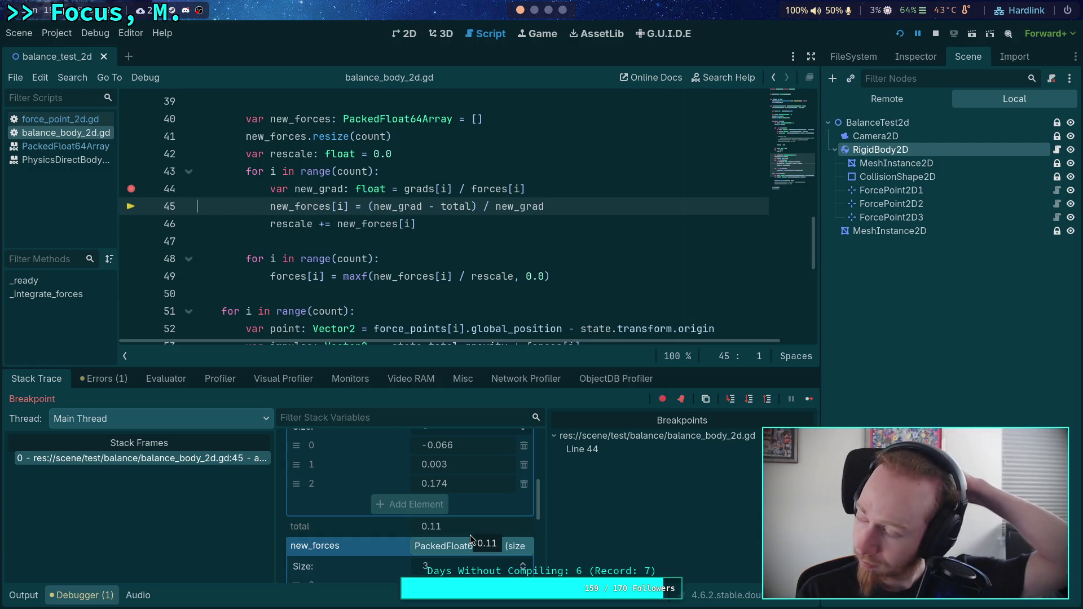
{"action": "scroll", "coordinate": [469, 535], "scroll_direction": "down", "scroll_amount": 1}
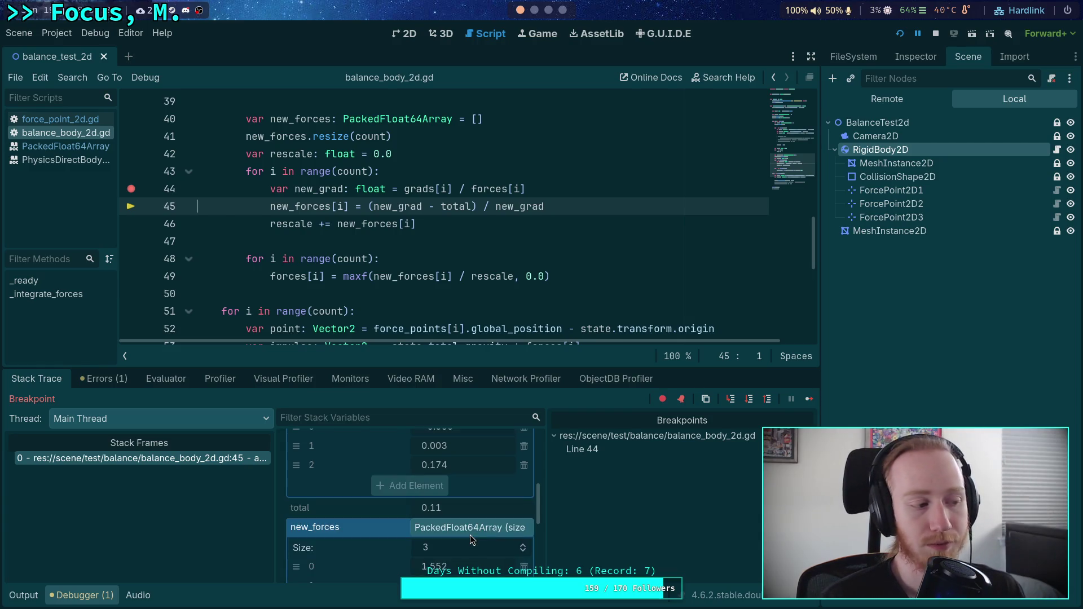
{"action": "scroll", "coordinate": [470, 535], "scroll_direction": "down", "scroll_amount": 1}
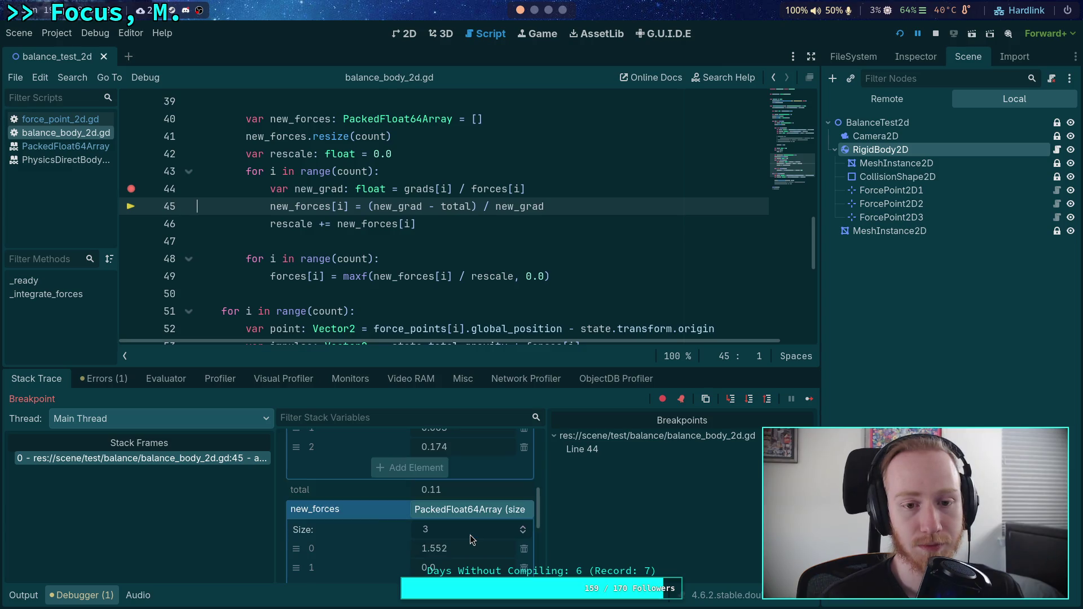
{"action": "scroll", "coordinate": [469, 540], "scroll_direction": "down", "scroll_amount": 1}
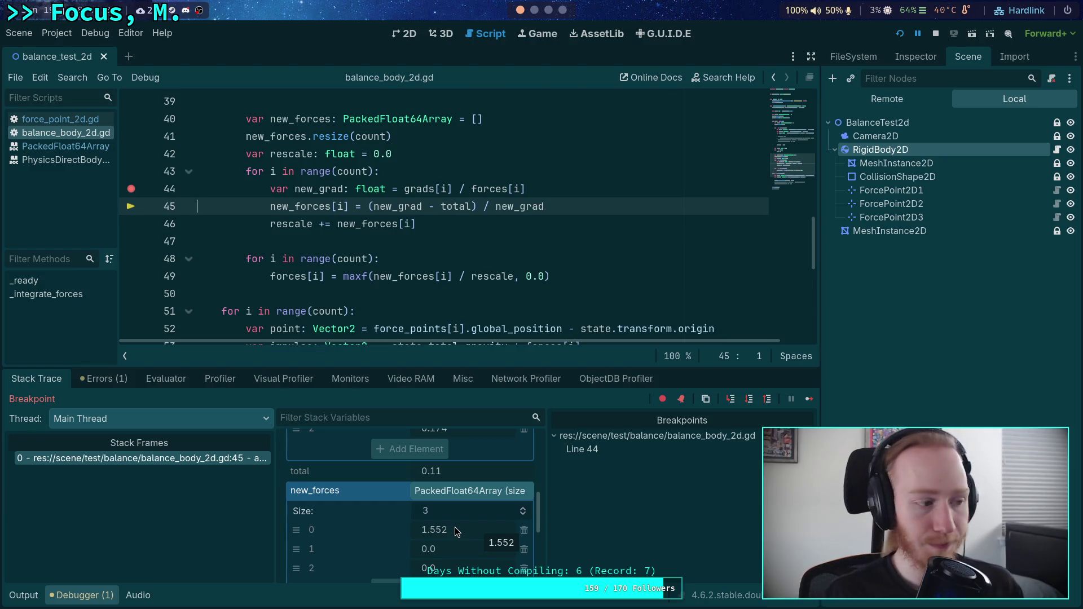
{"action": "key", "text": "F12"}
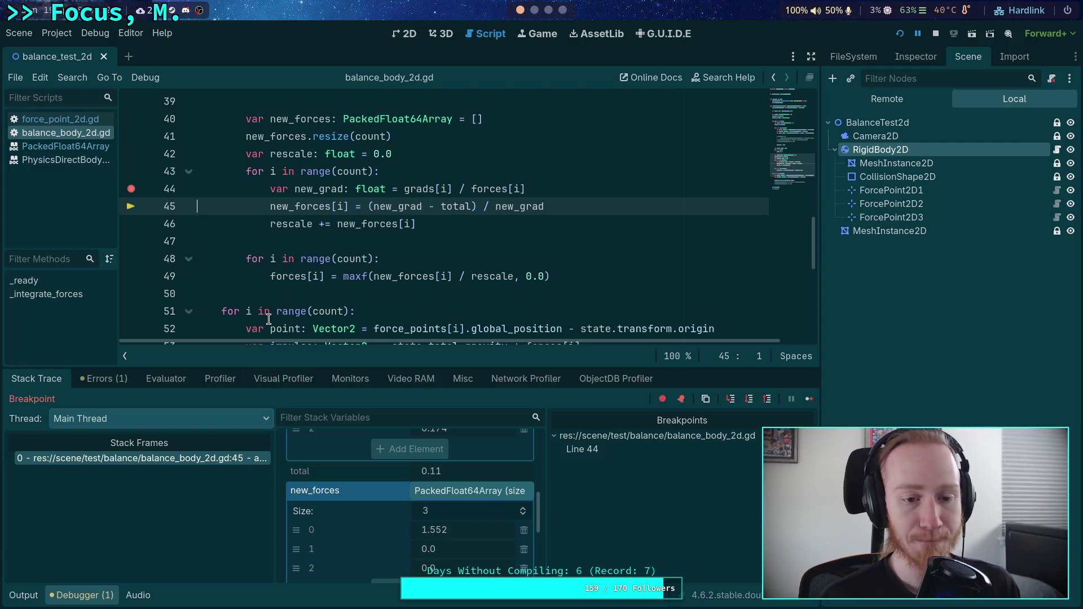
{"action": "mouse_move", "coordinate": [356, 255]}
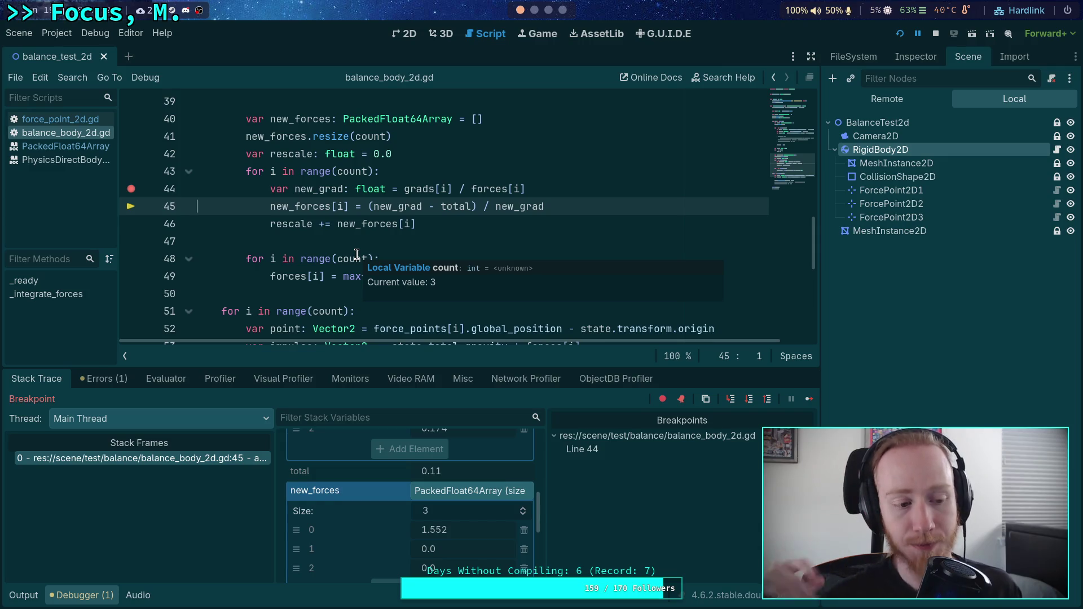
{"action": "left_click", "coordinate": [387, 243]}
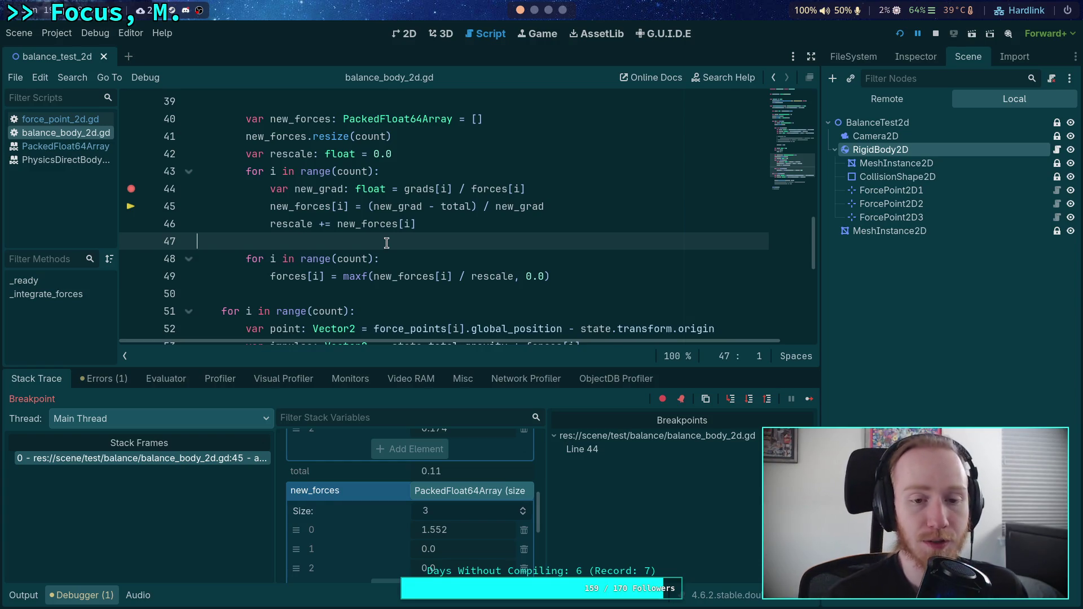
{"action": "left_click_drag", "start_coordinate": [422, 224], "coordinate": [188, 165]}
{"action": "mouse_move", "coordinate": [412, 204]}
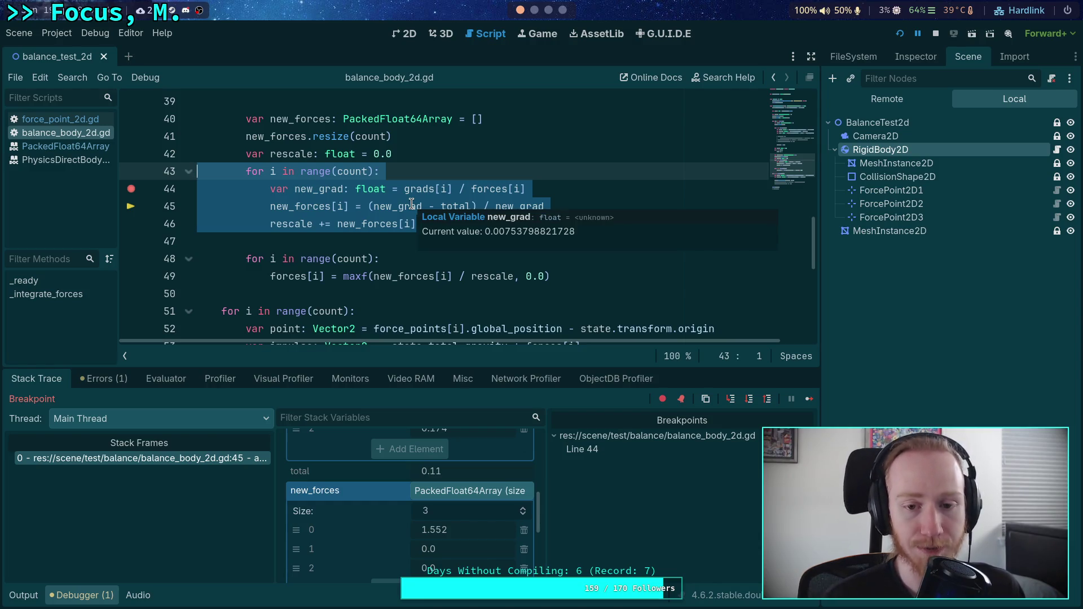
{"action": "left_click", "coordinate": [412, 204]}
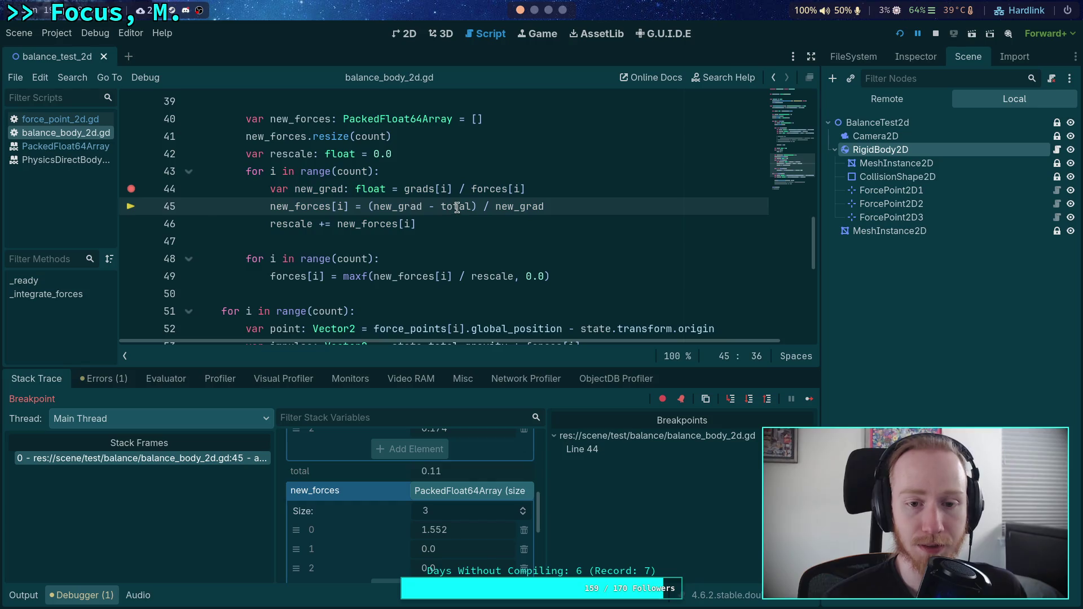
{"action": "mouse_move", "coordinate": [457, 207]}
{"action": "mouse_move", "coordinate": [377, 209]}
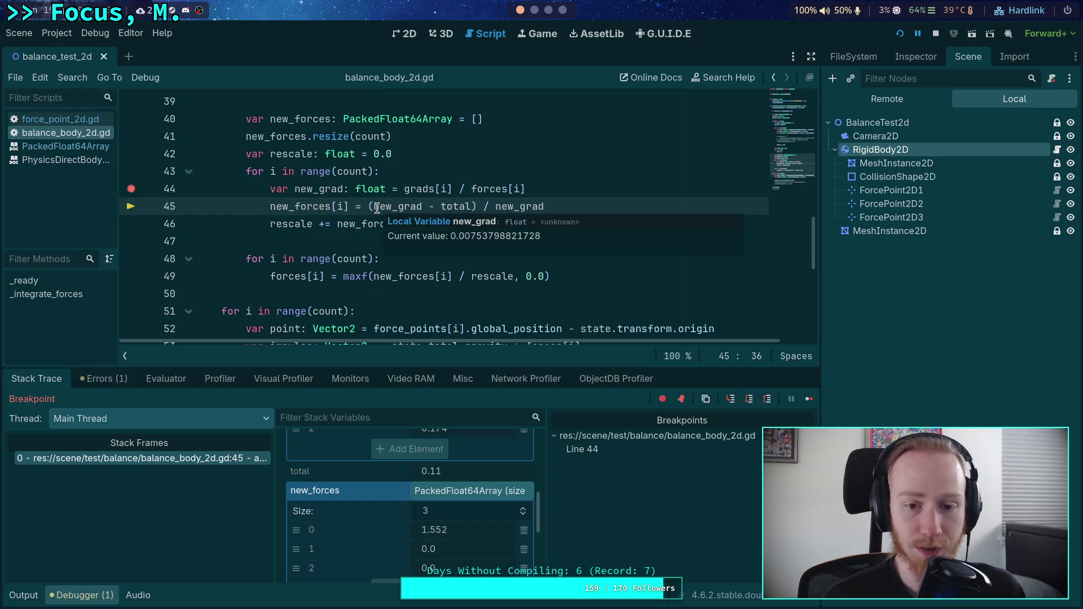
{"action": "left_click", "coordinate": [377, 206]}
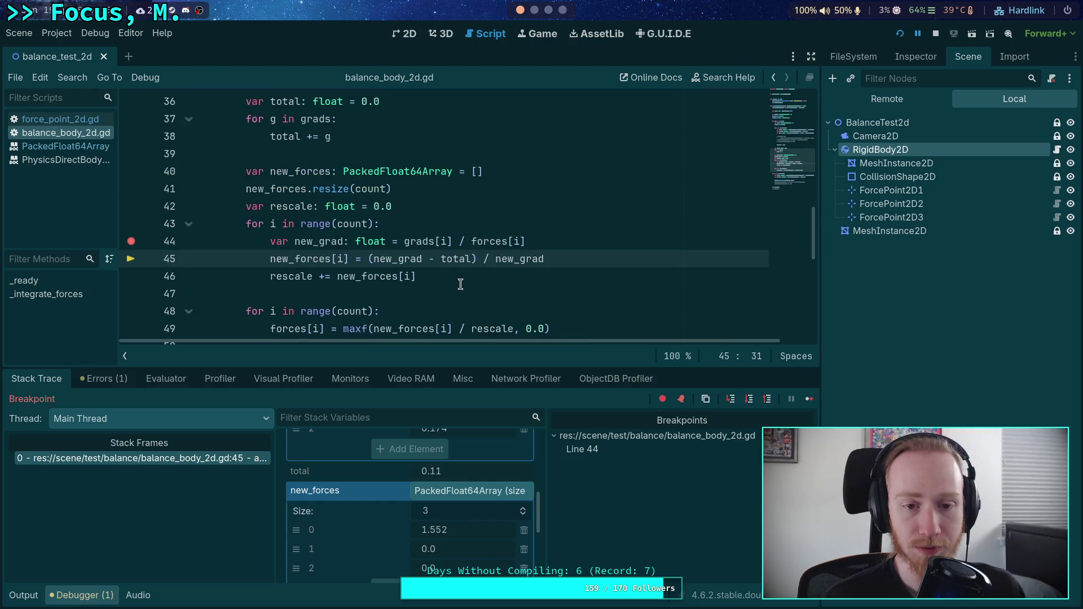
{"action": "scroll", "coordinate": [457, 285], "scroll_direction": "up", "scroll_amount": 1}
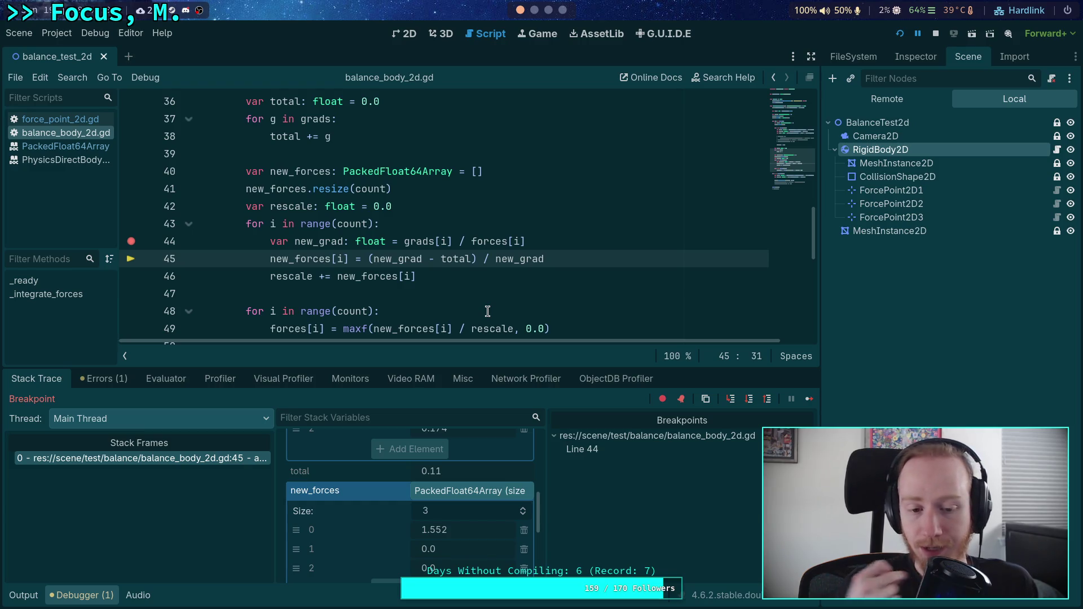
{"action": "scroll", "coordinate": [435, 478], "scroll_direction": "up", "scroll_amount": 1}
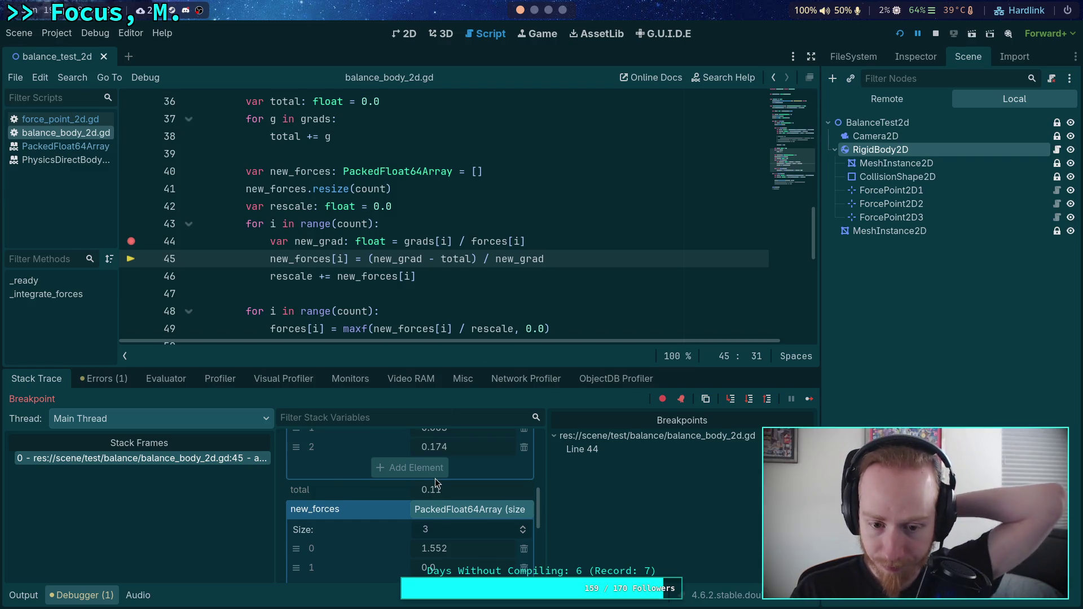
{"action": "scroll", "coordinate": [435, 479], "scroll_direction": "up", "scroll_amount": 1}
{"action": "scroll", "coordinate": [435, 478], "scroll_direction": "up", "scroll_amount": 2}
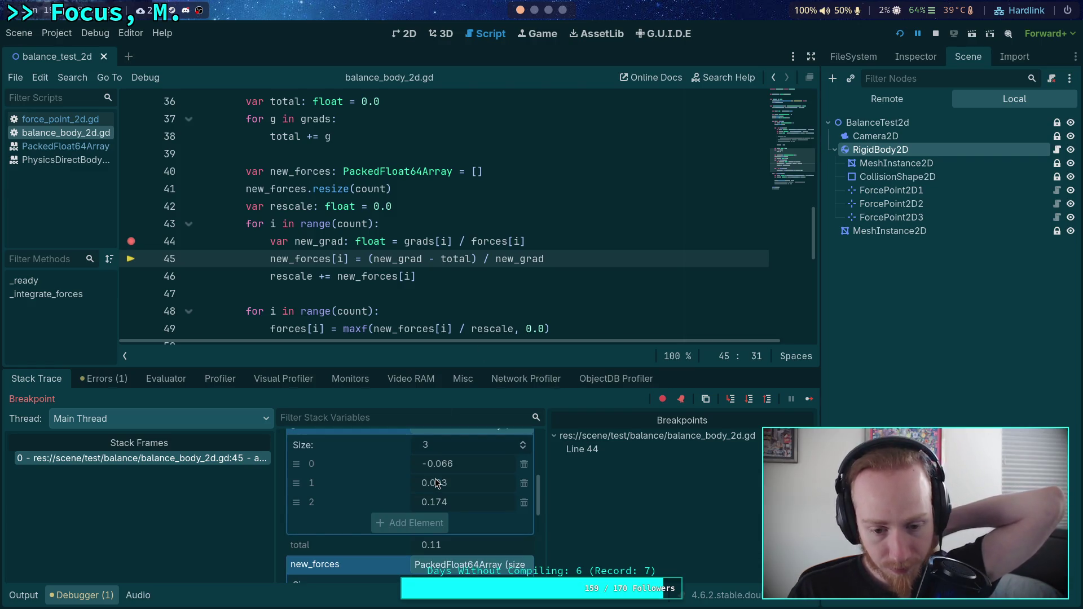
{"action": "scroll", "coordinate": [435, 483], "scroll_direction": "down", "scroll_amount": 1}
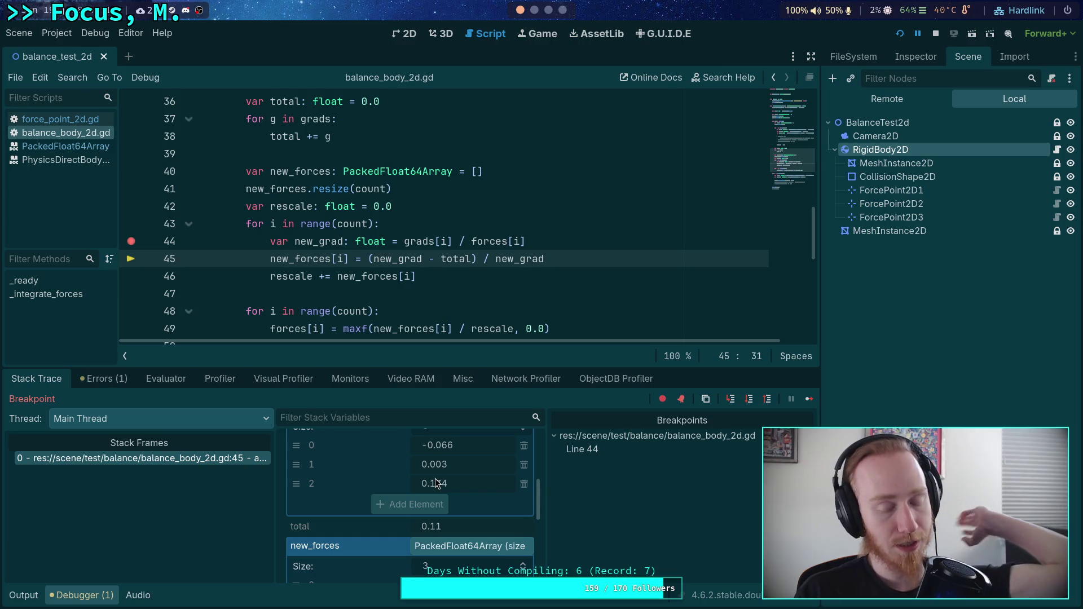
{"action": "mouse_move", "coordinate": [413, 246]}
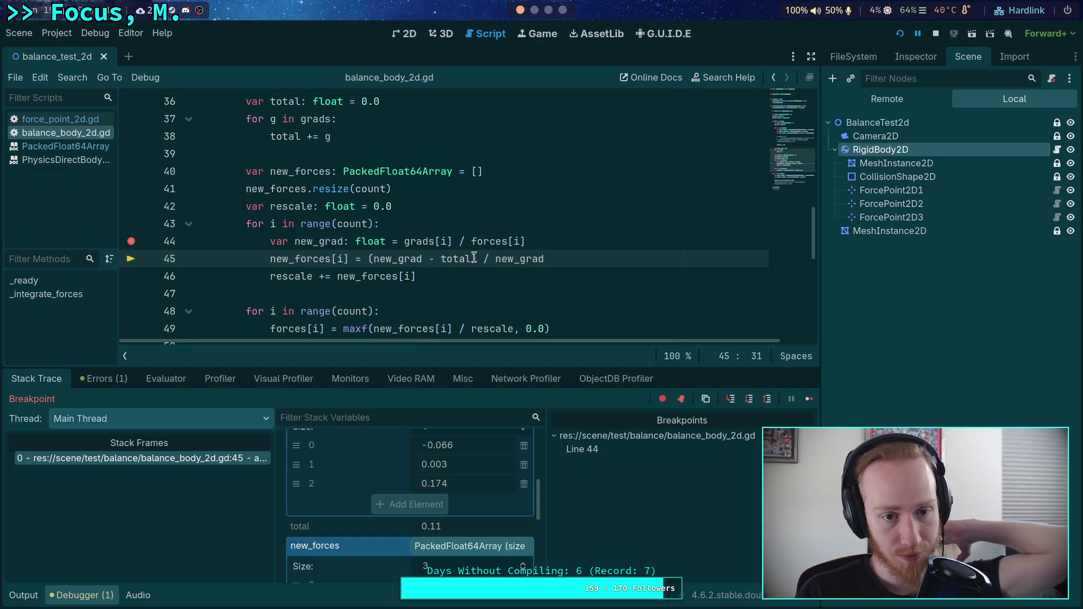
{"action": "mouse_move", "coordinate": [463, 259]}
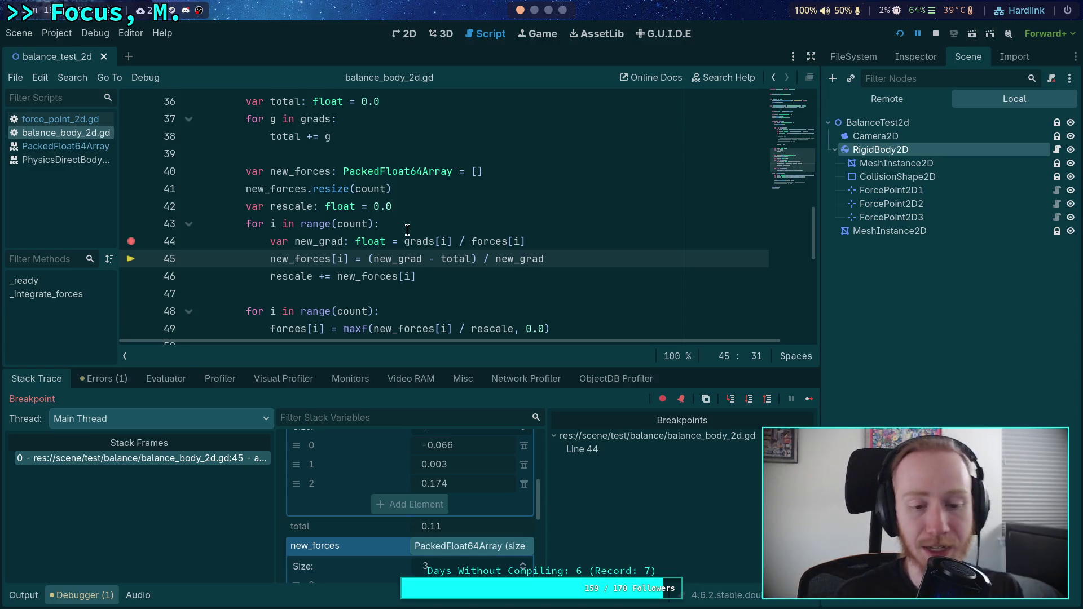
{"action": "scroll", "coordinate": [451, 457], "scroll_direction": "up", "scroll_amount": 3}
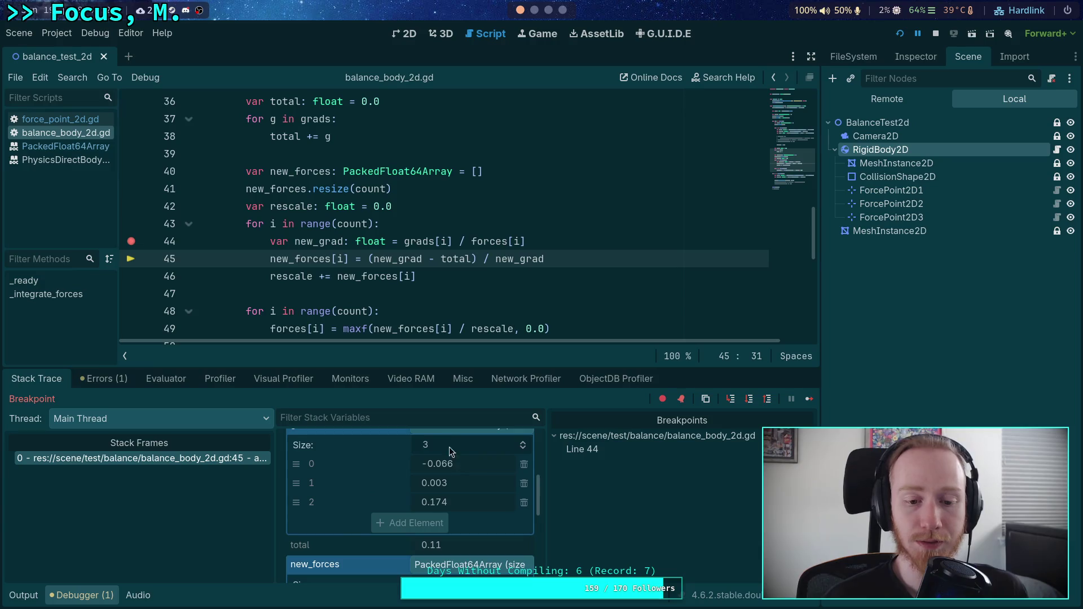
{"action": "left_click", "coordinate": [458, 260]}
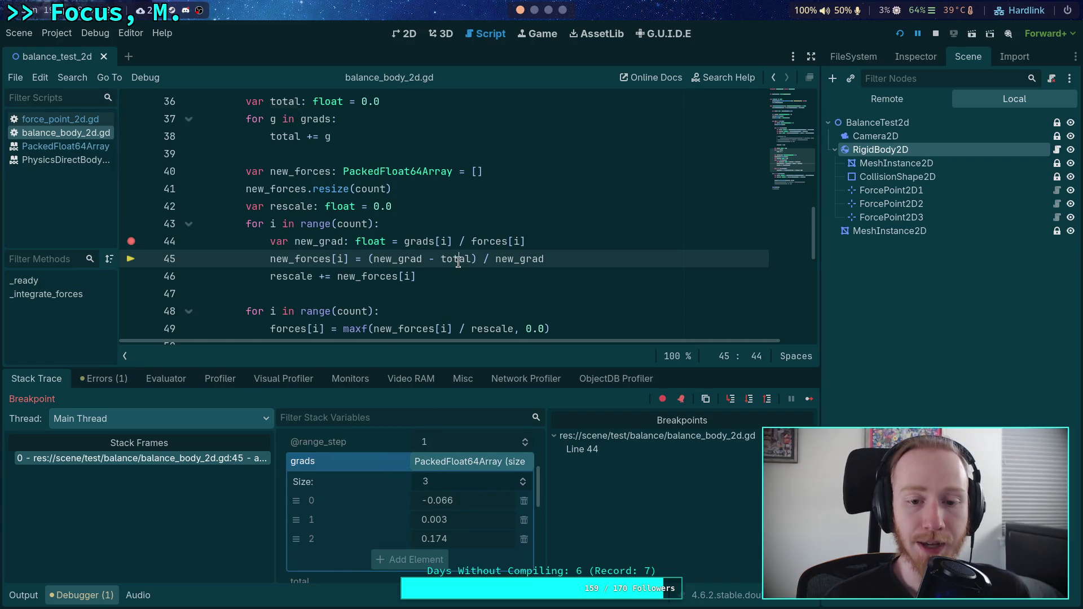
{"action": "mouse_move", "coordinate": [458, 262]}
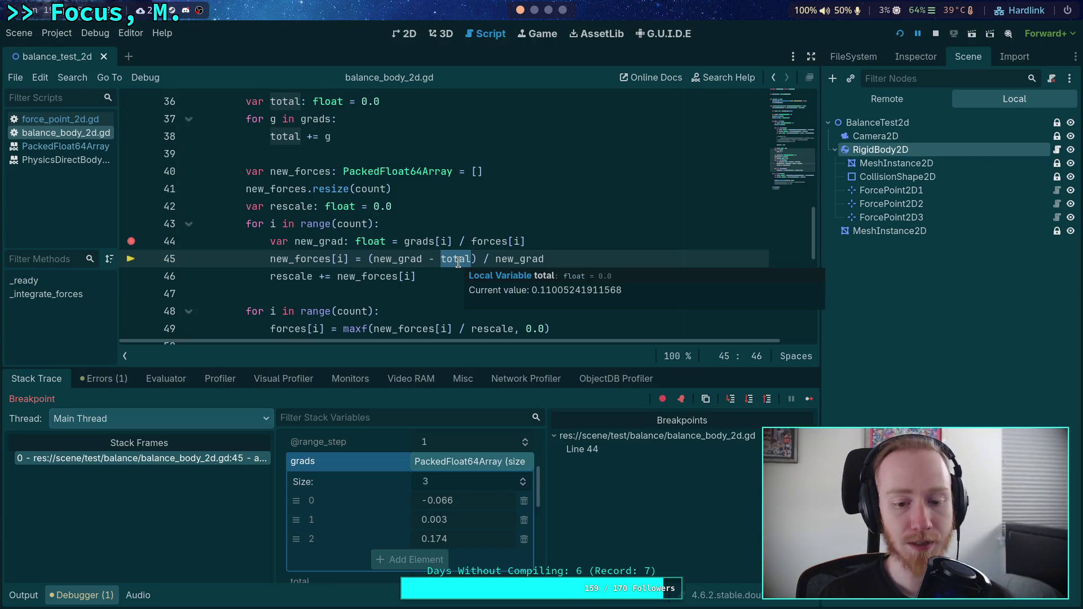
{"action": "scroll", "coordinate": [452, 525], "scroll_direction": "down", "scroll_amount": 3}
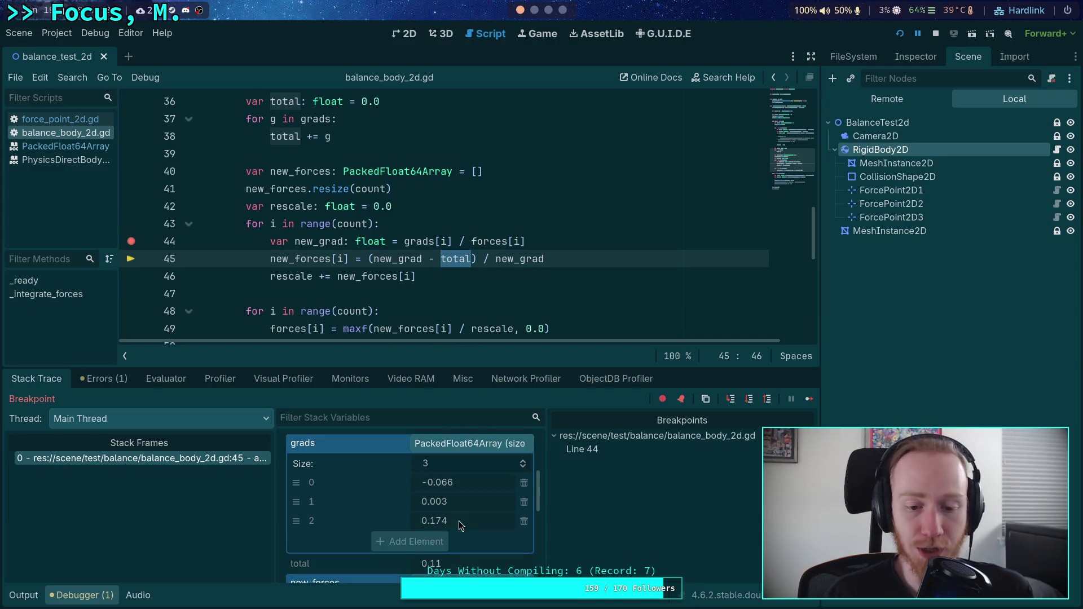
{"action": "scroll", "coordinate": [466, 522], "scroll_direction": "up", "scroll_amount": 1}
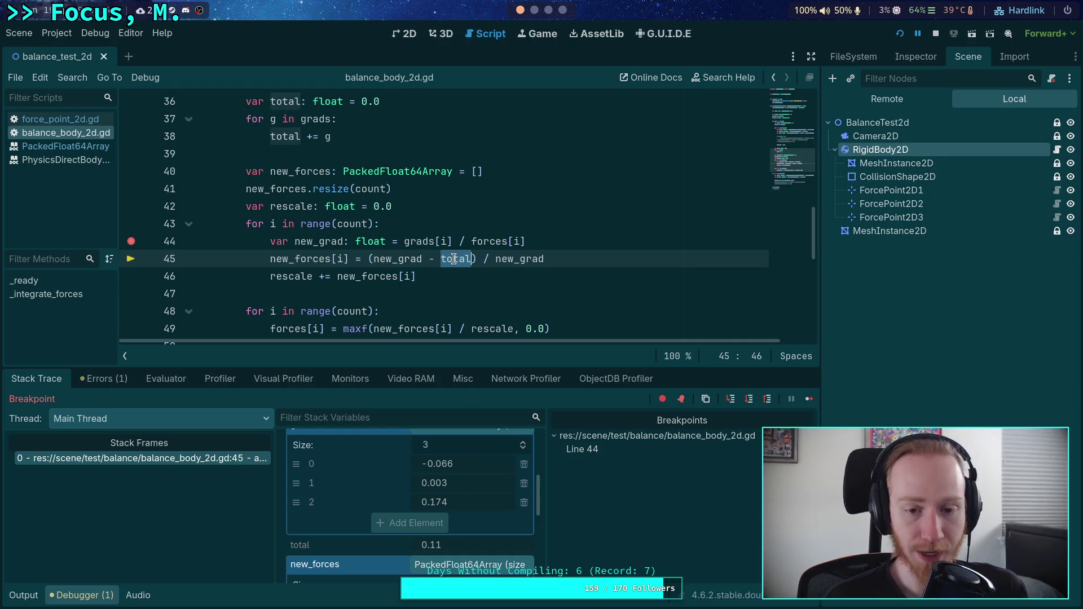
{"action": "double_click", "coordinate": [399, 260]}
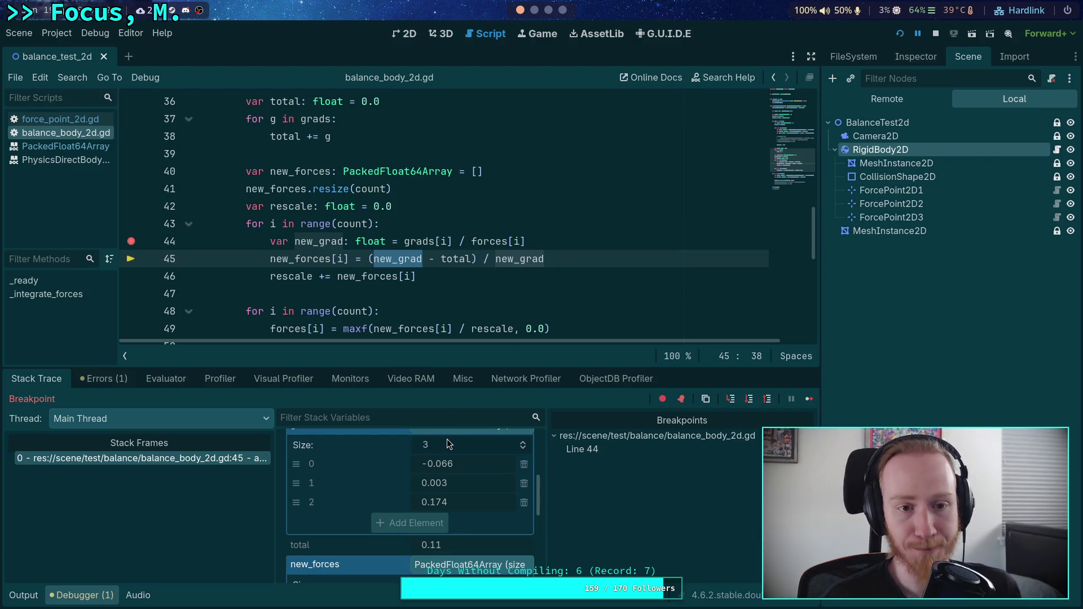
{"action": "scroll", "coordinate": [364, 276], "scroll_direction": "up", "scroll_amount": 8}
{"action": "scroll", "coordinate": [364, 276], "scroll_direction": "down", "scroll_amount": 5}
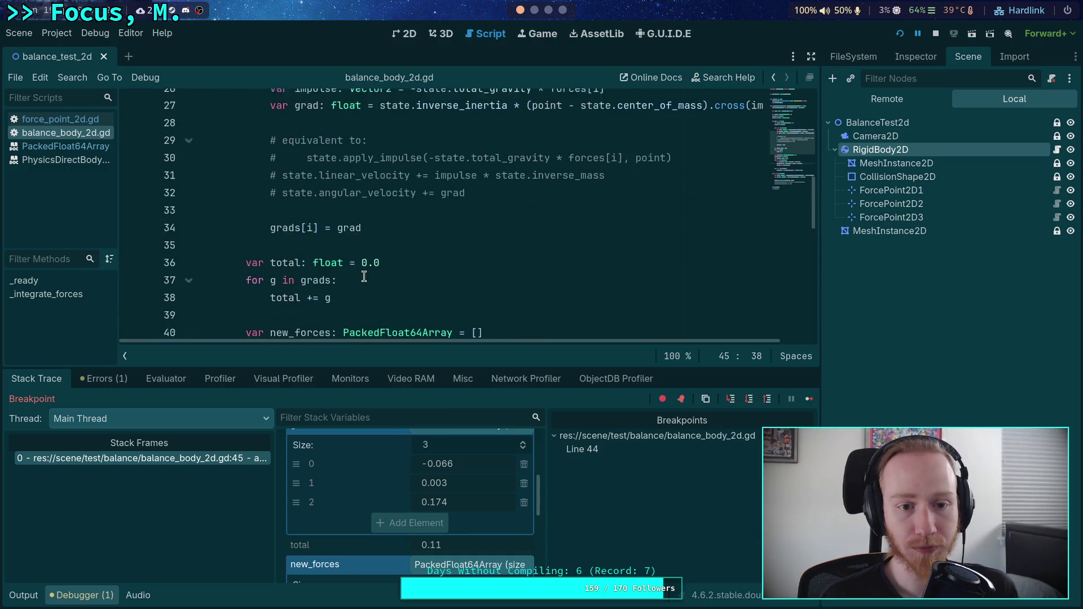
{"action": "scroll", "coordinate": [429, 467], "scroll_direction": "up", "scroll_amount": 2}
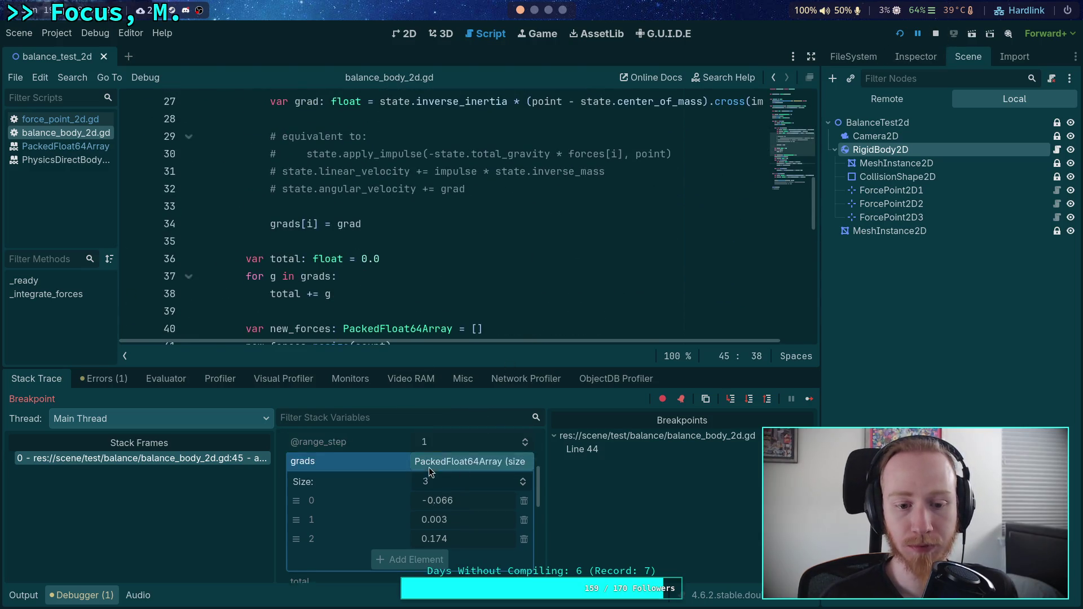
{"action": "left_click", "coordinate": [933, 33]}
Add print(forces), print(grads) and a breakpoint statement after the gradient loop.
{"action": "scroll", "coordinate": [395, 225], "scroll_direction": "up", "scroll_amount": 2}
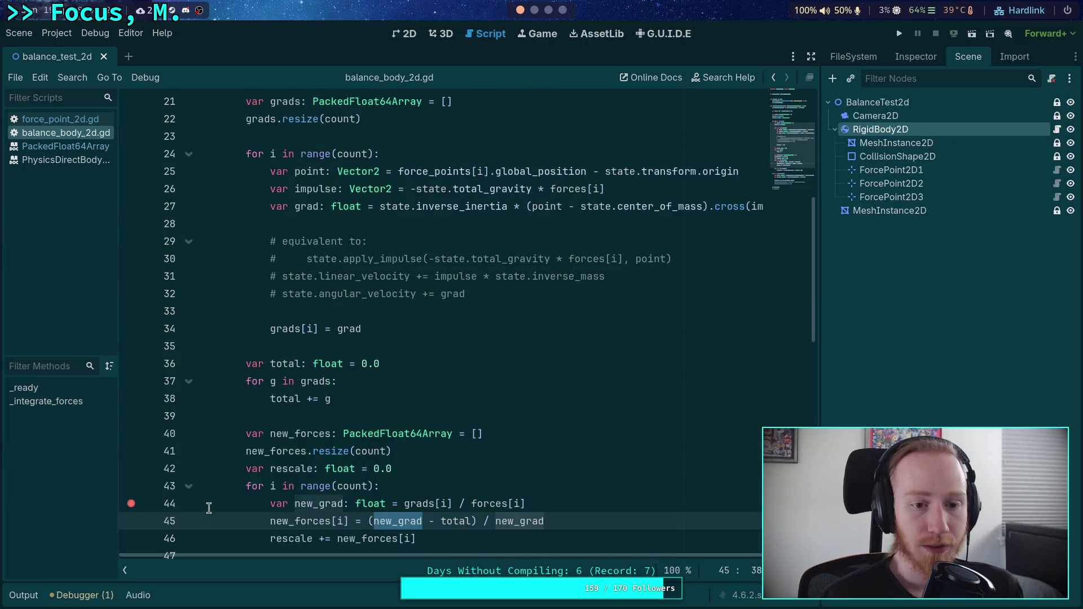
{"action": "scroll", "coordinate": [338, 423], "scroll_direction": "up", "scroll_amount": 3}
{"action": "scroll", "coordinate": [424, 355], "scroll_direction": "down", "scroll_amount": 3}
{"action": "left_click", "coordinate": [474, 334]}
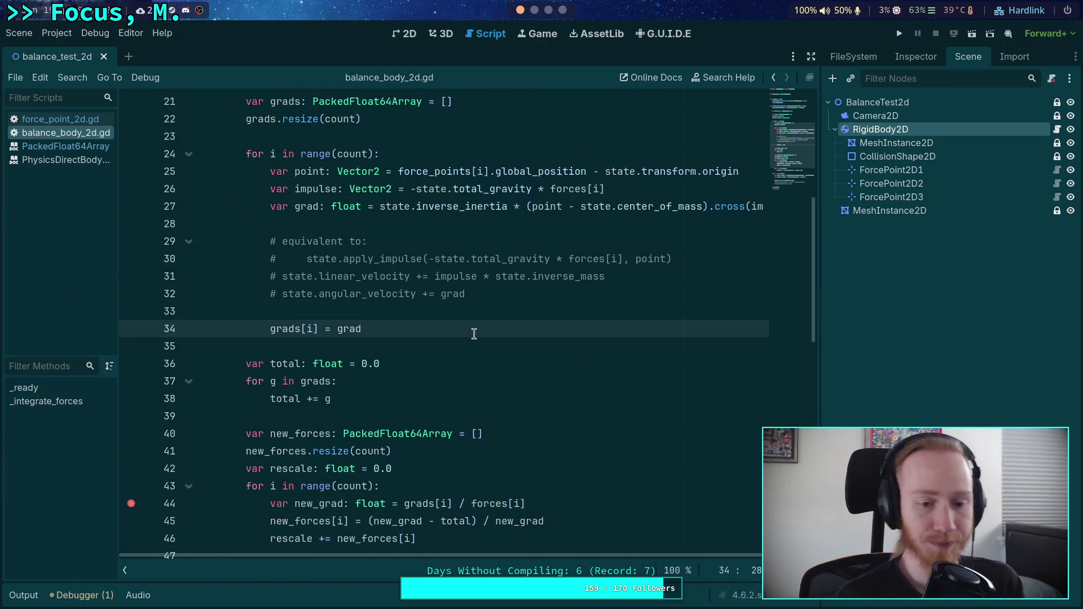
{"action": "key", "text": "Return"}
{"action": "key", "text": "Return"}
{"action": "type", "text": "print(for"}
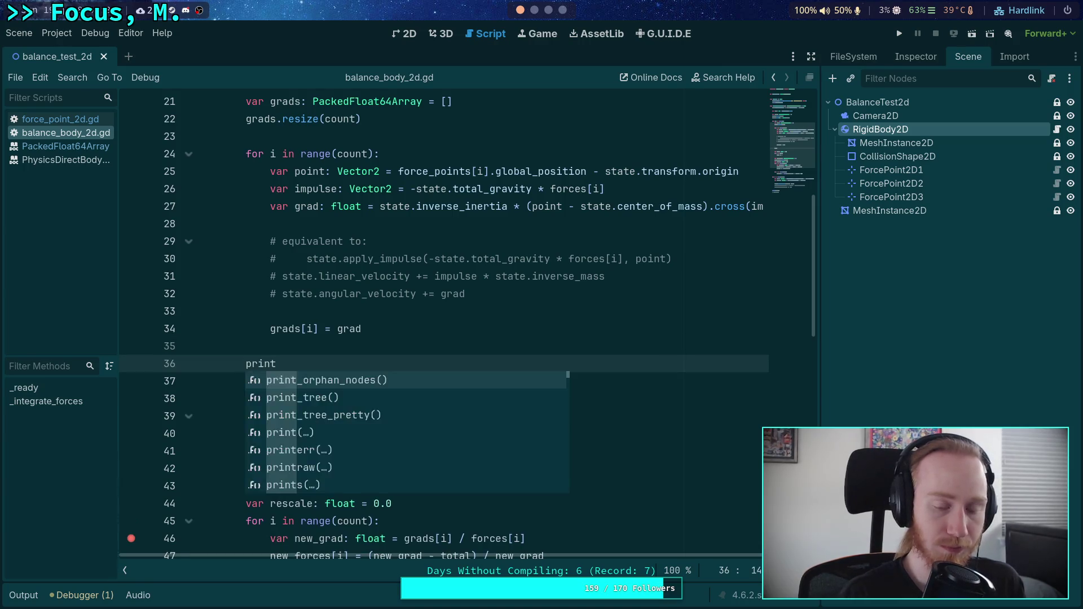
{"action": "type", "text": "ces)"}
{"action": "key", "text": "Return"}
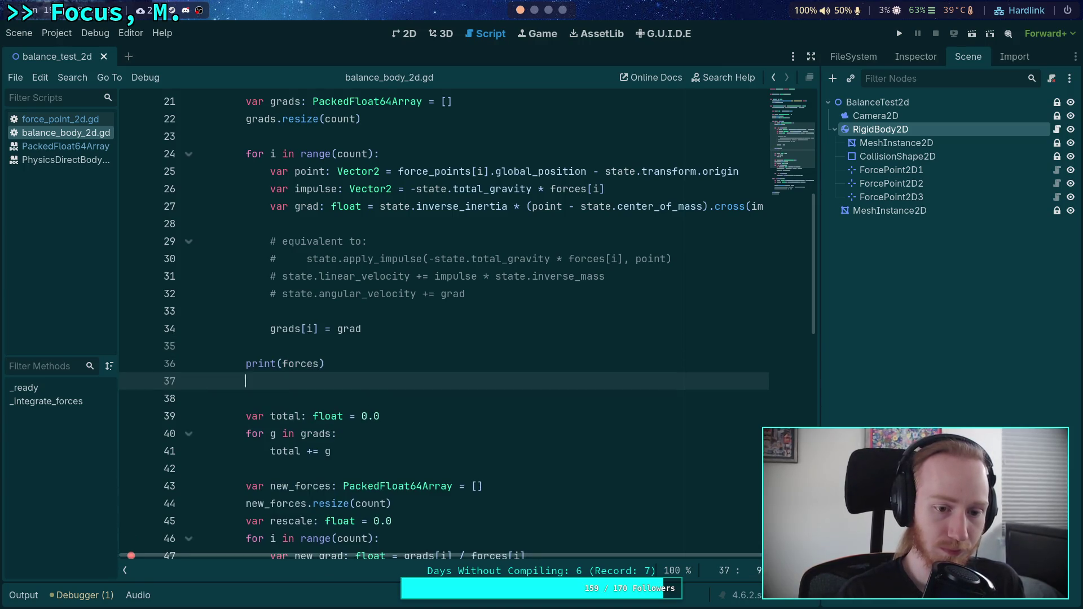
{"action": "type", "text": "grads)"}
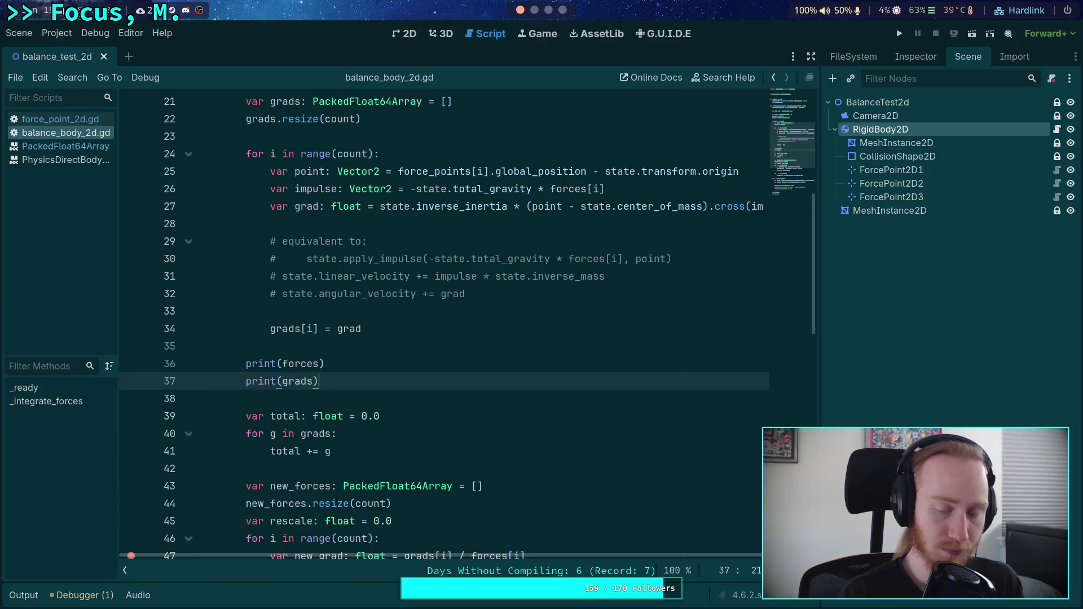
{"action": "key", "text": "Return"}
{"action": "type", "text": "bre"}
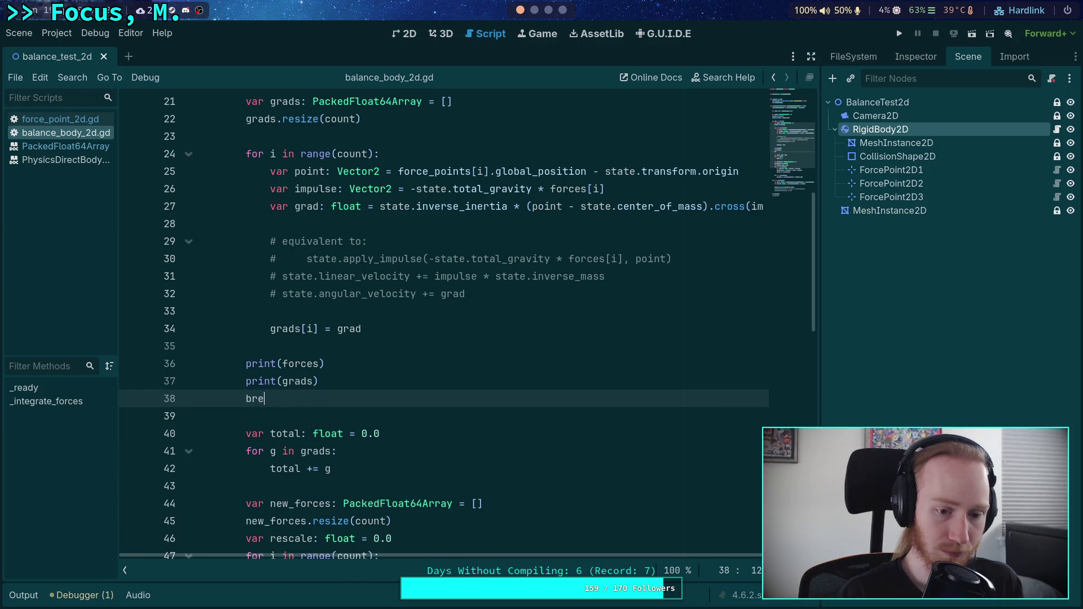
{"action": "type", "text": "akpoint"}
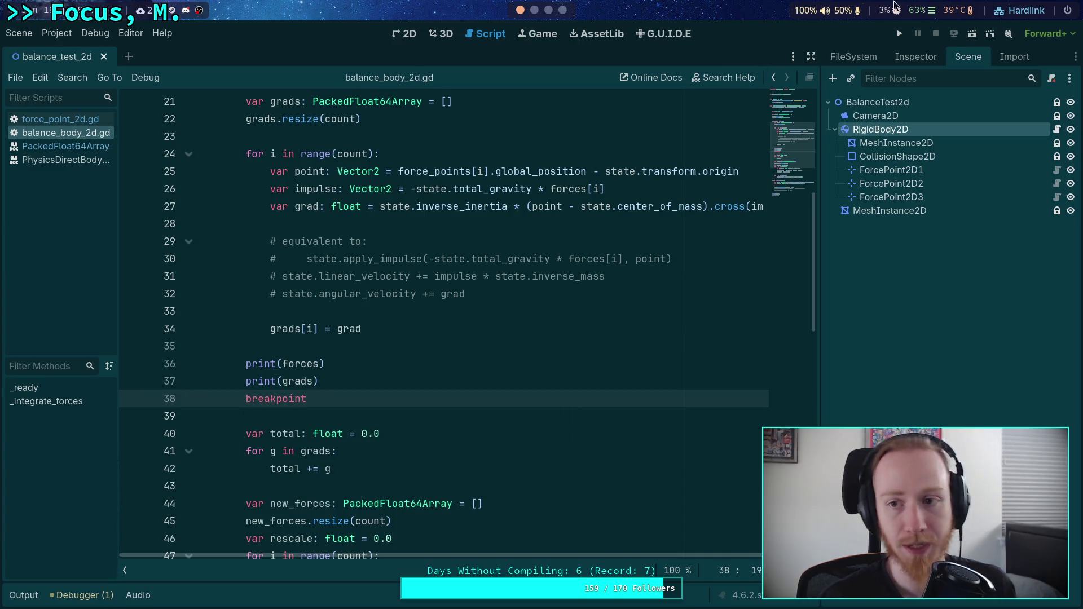
Run the game to the breakpoint, stop it, and copy the printed forces values into the Python terminal.
{"action": "key", "text": "F5"}
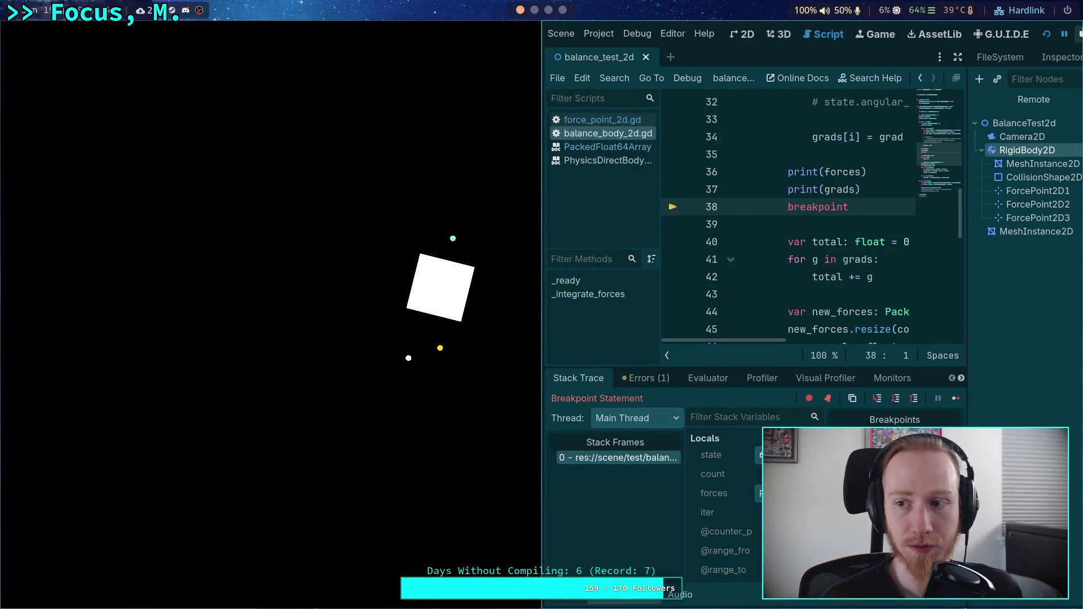
{"action": "left_click", "coordinate": [1080, 34]}
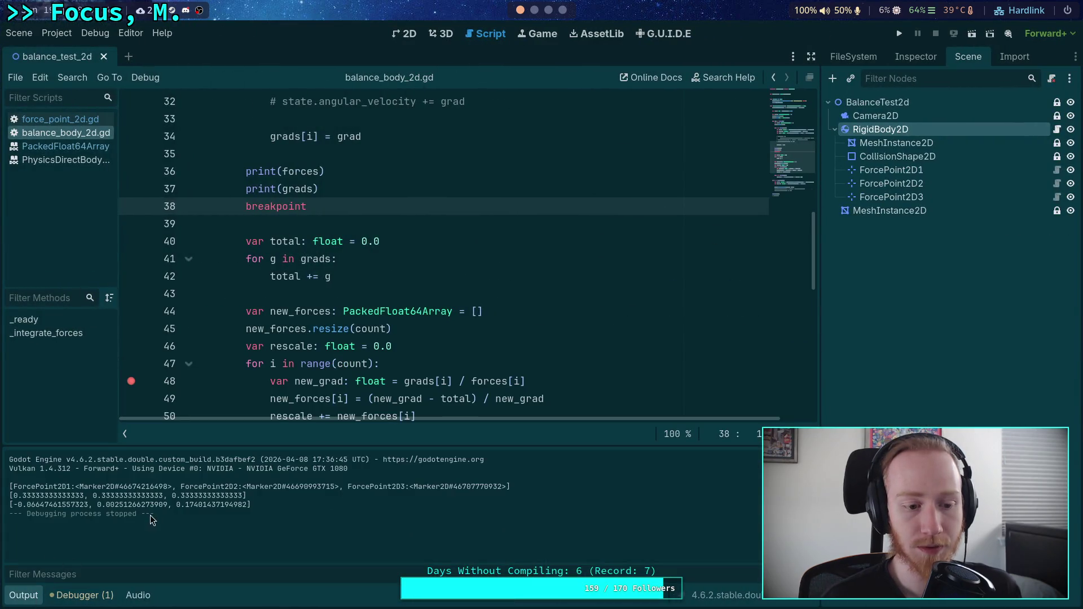
{"action": "left_click_drag", "start_coordinate": [13, 496], "coordinate": [236, 496]}
{"action": "right_click", "coordinate": [237, 500]}
{"action": "left_click", "coordinate": [264, 504]}
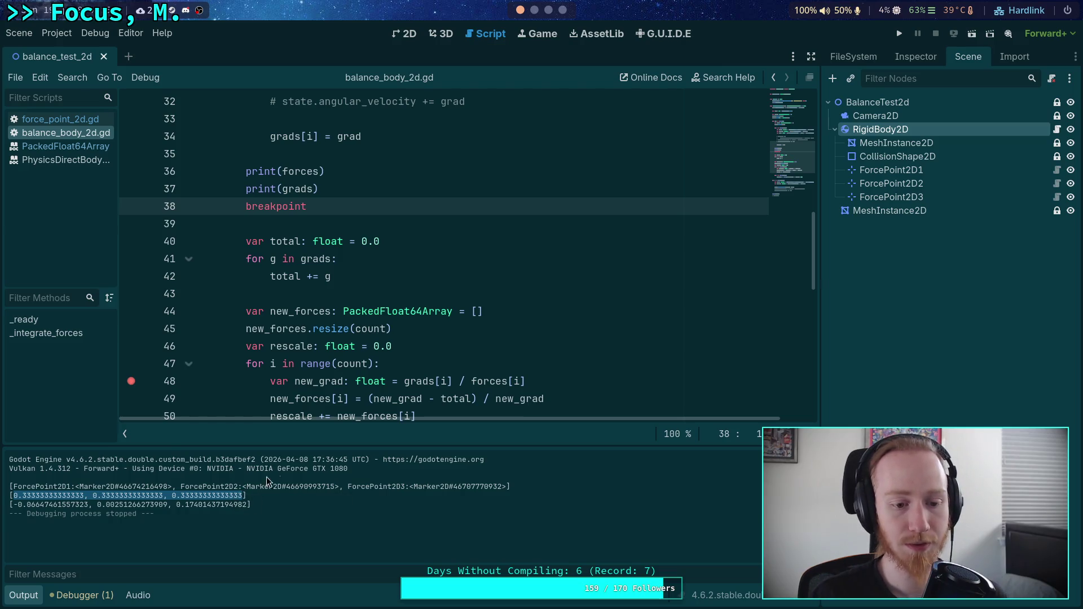
{"action": "key", "text": "super+4"}
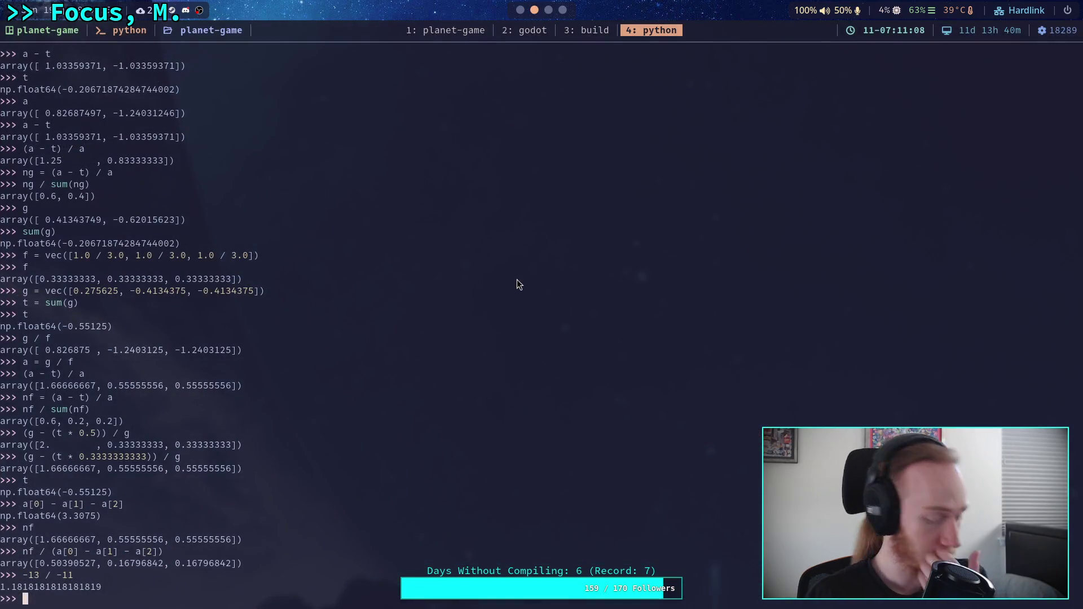
Abandon the half-typed vec entry, suspend Python, relaunch python, and start typing 'from numpy import'.
{"action": "type", "text": "y"}
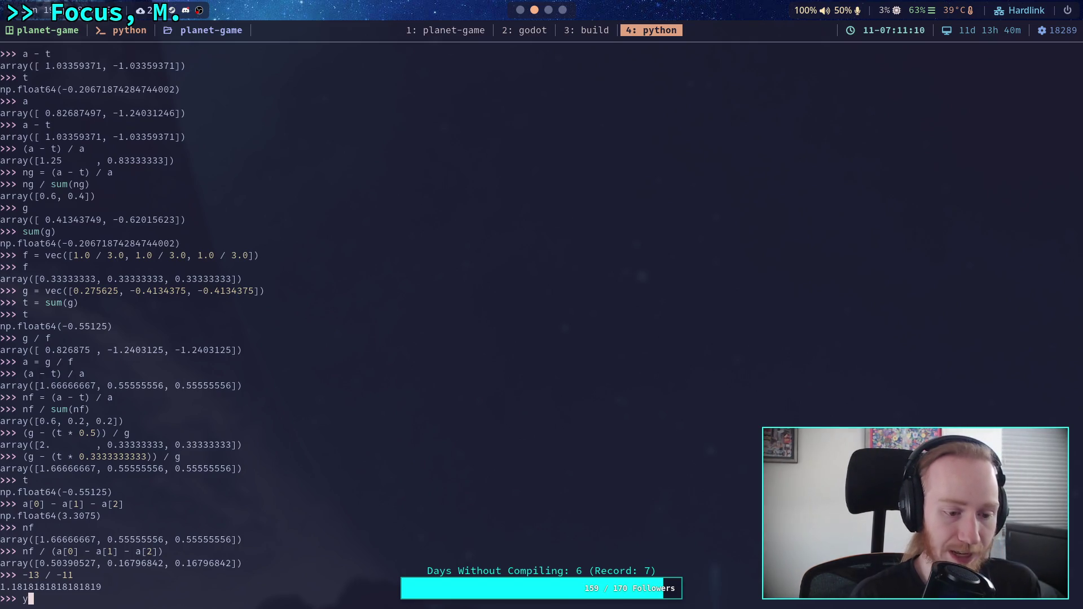
{"action": "type", "text": " = vec(0"}
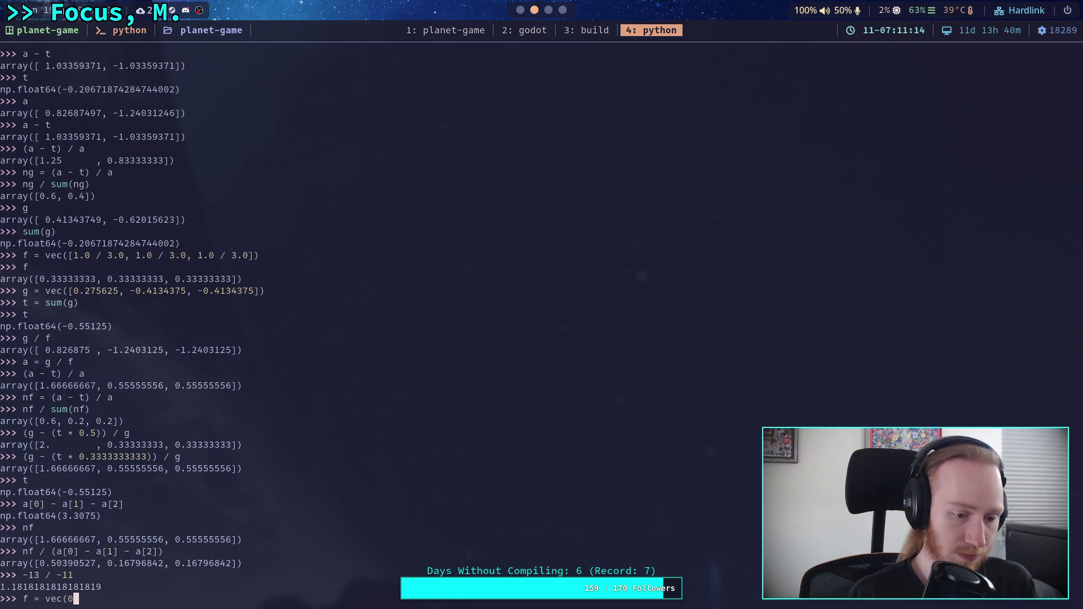
{"action": "type", "text": "0.33333333333333, 0.33333333333333, 0.33333333333333"}
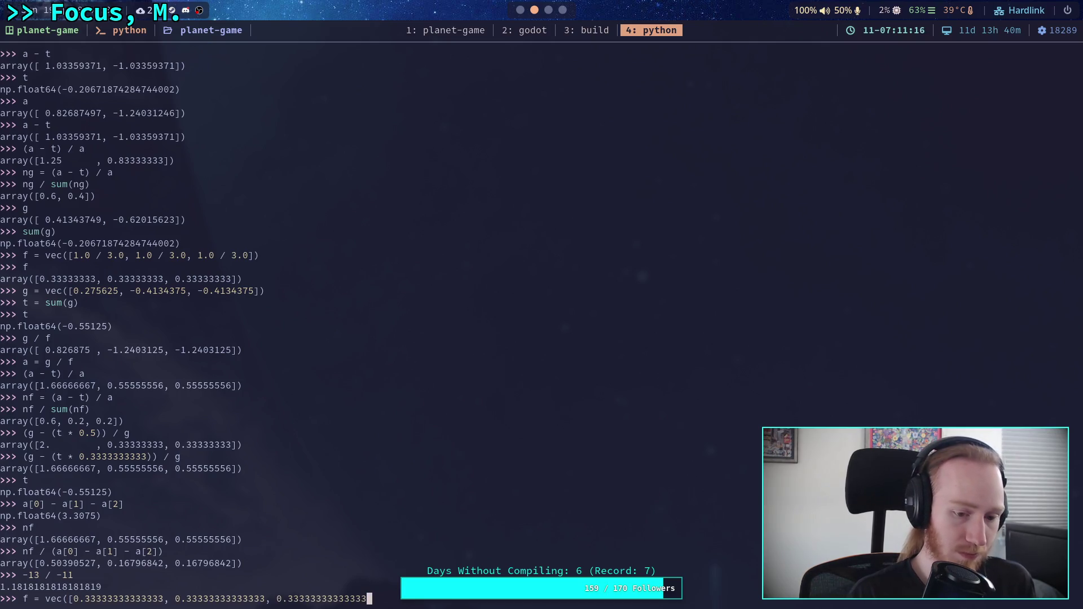
{"action": "key", "text": "BackSpace"}
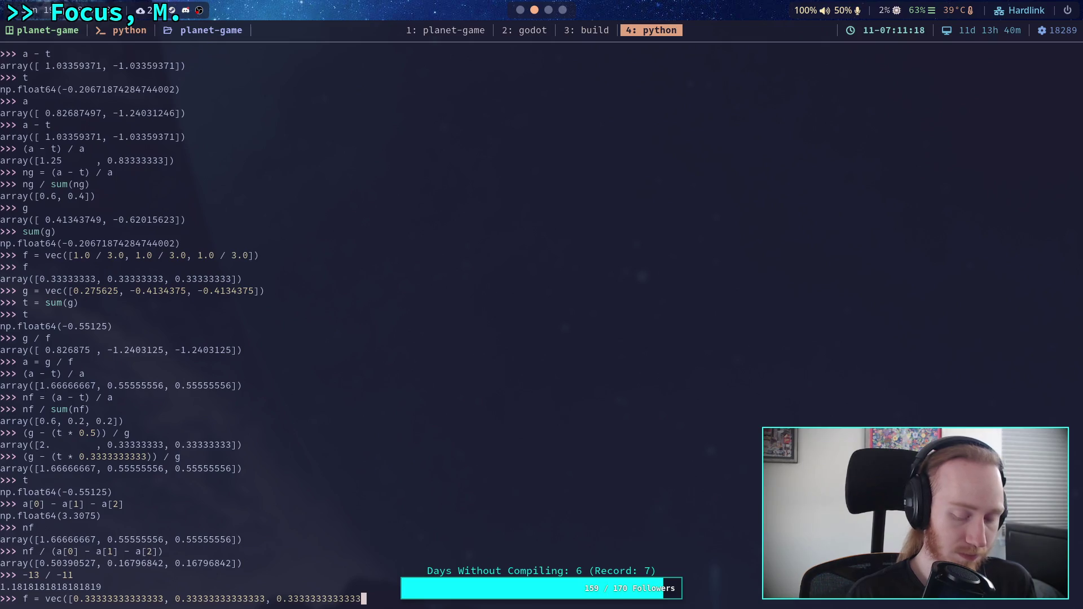
{"action": "key", "text": "ctrl+z"}
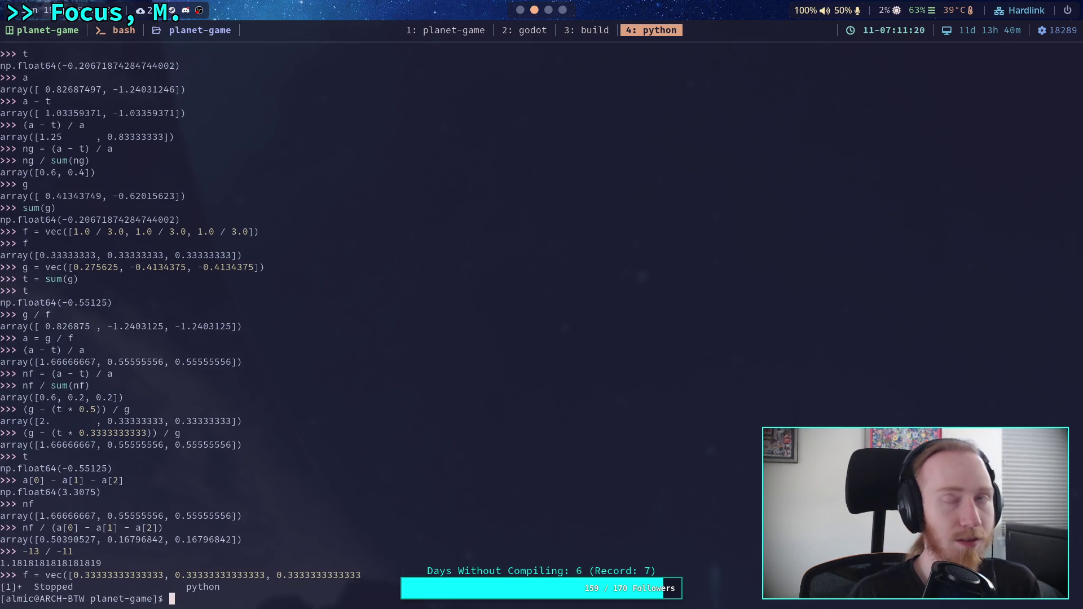
{"action": "type", "text": "python"}
{"action": "key", "text": "Return"}
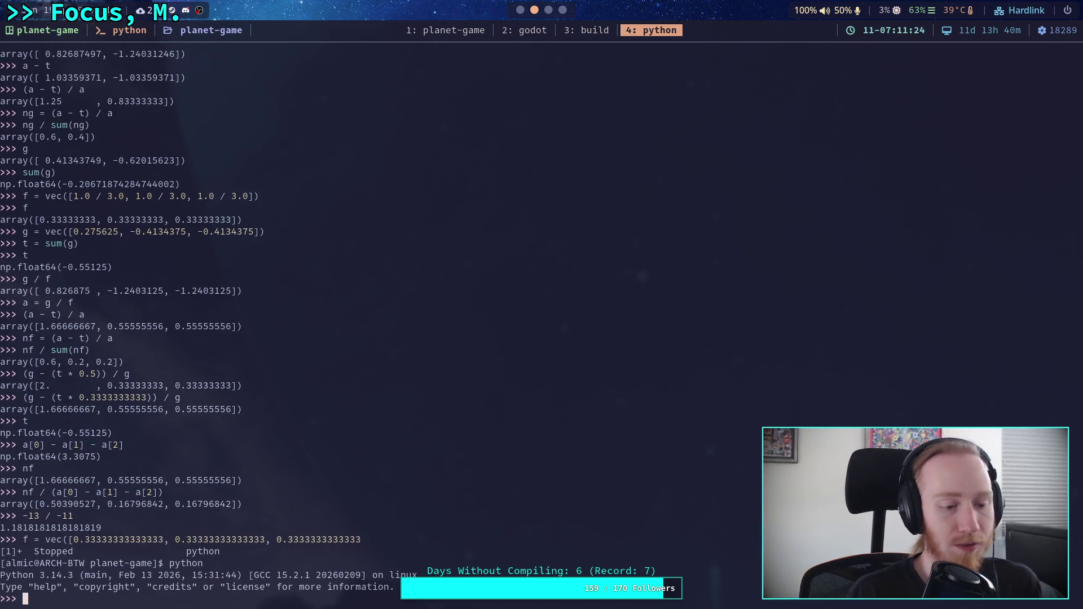
{"action": "type", "text": "ifrom nu"}
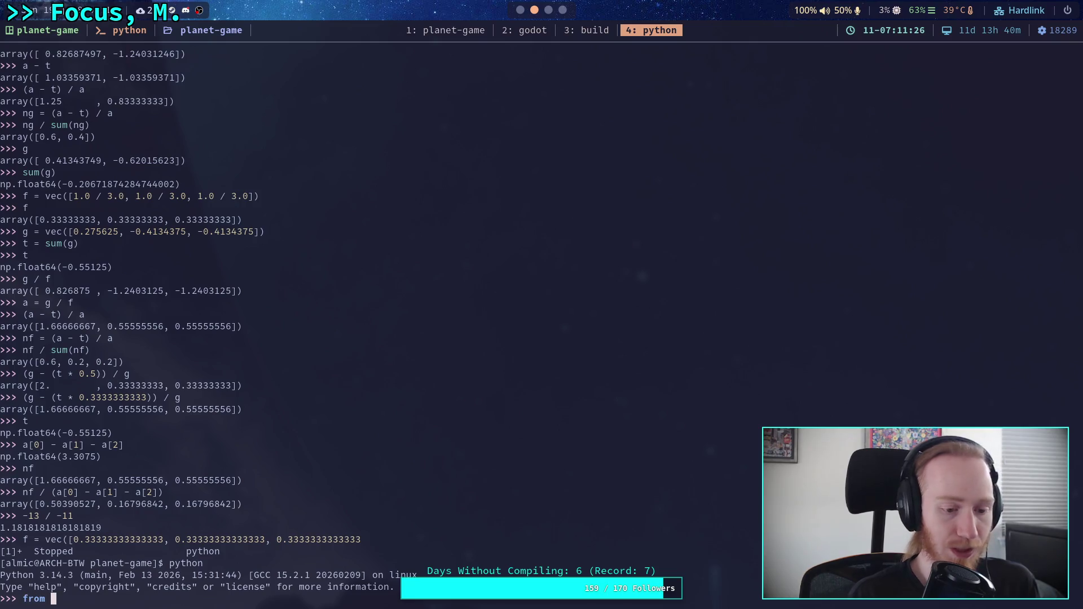
{"action": "type", "text": "mpy"}
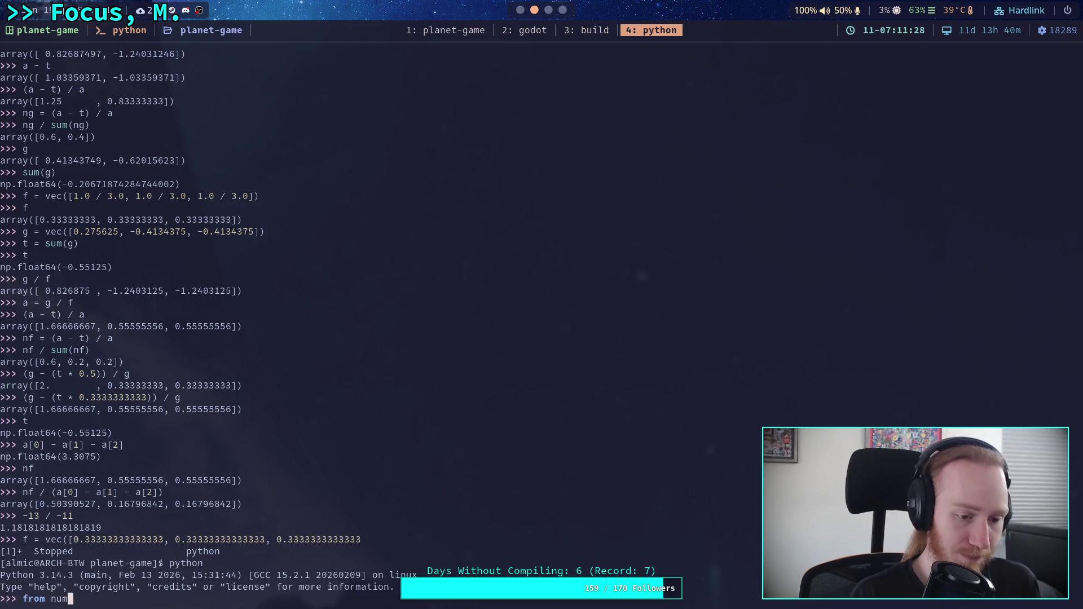
{"action": "type", "text": " import"}
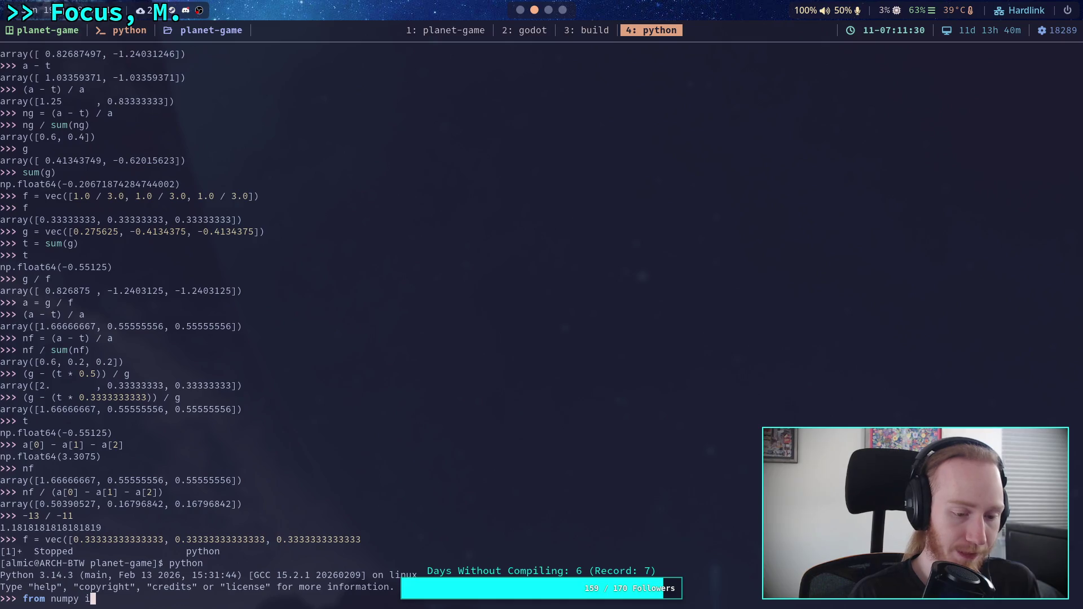